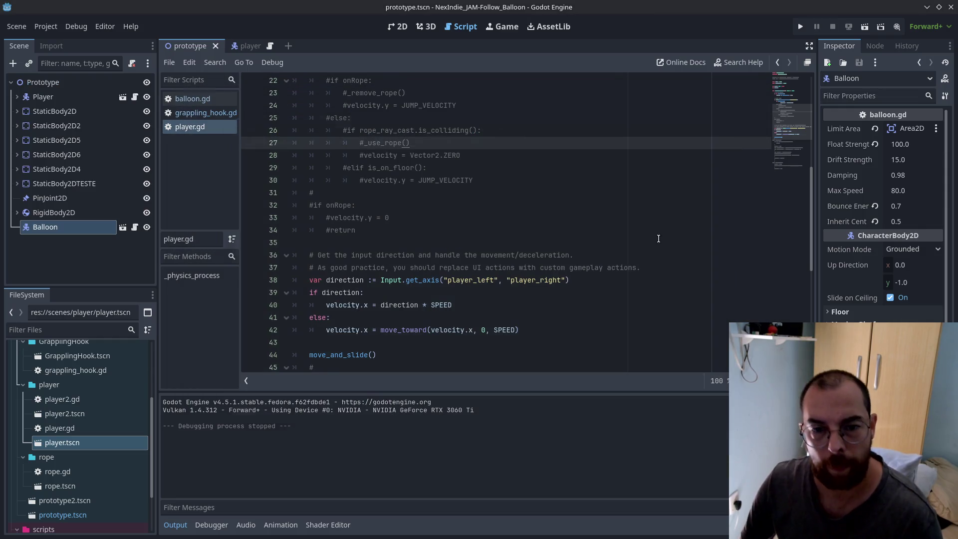
Show the level in the 2D view and look over the ball, Balloon, Player and joint nodes
click(401, 27)
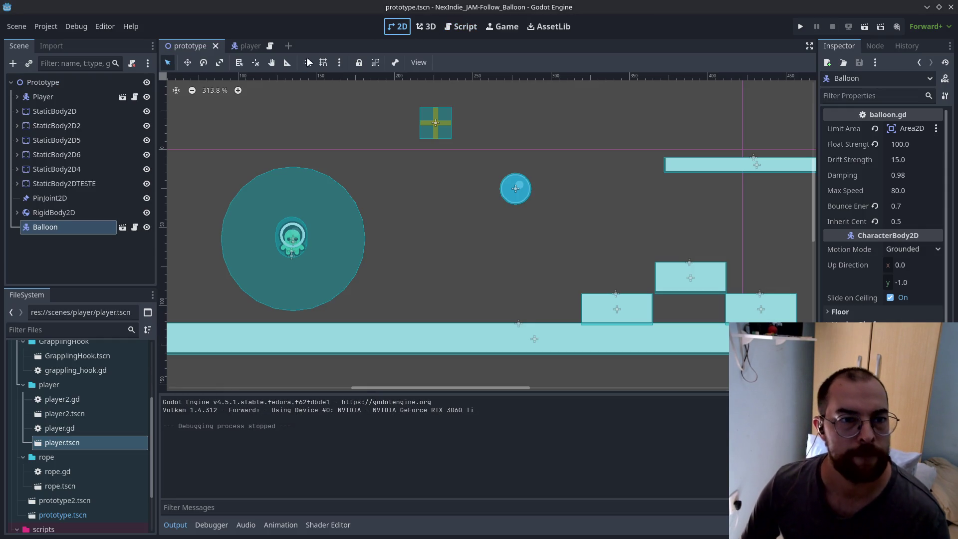
mouse_move(442, 236)
mouse_down()
mouse_move(485, 336)
mouse_move(450, 324)
mouse_up()
click(81, 215)
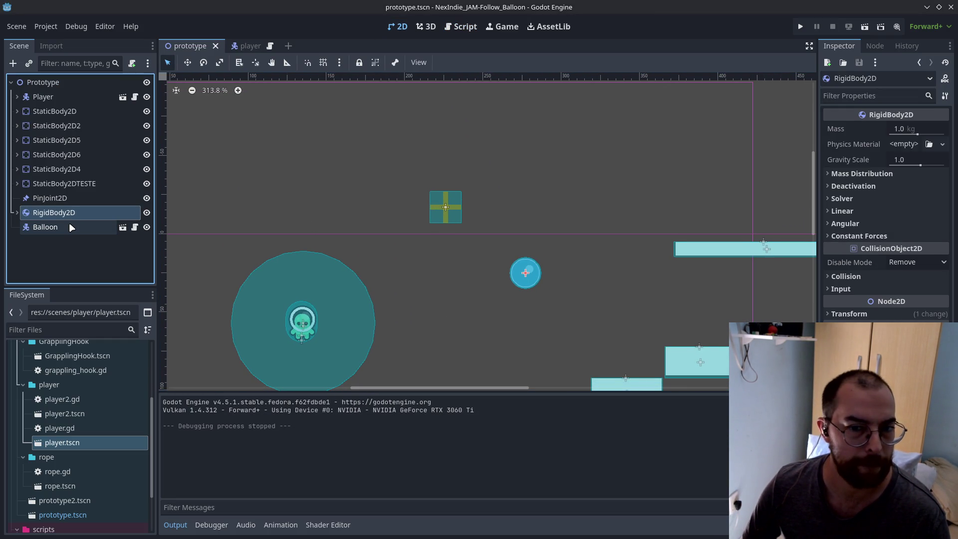
click(71, 228)
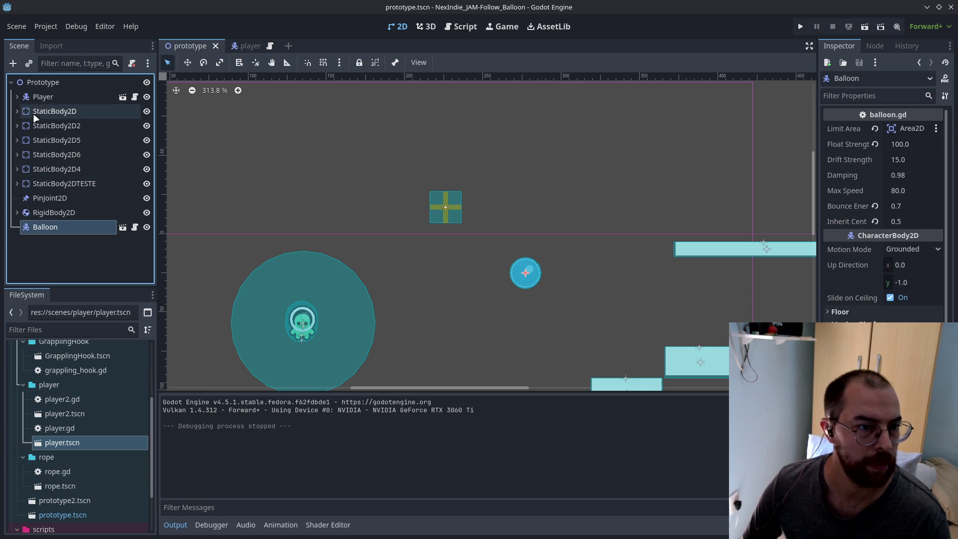
click(43, 97)
click(38, 198)
click(44, 214)
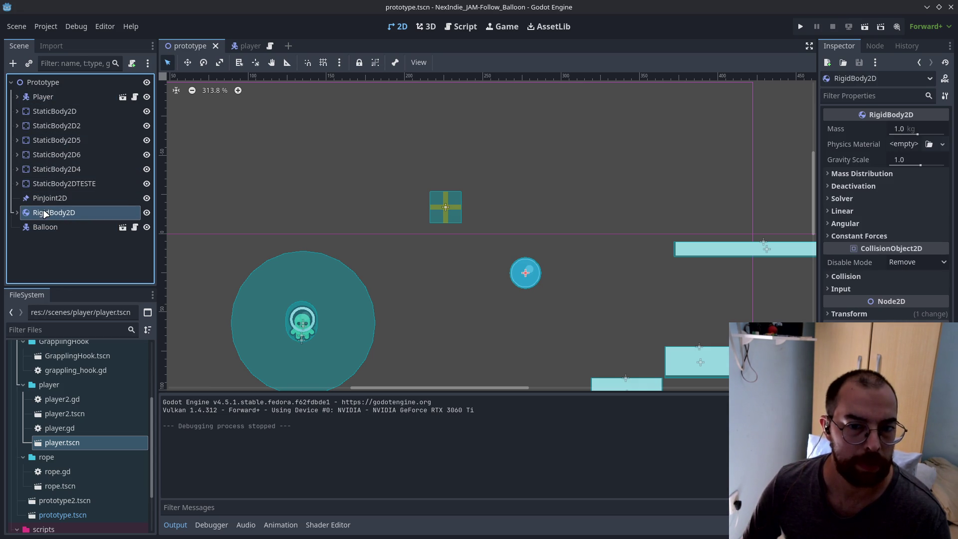
Duplicate the PinJoint2D and RigidBody2D pair, drag the copy left, then undo the move
key(w)
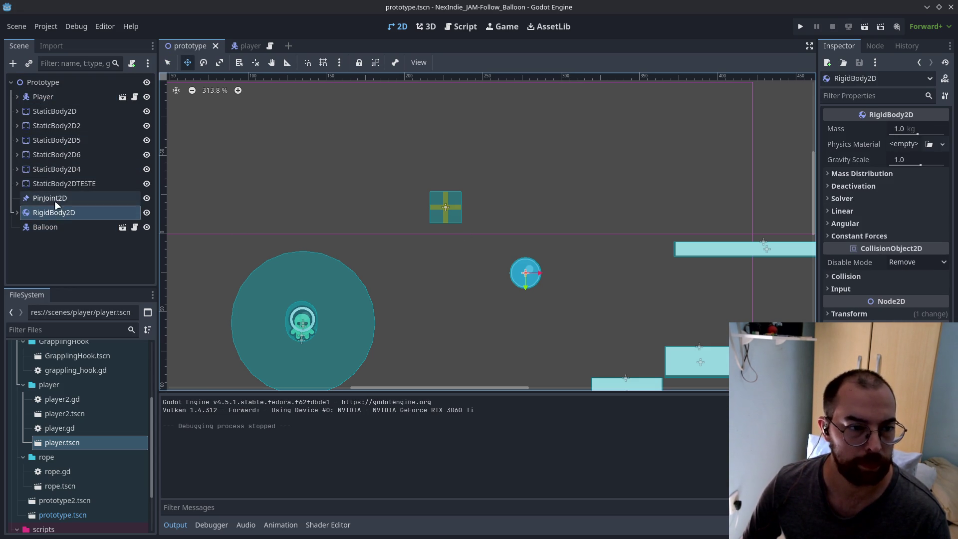
click(56, 200)
click(57, 212)
ctrl+click(59, 198)
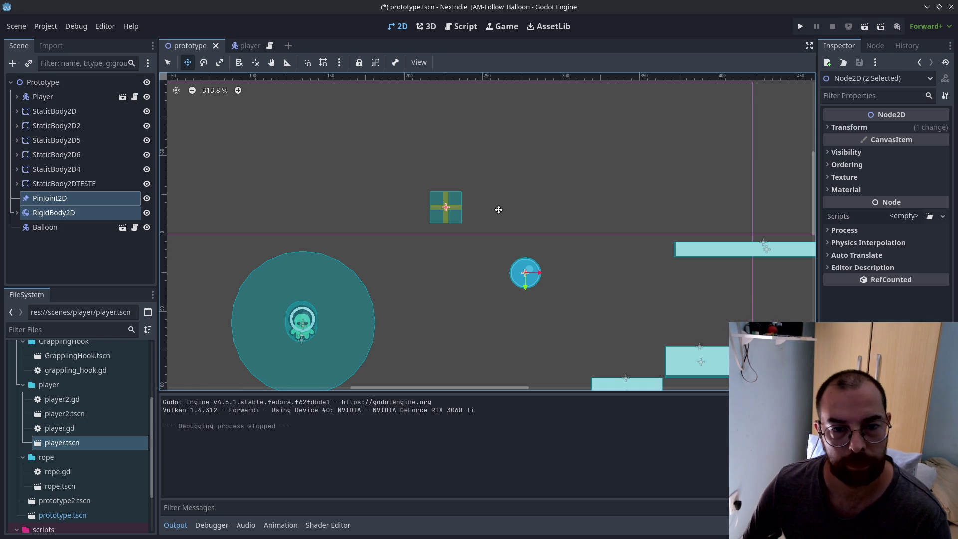
key(ctrl+d)
mouse_move(456, 206)
mouse_down()
mouse_move(335, 204)
mouse_move(549, 215)
mouse_move(355, 207)
mouse_move(380, 206)
mouse_up()
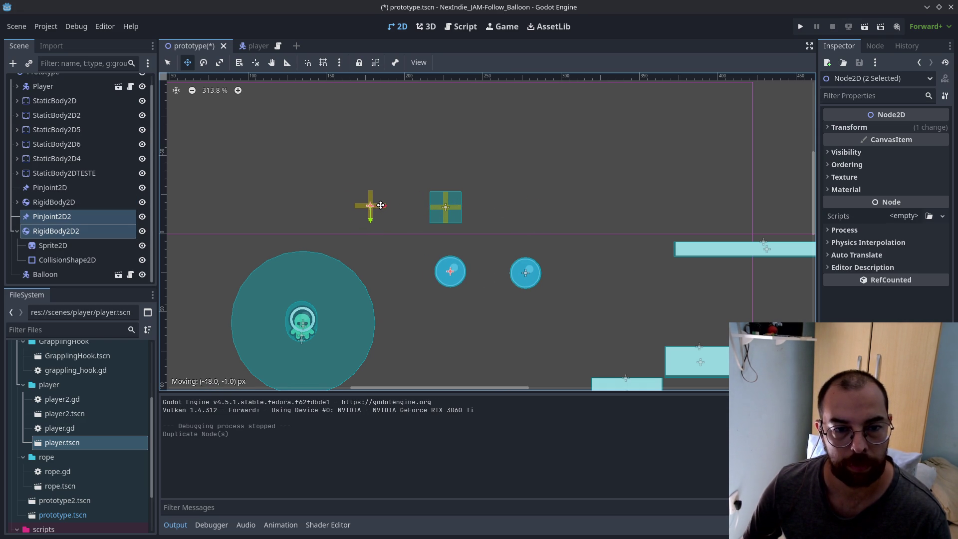
key(ctrl+z)
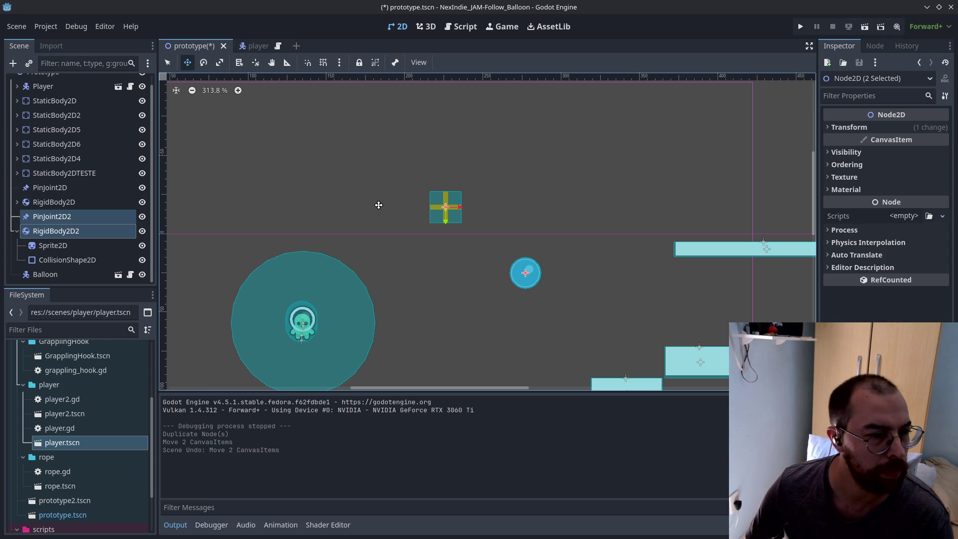
key(ctrl+z)
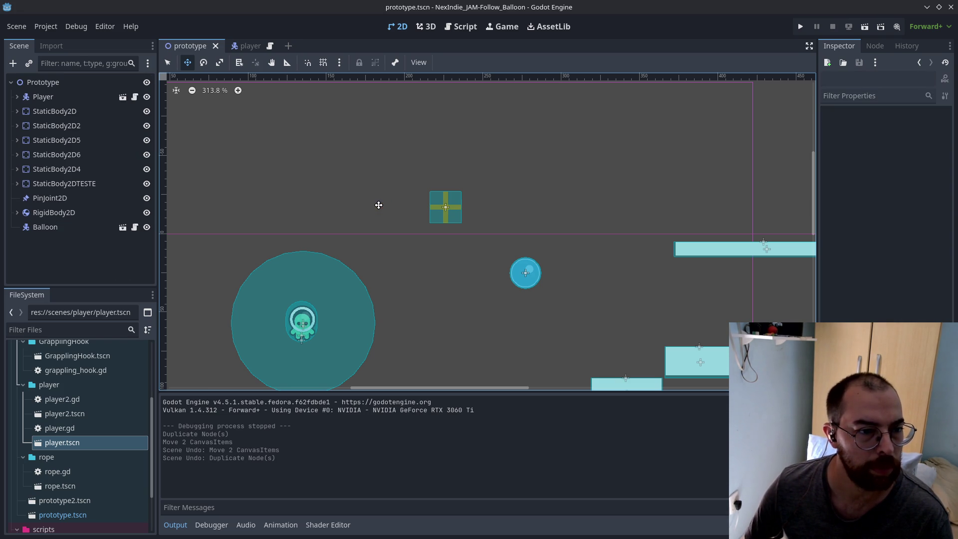
click(50, 200)
click(72, 190)
click(74, 198)
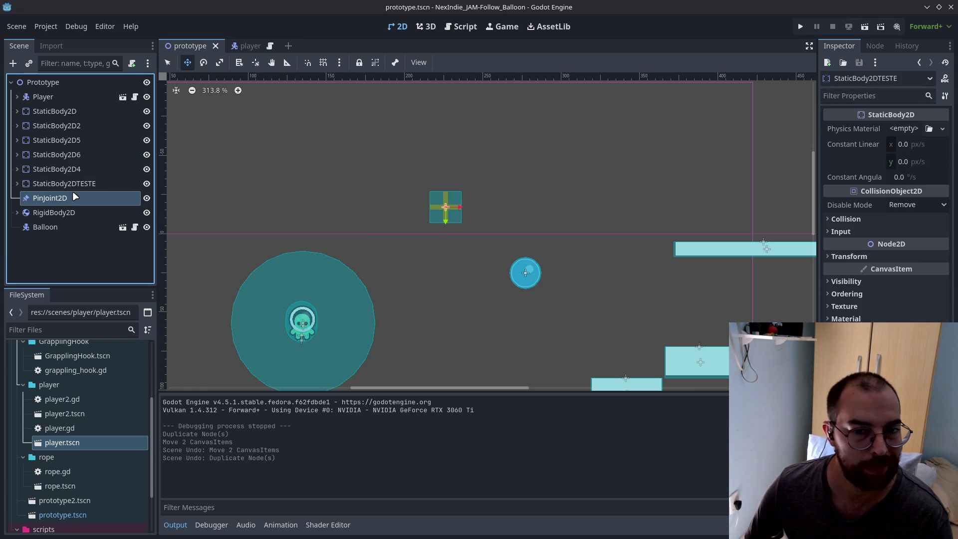
drag(476, 212, 502, 211)
key(ctrl+z)
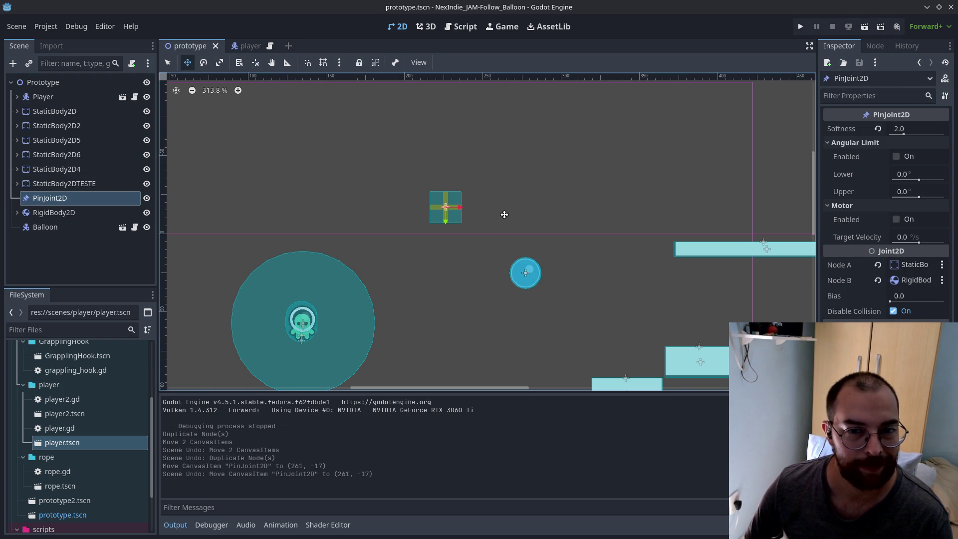
click(89, 213)
drag(438, 251, 441, 253)
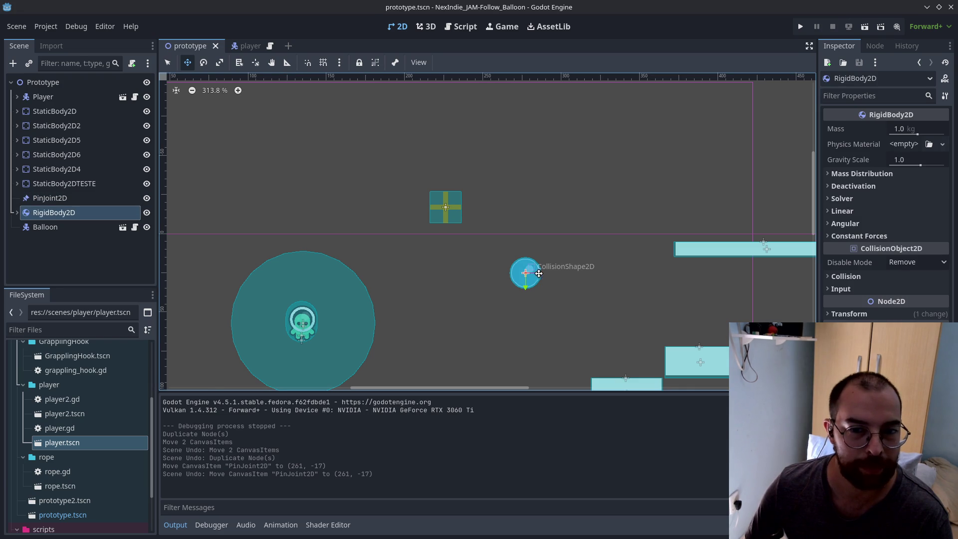
key(ctrl+z)
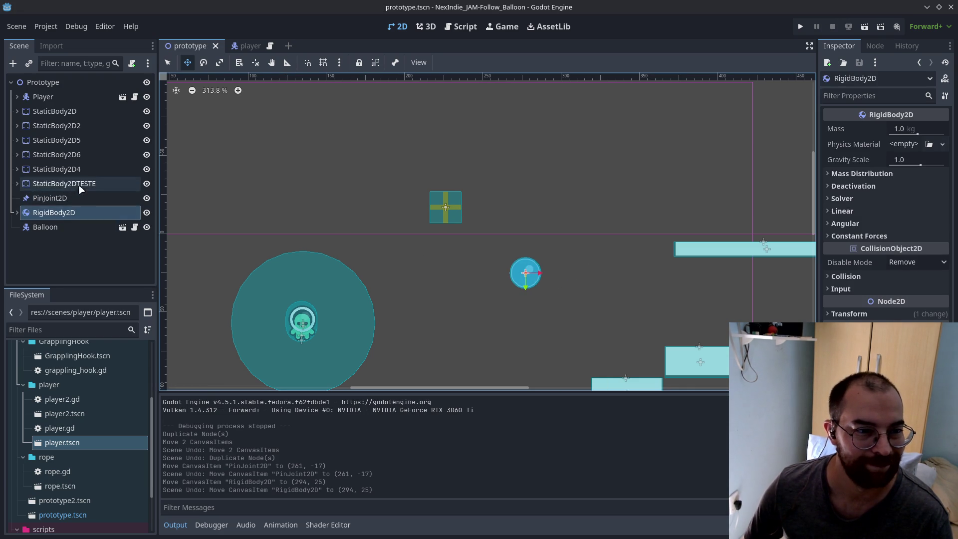
click(70, 183)
click(67, 140)
click(66, 115)
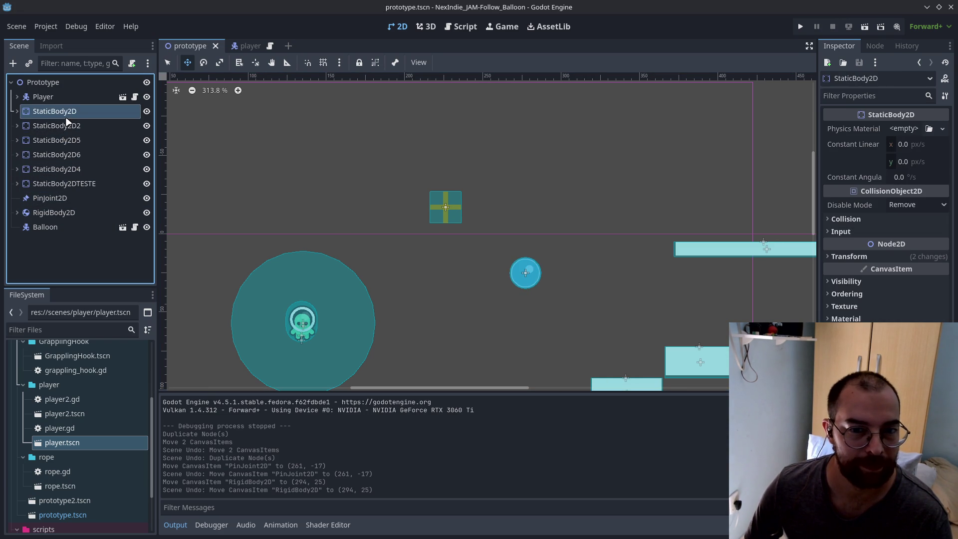
click(70, 98)
click(73, 111)
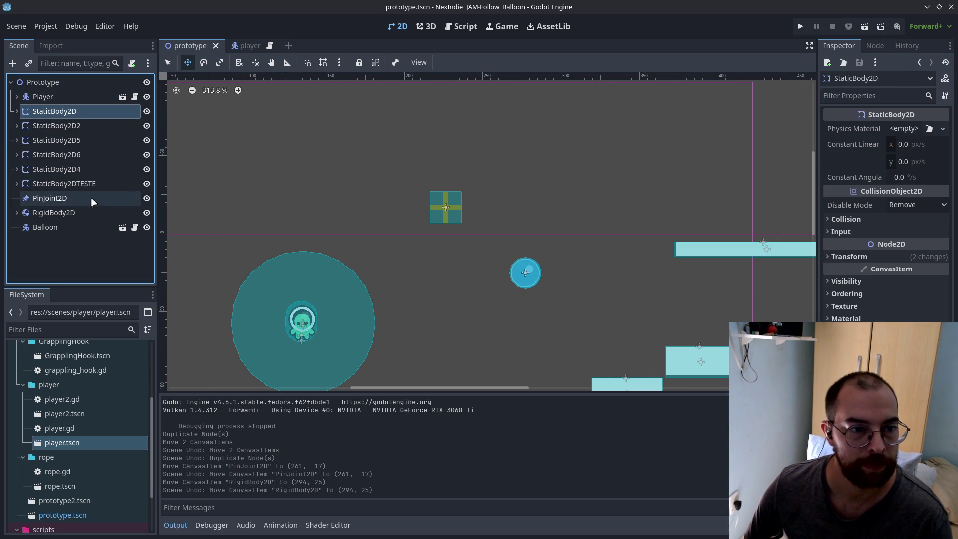
click(146, 198)
click(146, 199)
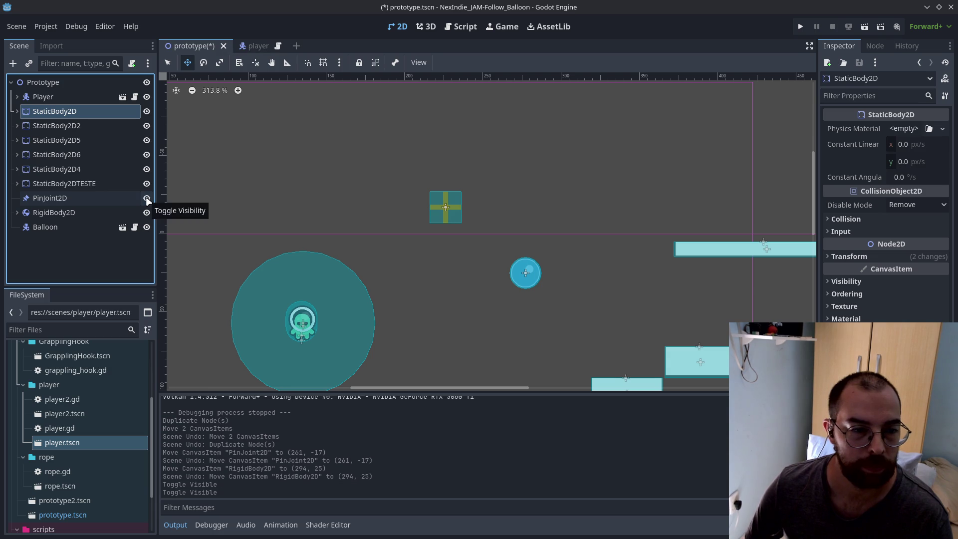
click(146, 213)
click(146, 213)
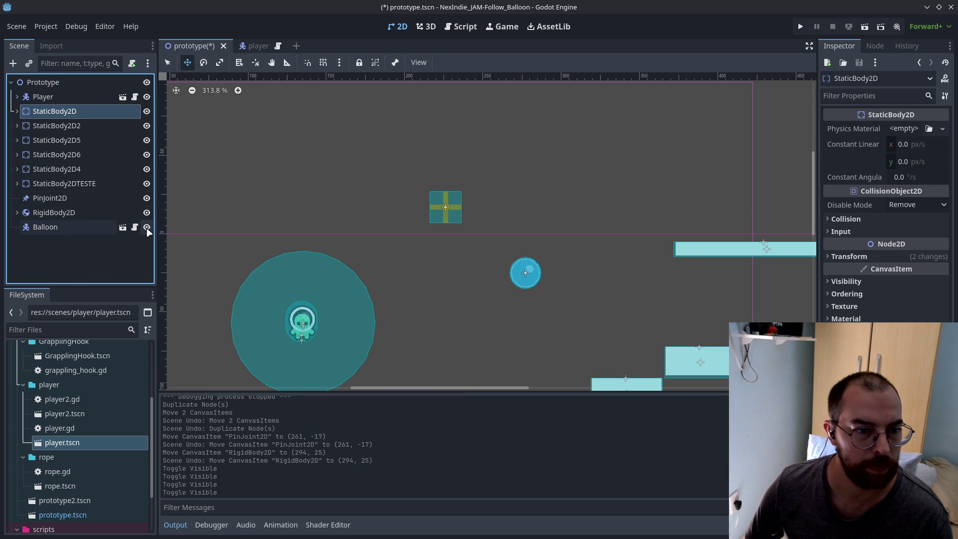
click(146, 227)
click(146, 227)
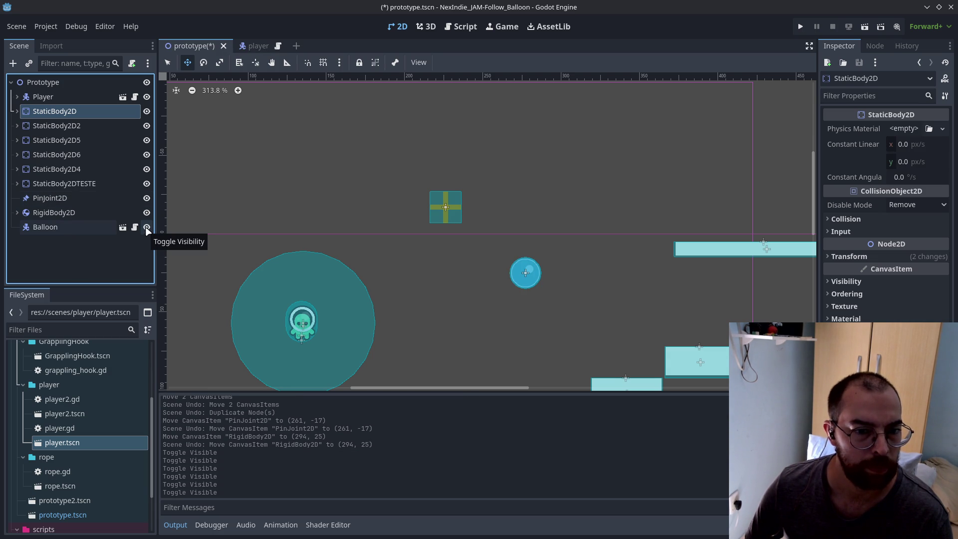
scroll(398, 214, down, 3)
Place the Balloon beside the player inside the big circle
scroll(325, 256, up, 2)
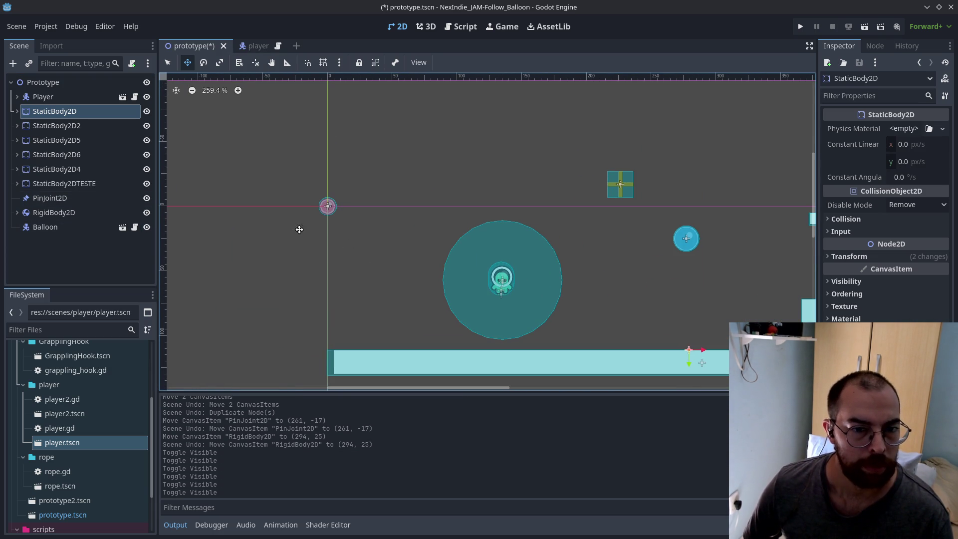
click(80, 227)
drag(357, 231, 541, 285)
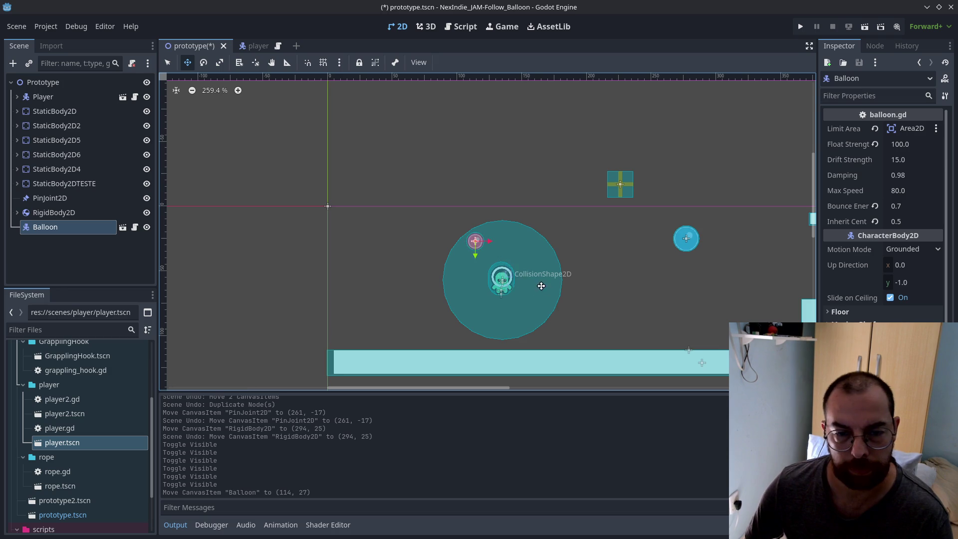
scroll(554, 294, up, 5)
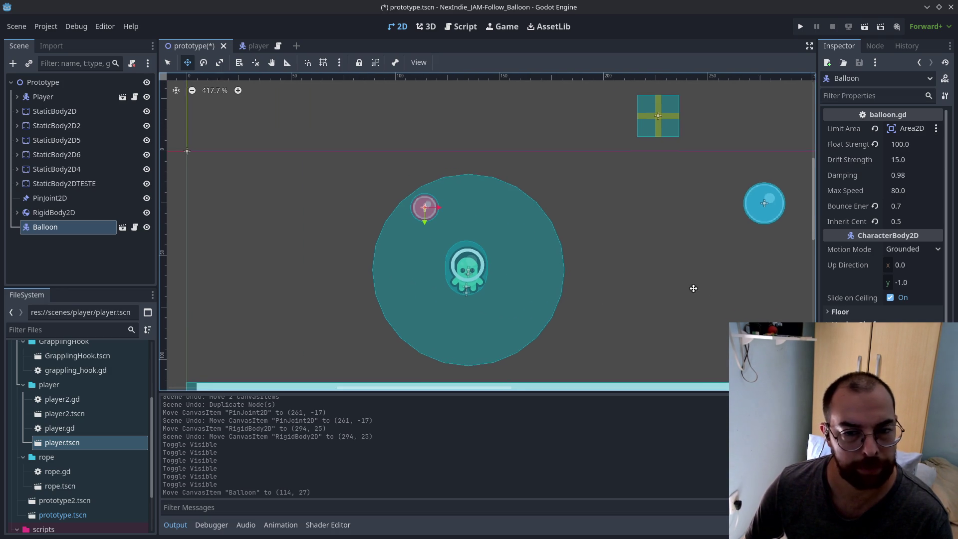
drag(728, 245, 521, 208)
Save prototype.tscn, then run the scene and walk the player right to watch the balloon follow
key(ctrl+s)
key(F6)
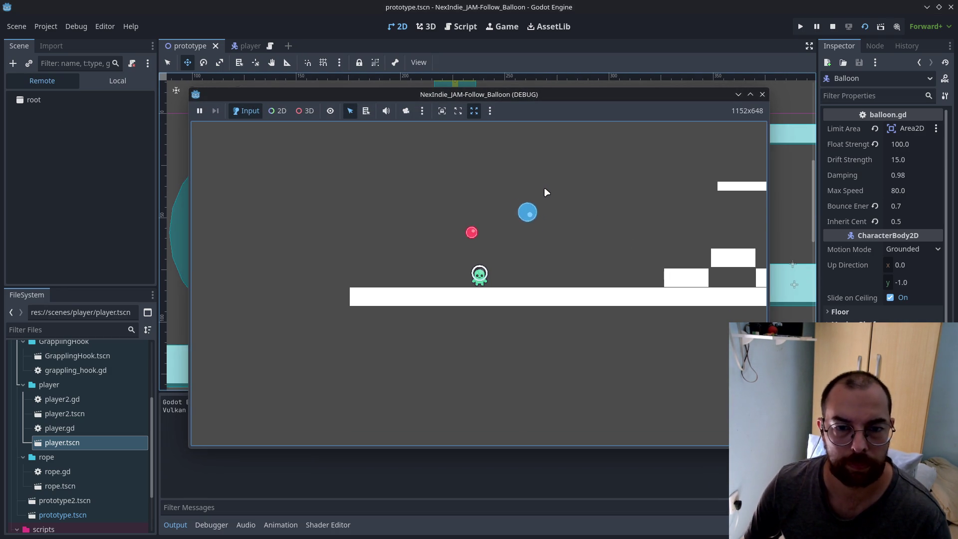
key(Right)
key(Right)
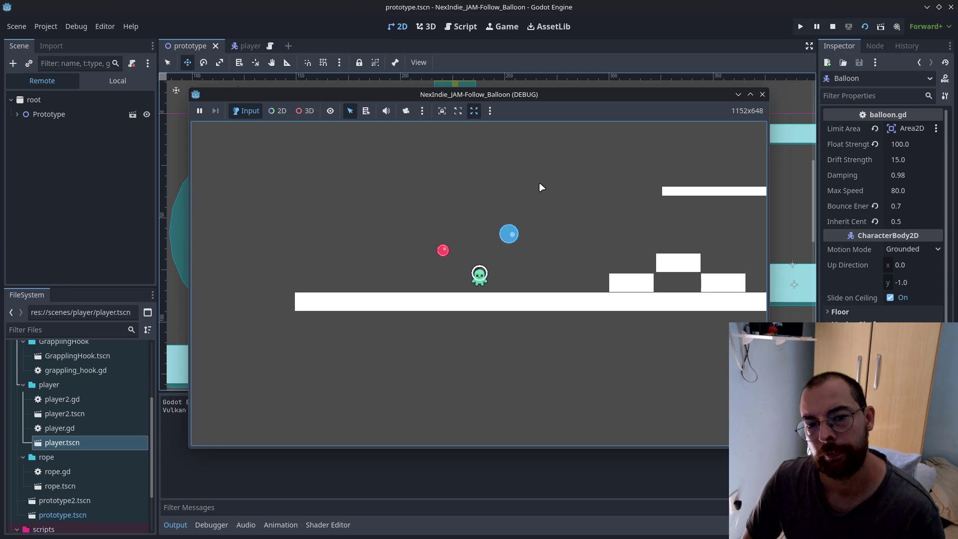
key(Right)
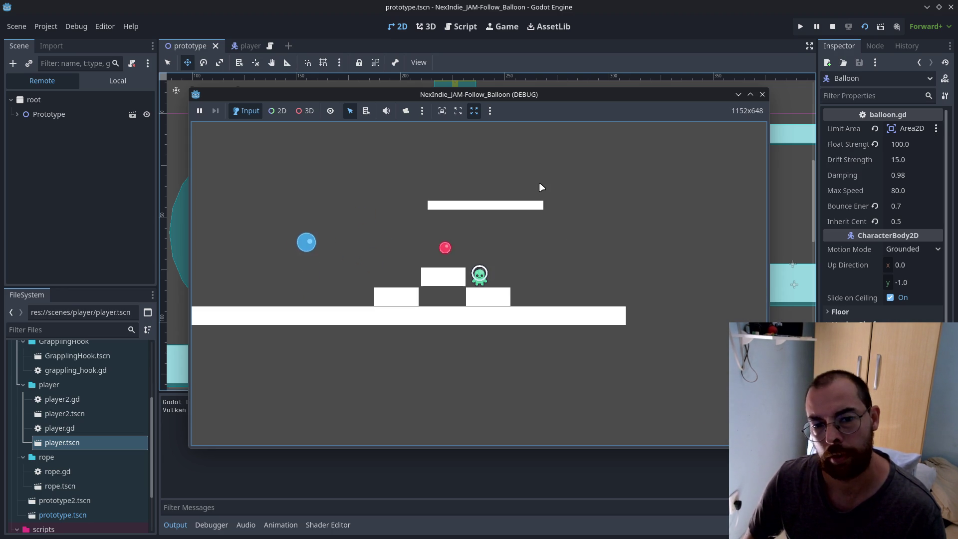
click(761, 95)
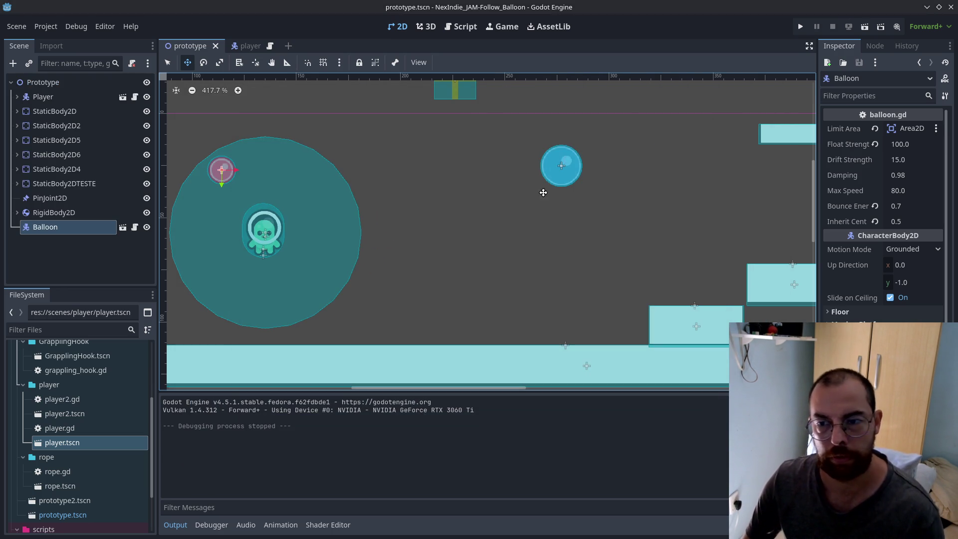
Switch to the player scene, select its Player root node and bring up player.gd in the Script editor
click(45, 98)
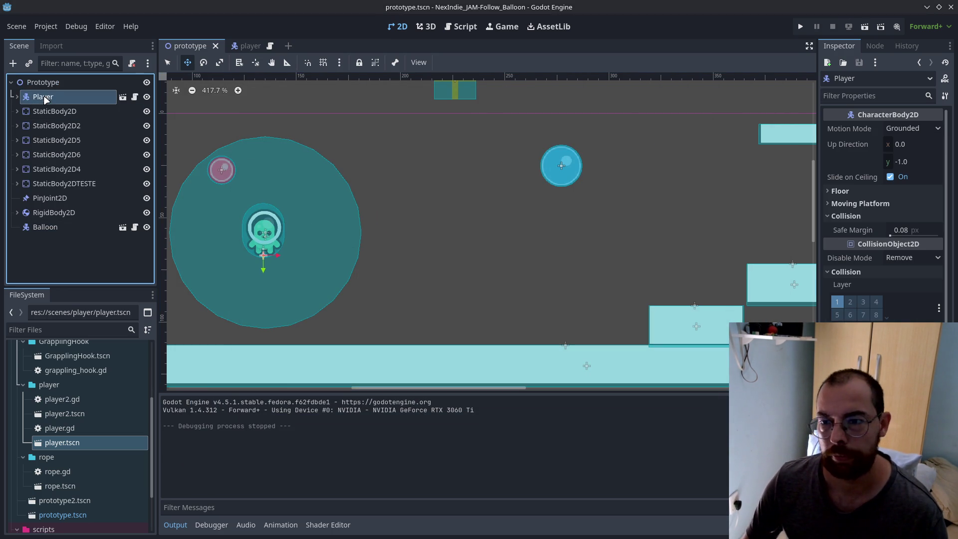
click(53, 84)
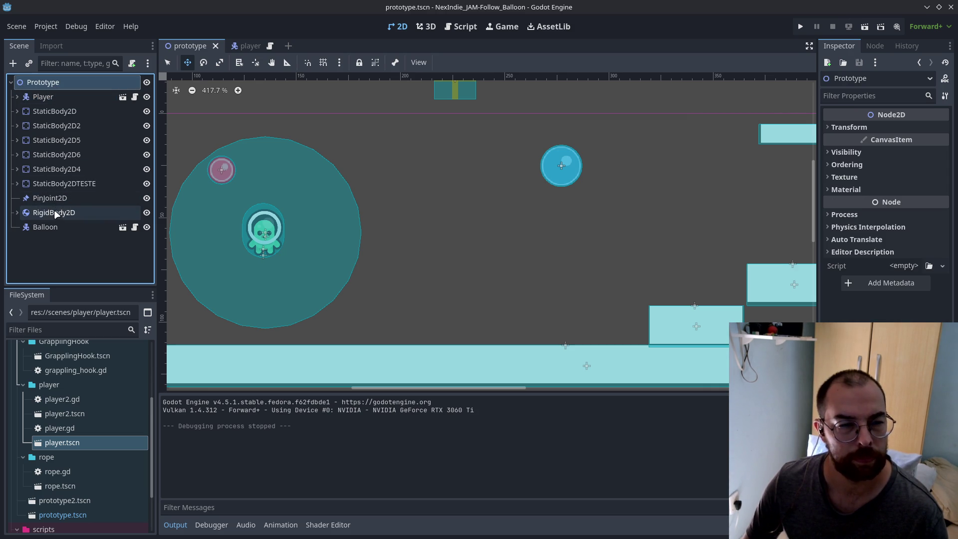
click(247, 47)
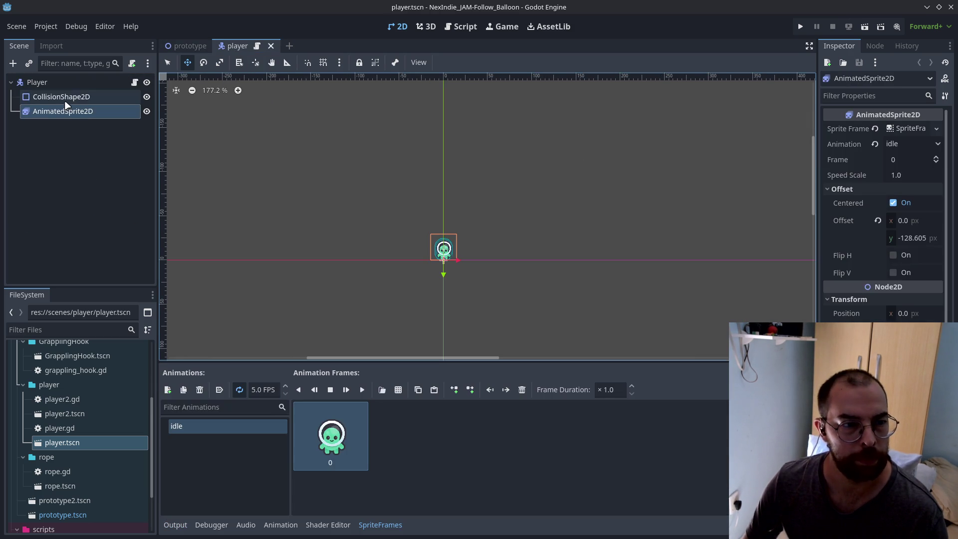
click(55, 83)
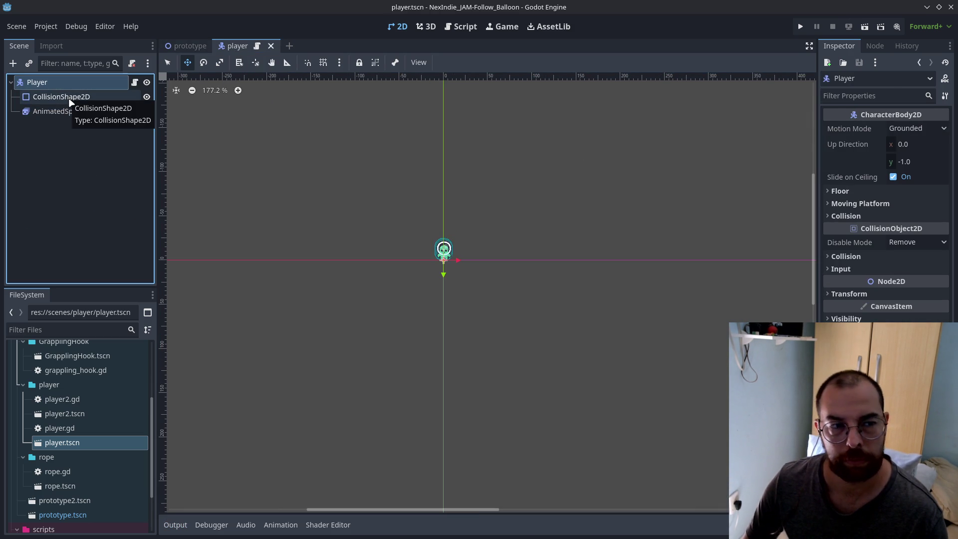
click(461, 27)
scroll(433, 314, up, 7)
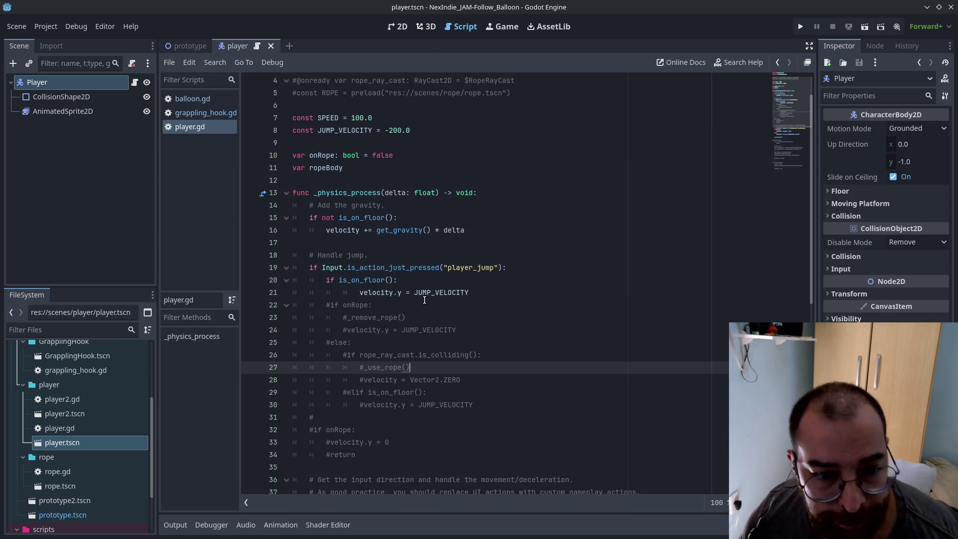
Delete the commented-out rope declarations at the top of player.gd, keeping the gravity comment
click(525, 125)
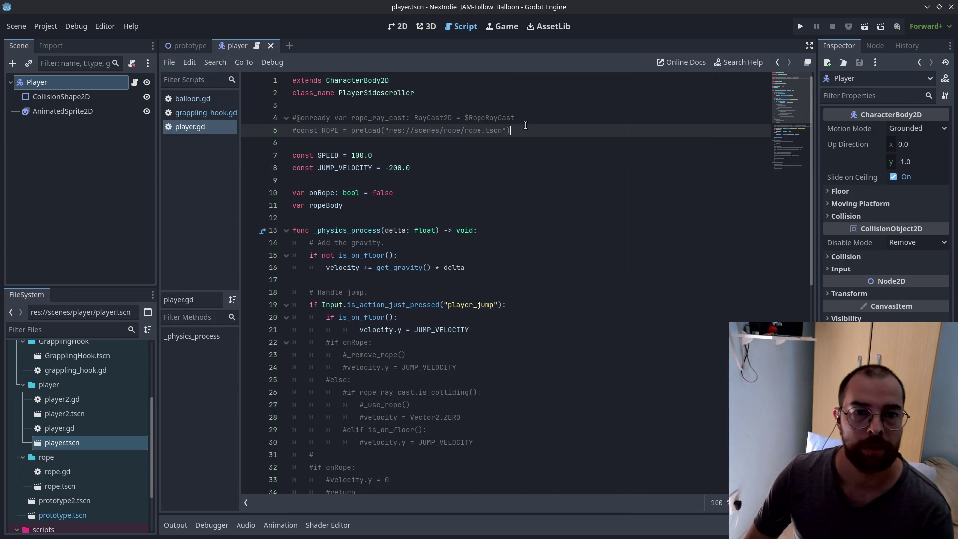
key(shift+Up)
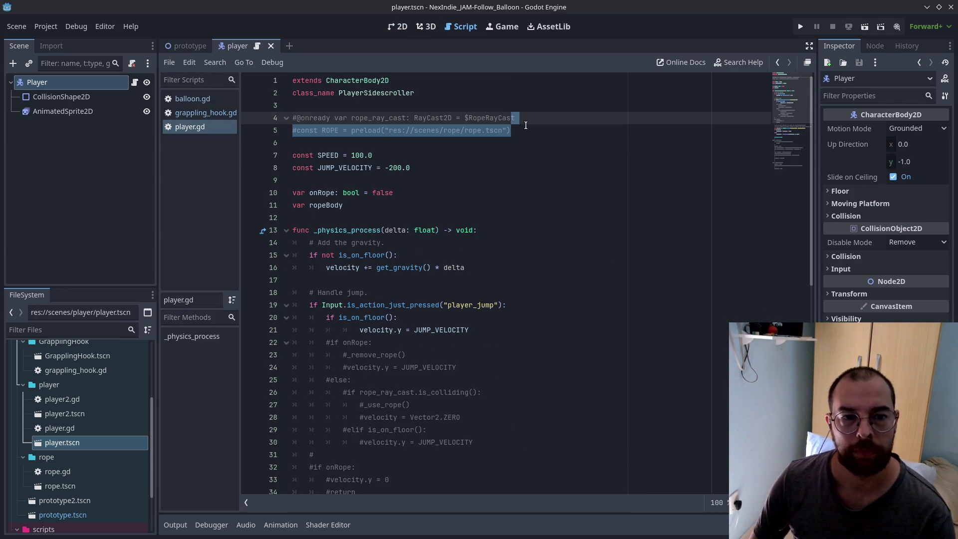
key(shift+Home)
key(BackSpace)
key(BackSpace)
key(BackSpace)
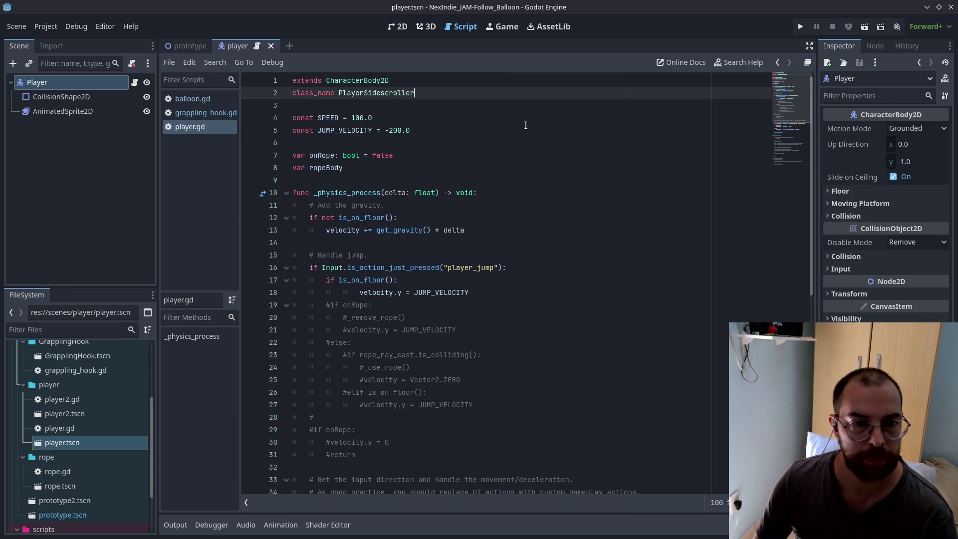
key(Down)
key(Down)
key(Down)
key(Up)
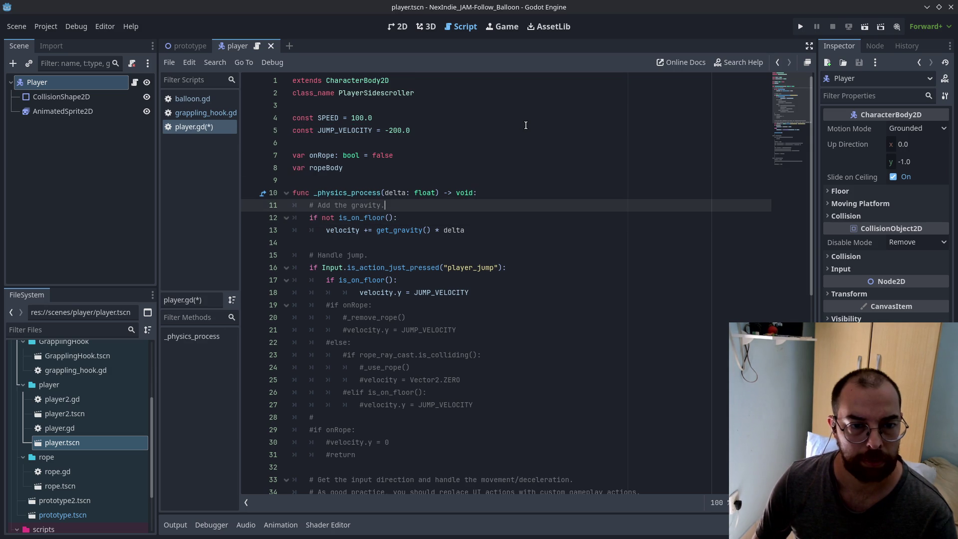
key(ctrl+shift+k)
key(ctrl+z)
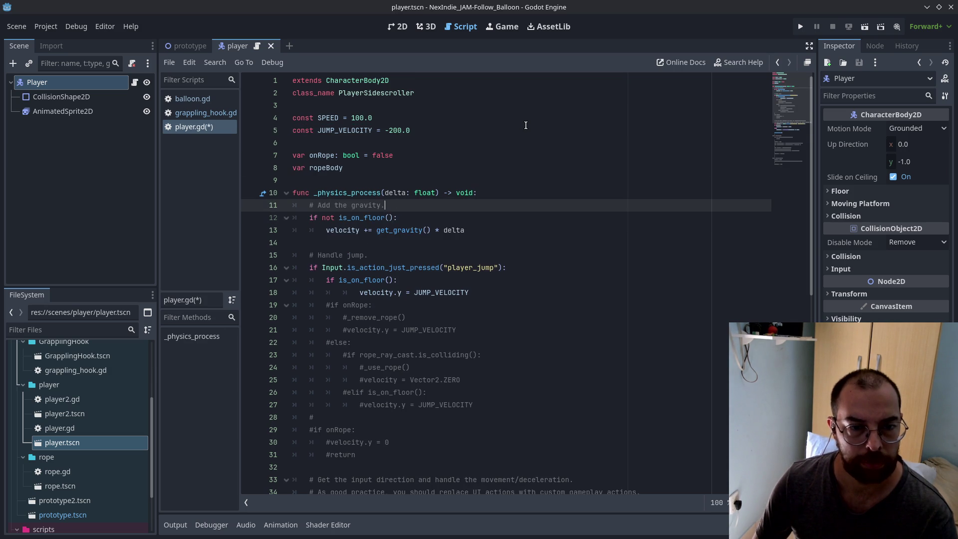
key(Down)
key(Down)
key(Down)
key(Down)
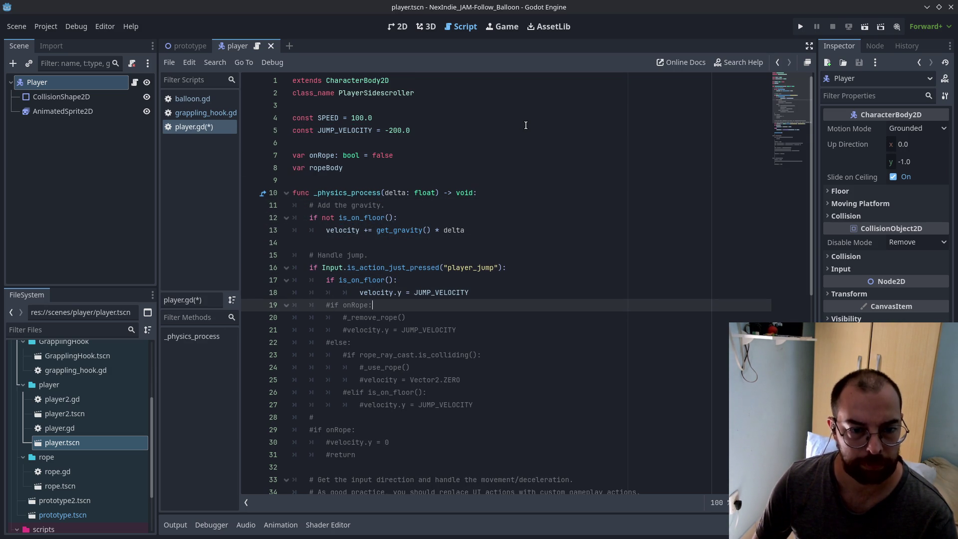
Delete the commented onRope jump block and the _use_rope/_remove_rope functions, then save the script
key(shift+Down)
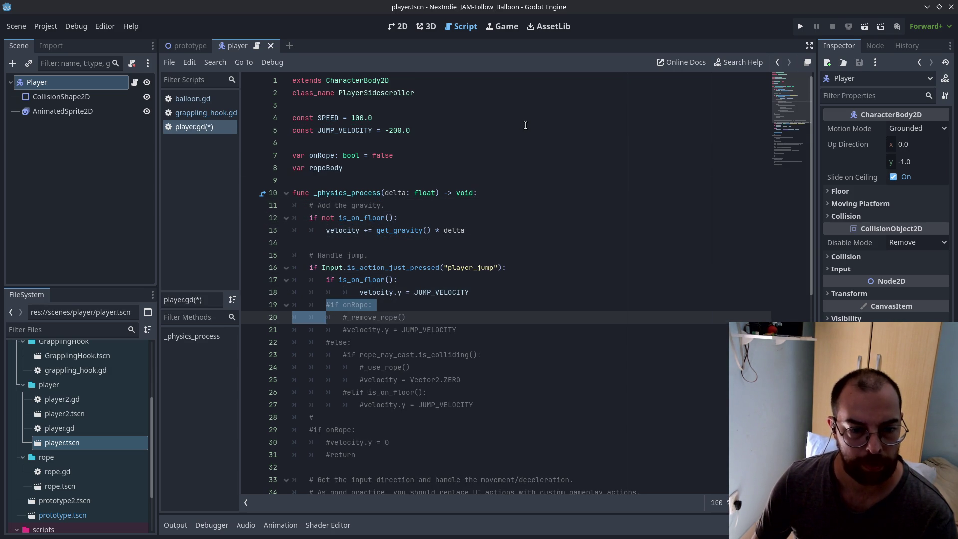
key(shift+Down)
key(shift+Down)
key(shift+Down)
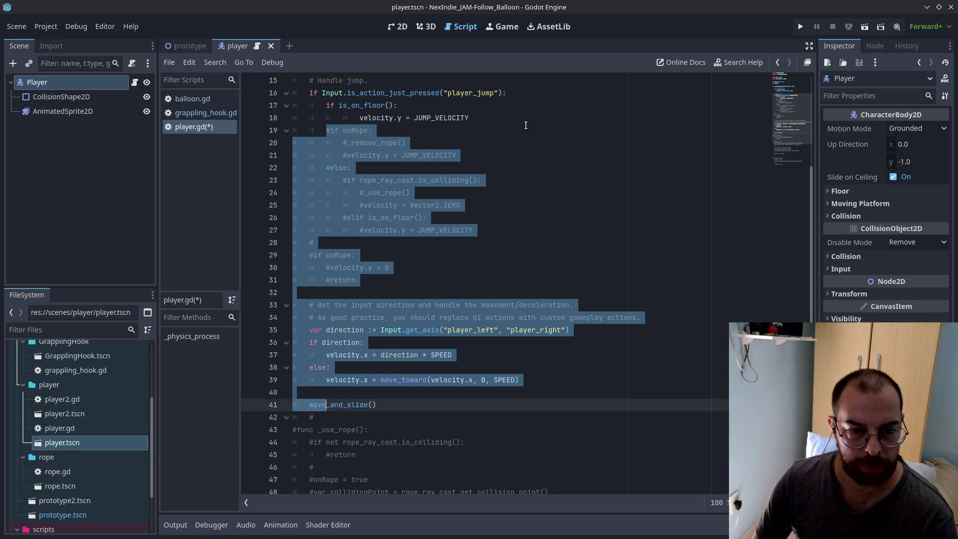
key(shift+Up)
key(shift+Up)
key(shift+Up)
key(Delete)
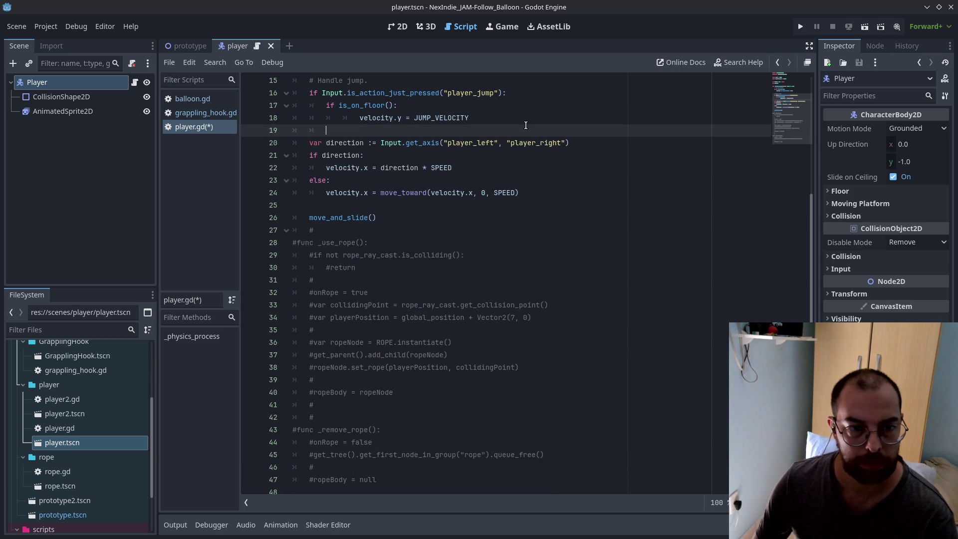
key(Down)
key(Down)
key(Down)
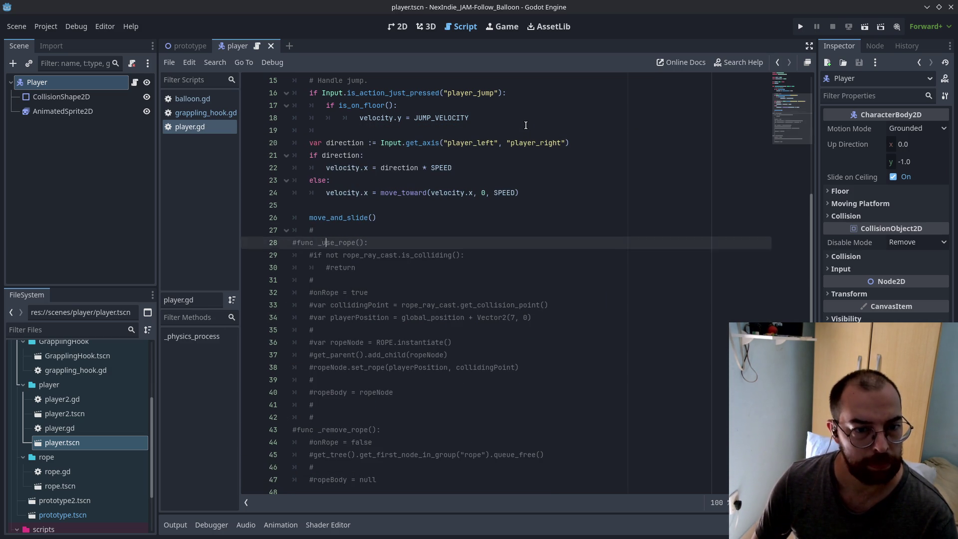
key(Up)
key(Up)
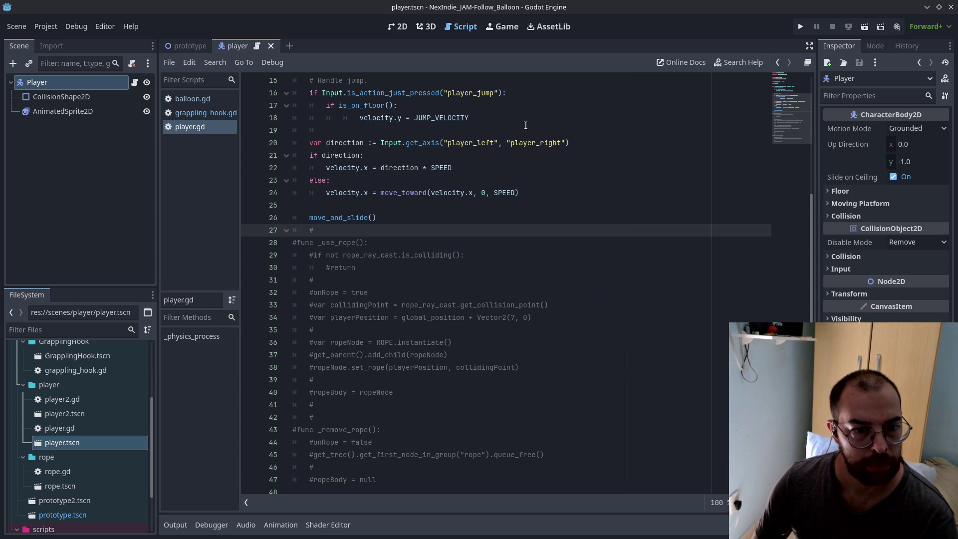
key(Home)
key(Home)
key(shift+Down)
key(shift+Down)
key(shift+Down)
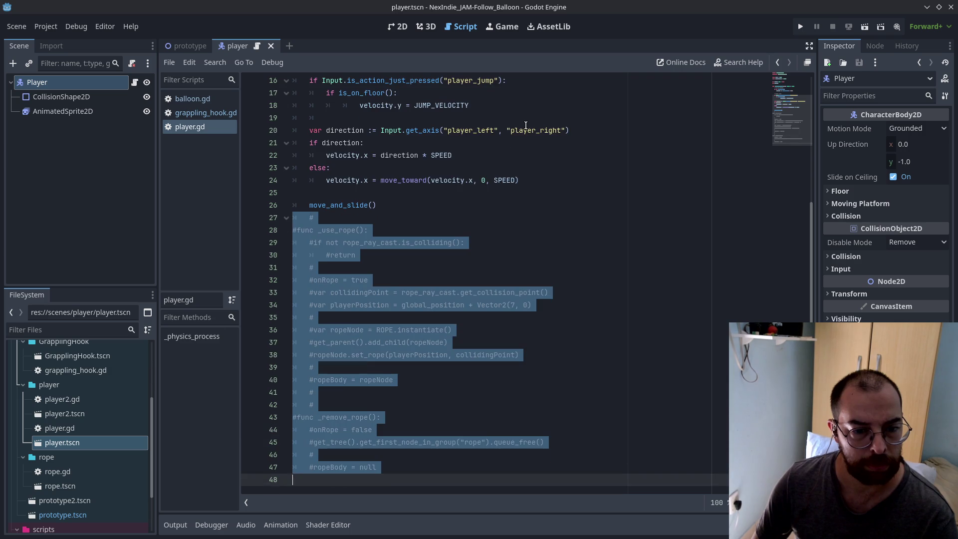
key(Delete)
key(BackSpace)
key(ctrl+s)
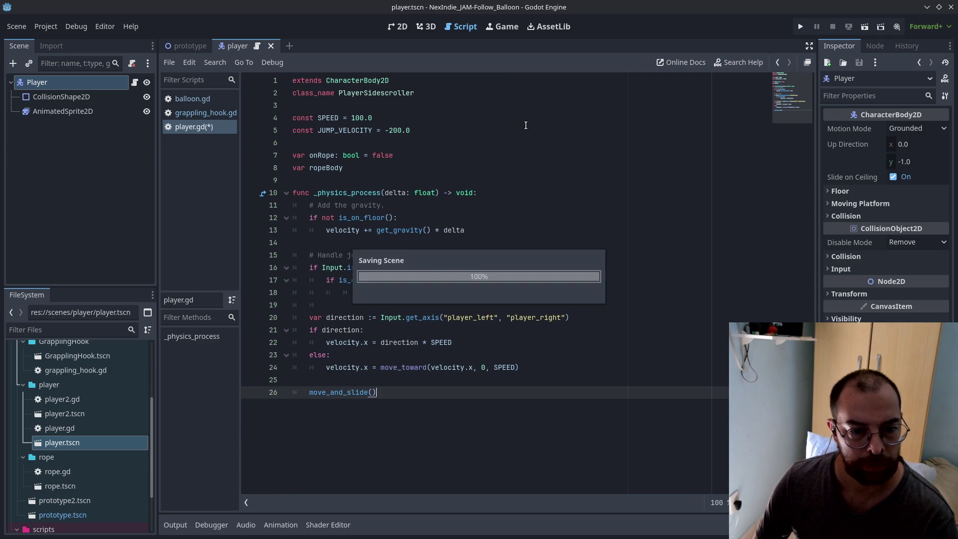
Run the project with F5, then walk and jump the player across the blocks and floor while the balloon trails
key(F5)
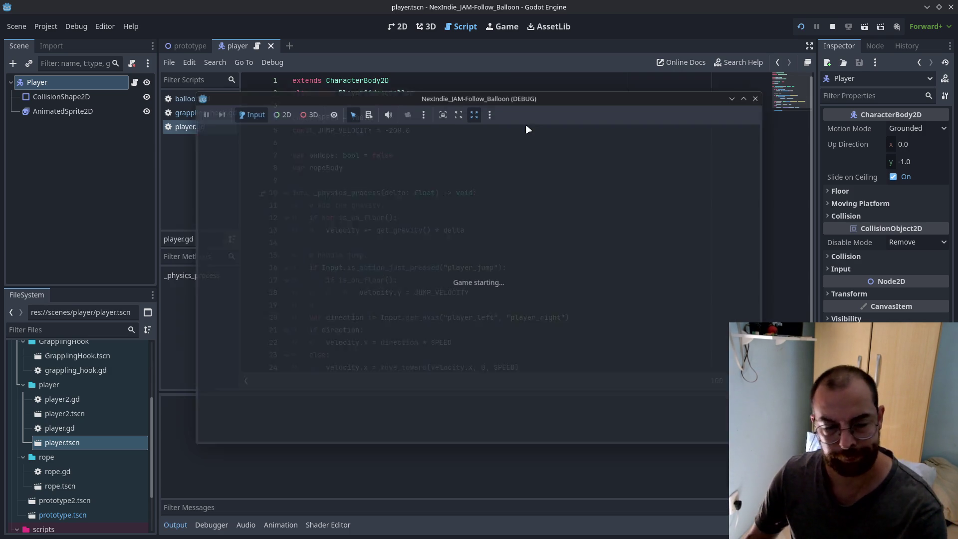
key(Right)
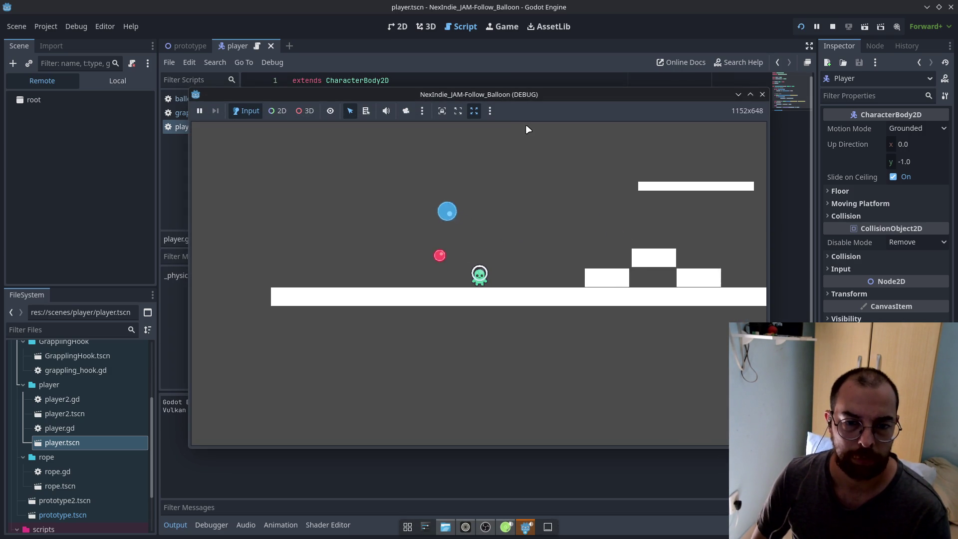
key(space)
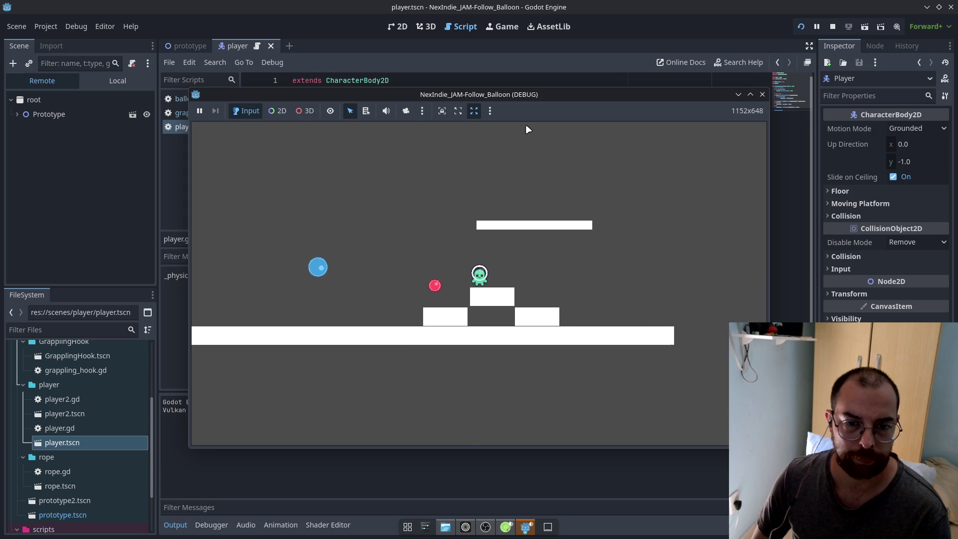
key(Right)
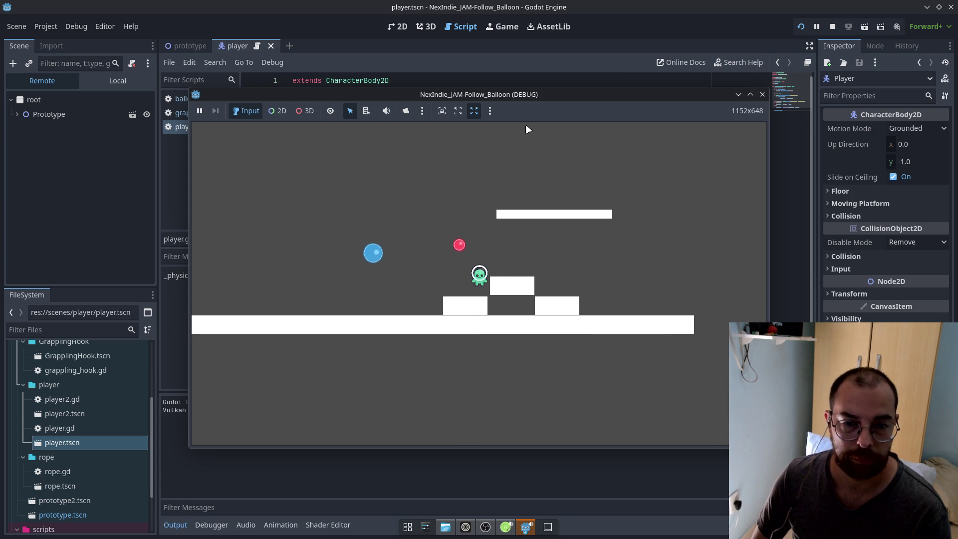
key(space)
key(Left)
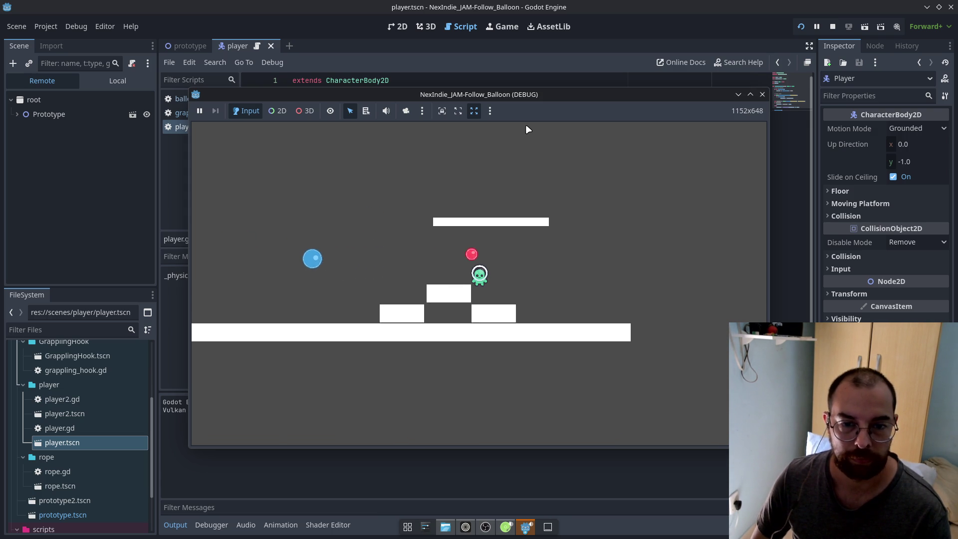
key(Left)
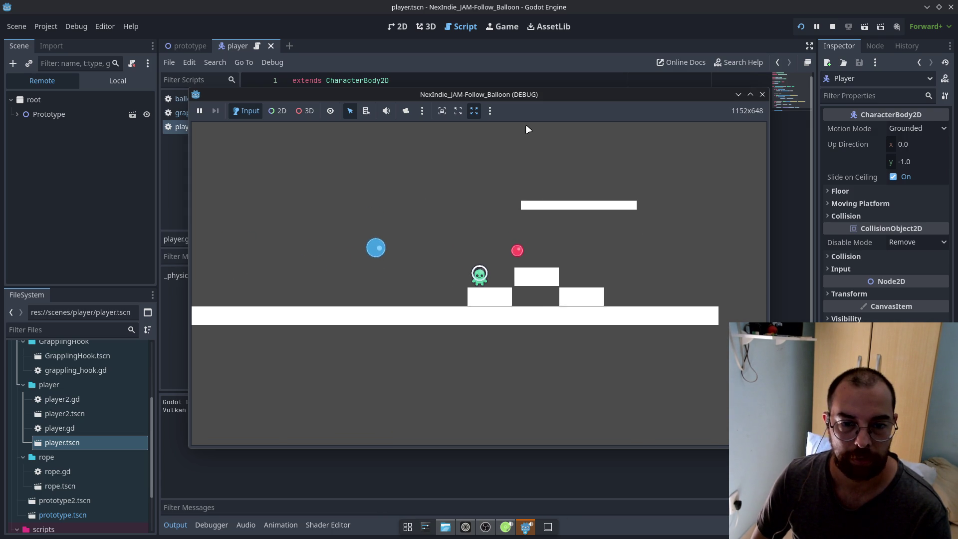
key(Right)
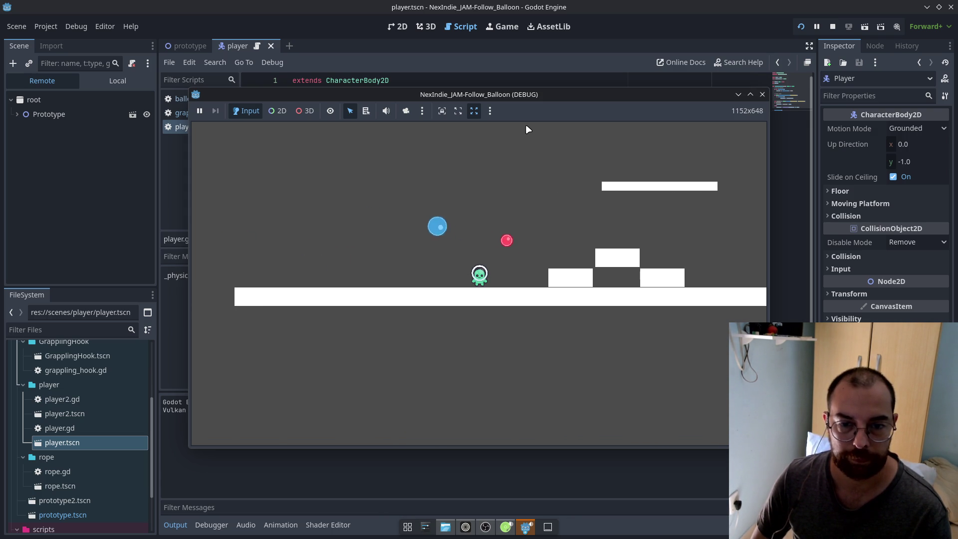
key(Left)
key(Right)
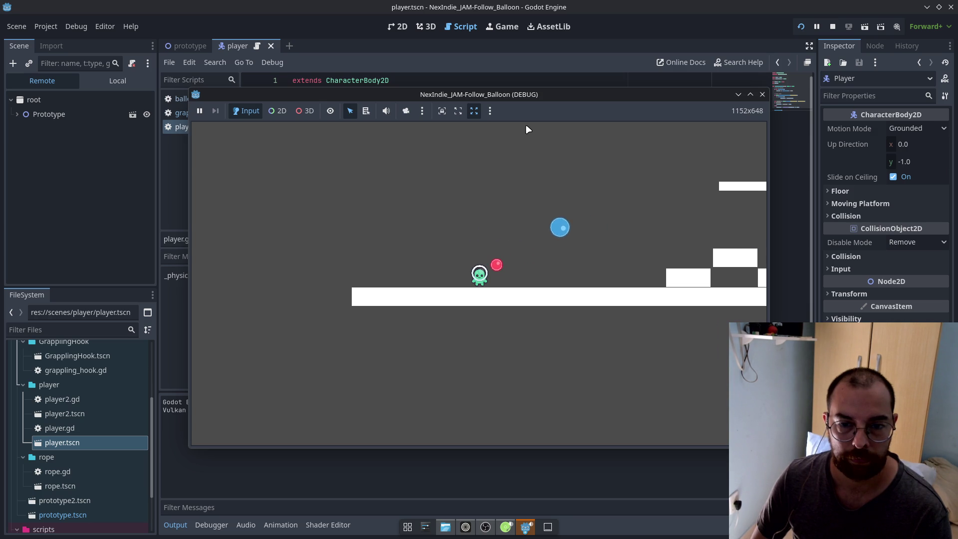
key(Right)
key(space)
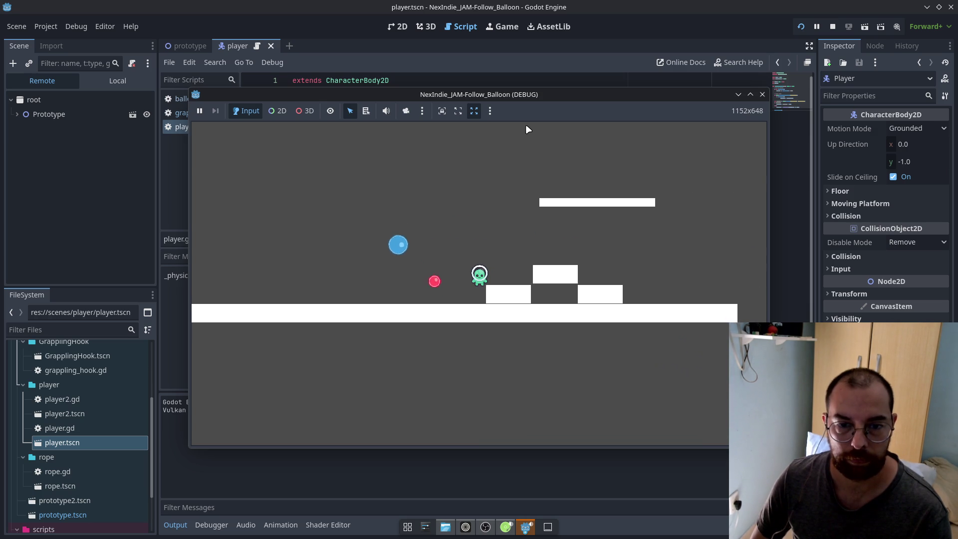
key(Left)
key(space)
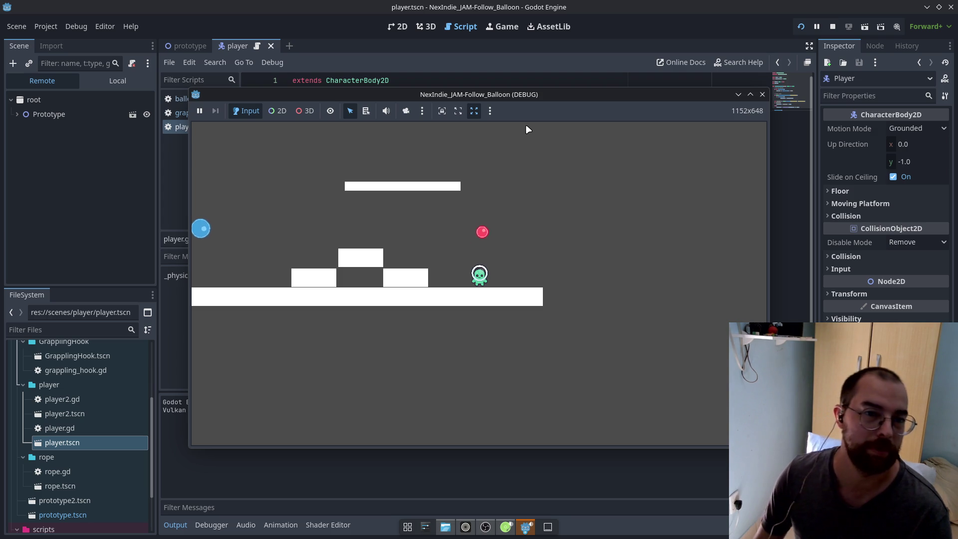
Stop the running game and return to the Godot editor
click(762, 95)
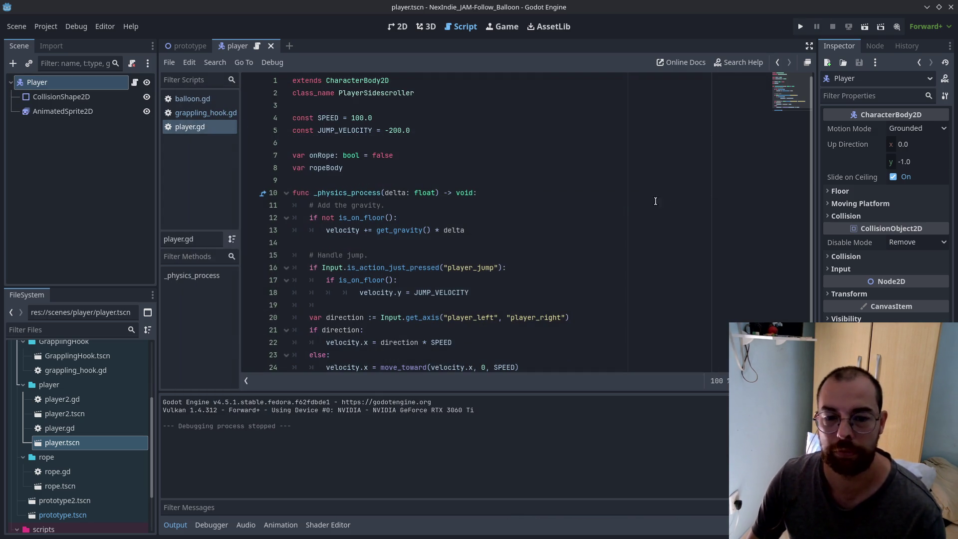
key(alt+Tab)
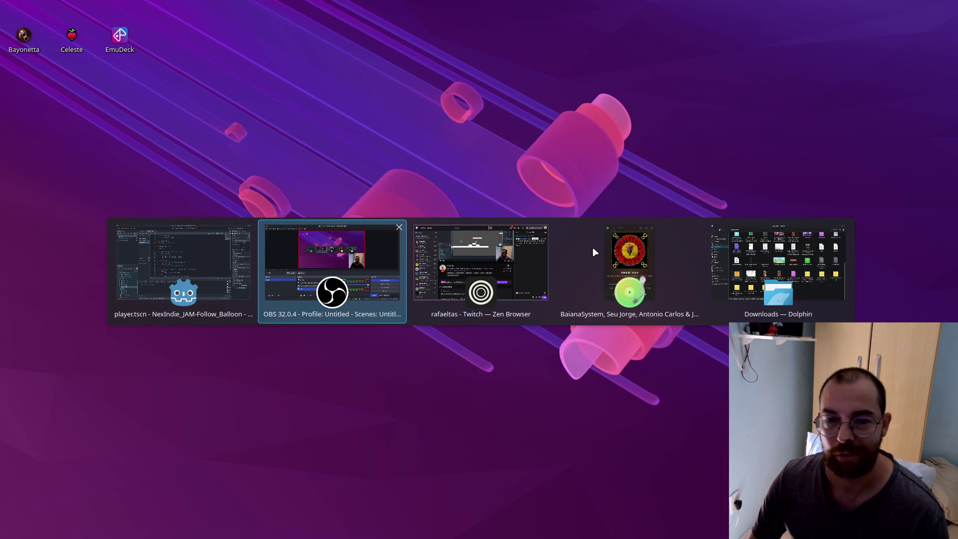
key(Escape)
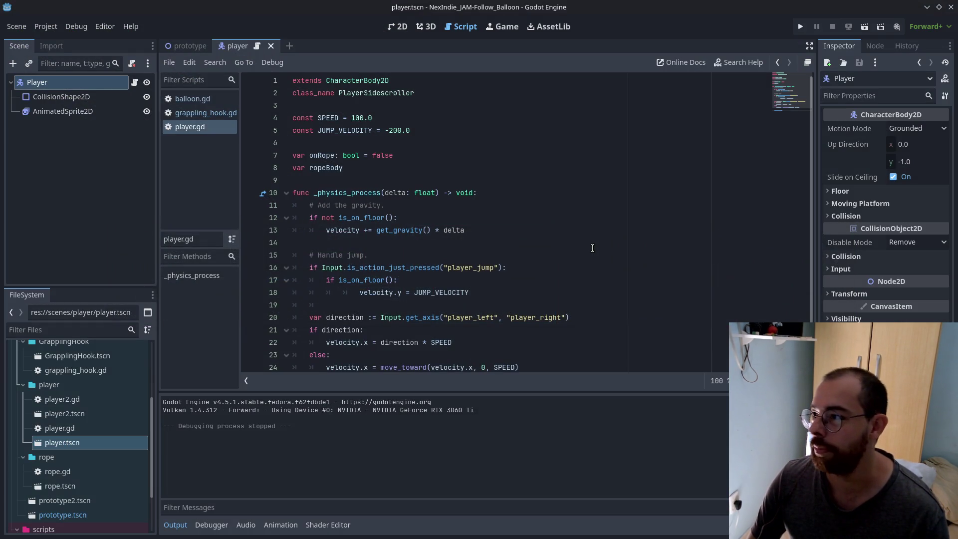
Save player.gd and show the player scene in the 2D view
click(539, 251)
scroll(539, 252, down, 2)
double_click(522, 244)
key(ctrl+s)
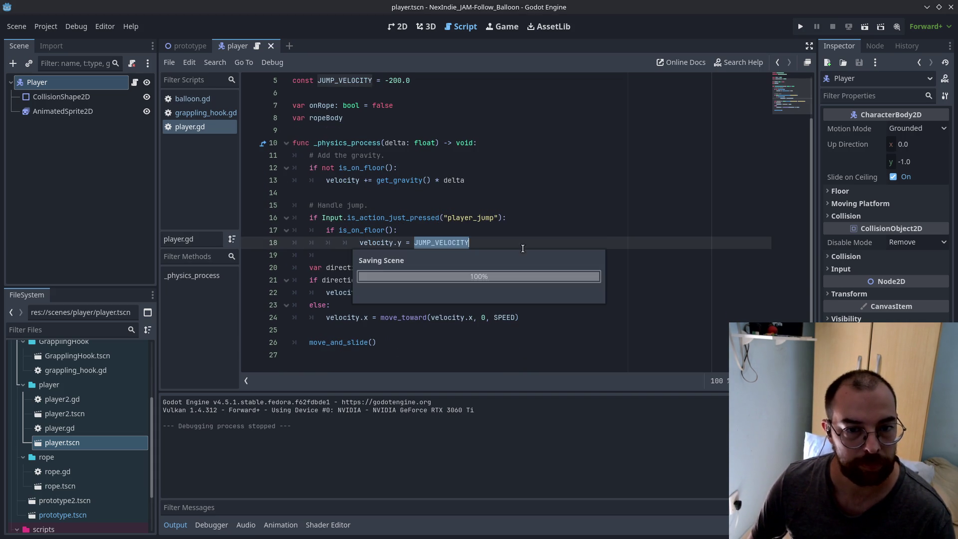
click(395, 26)
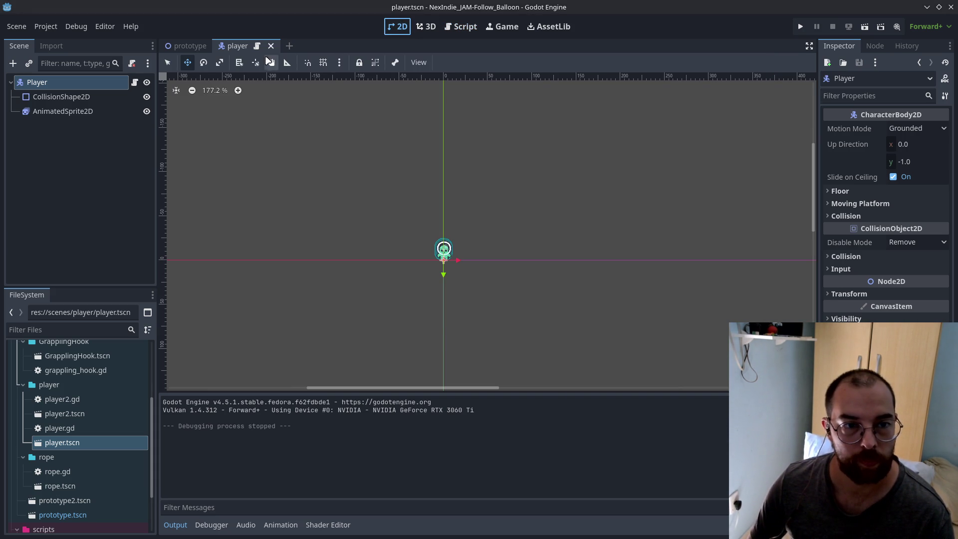
Close the player scene tab and load balloon.gd from the Balloon node's script icon in the prototype scene
click(271, 46)
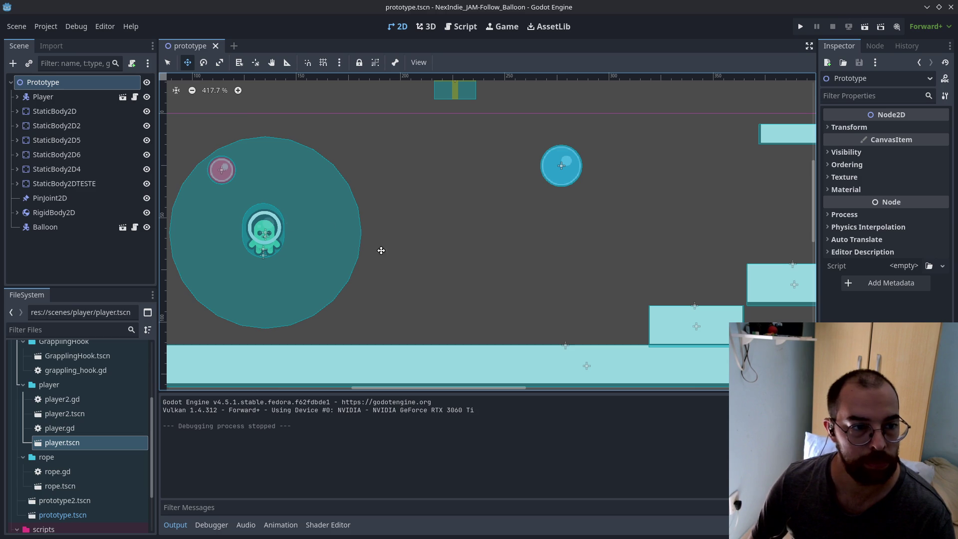
click(65, 227)
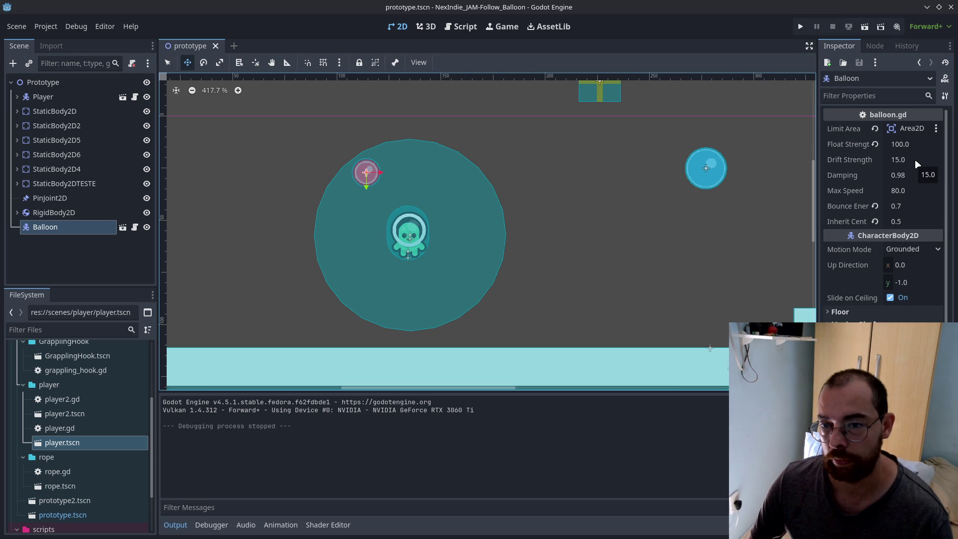
click(132, 229)
scroll(474, 303, up, 3)
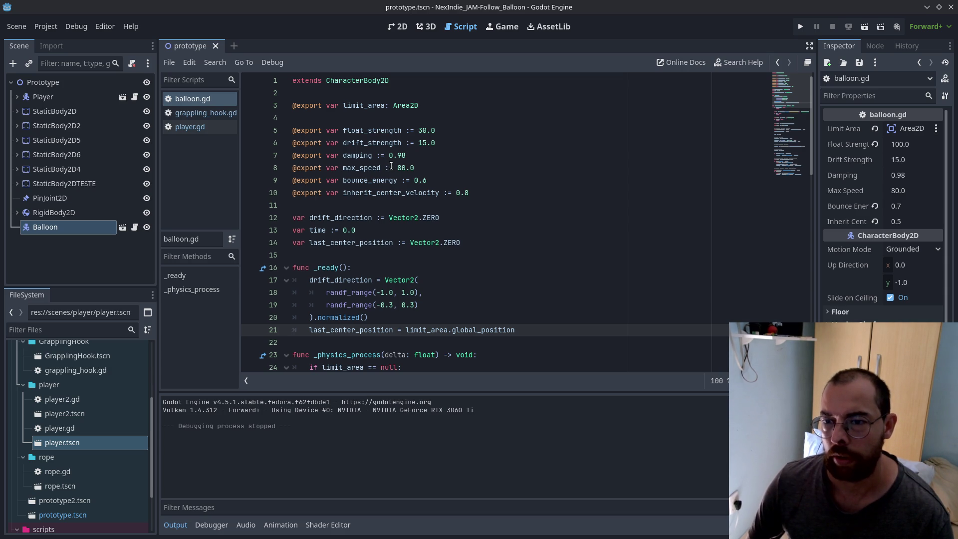
Scroll through balloon.gd with float_strength highlighted to see where it is used
double_click(390, 134)
scroll(545, 230, down, 14)
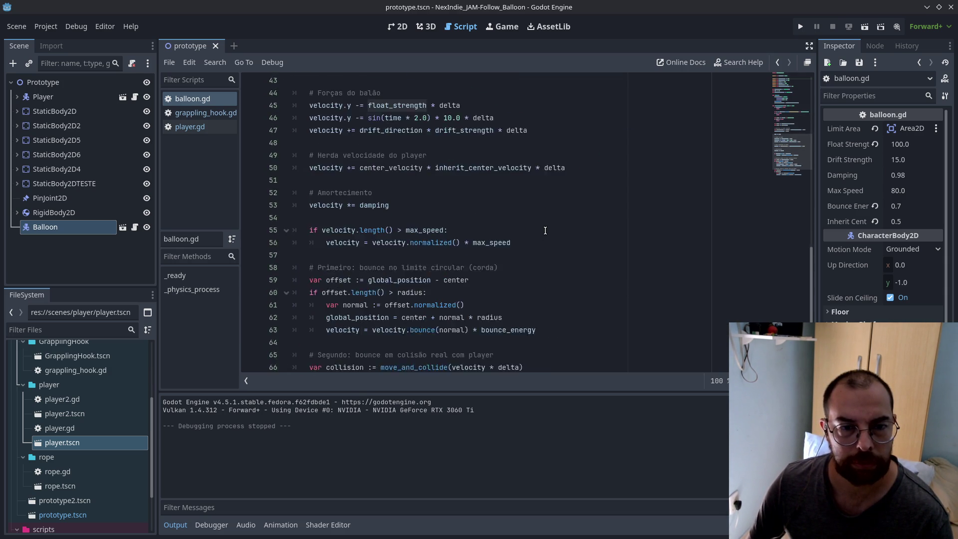
scroll(545, 231, up, 2)
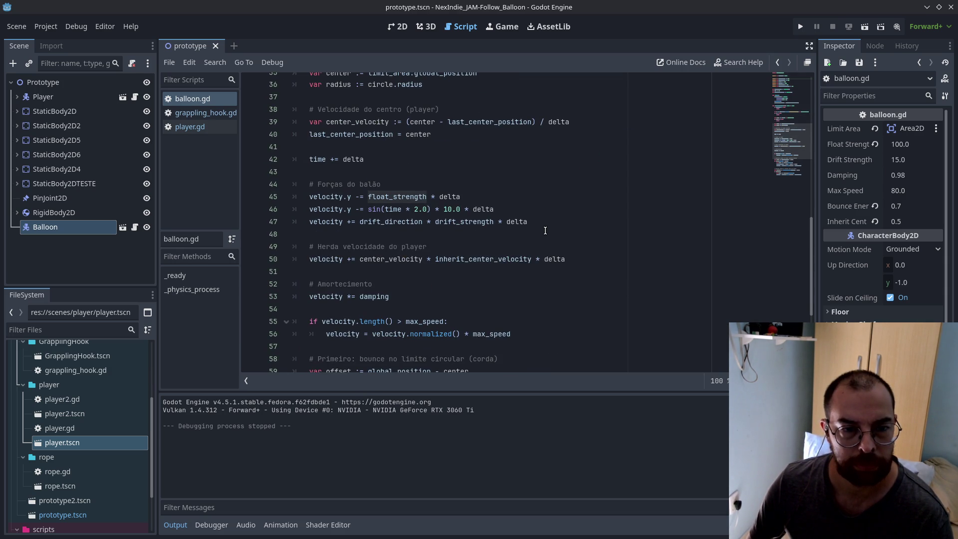
scroll(545, 231, down, 2)
scroll(545, 228, up, 6)
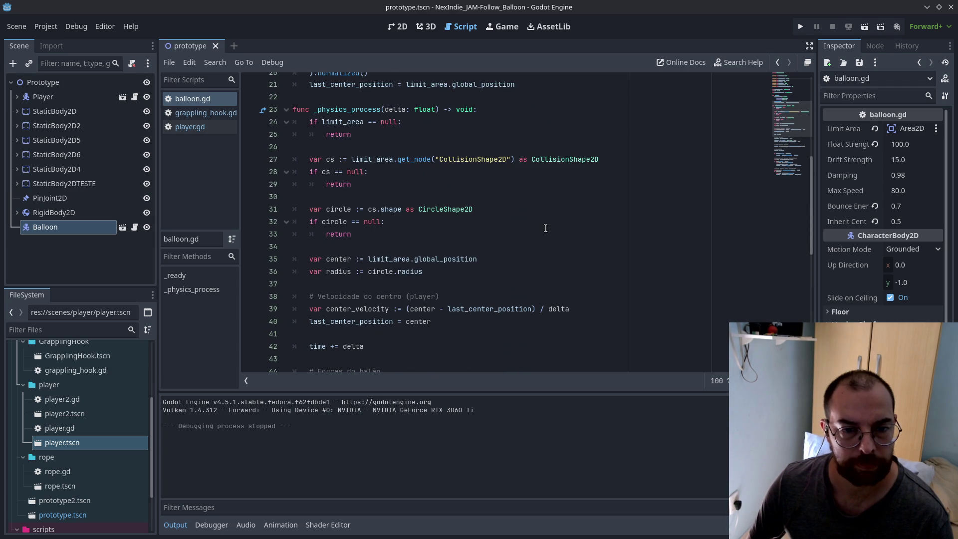
scroll(545, 228, down, 9)
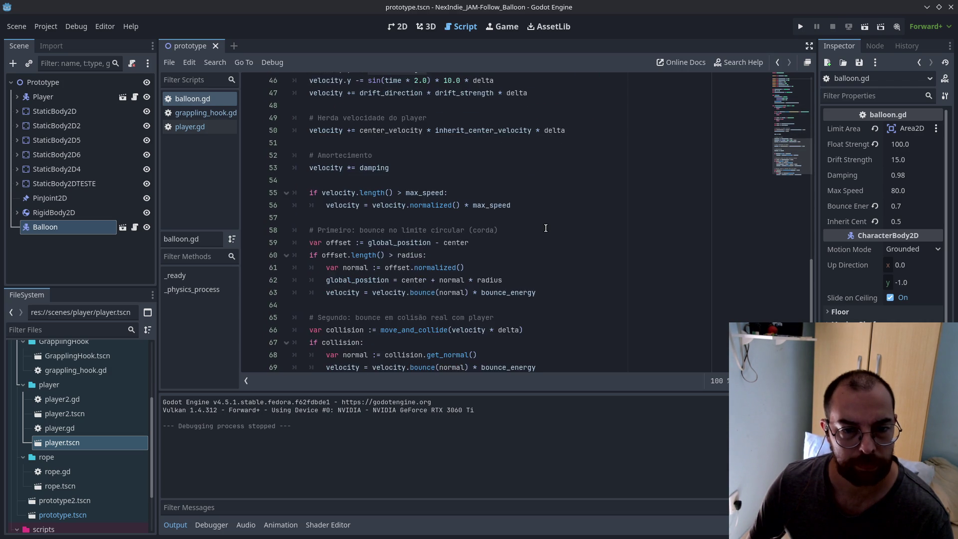
scroll(546, 228, up, 13)
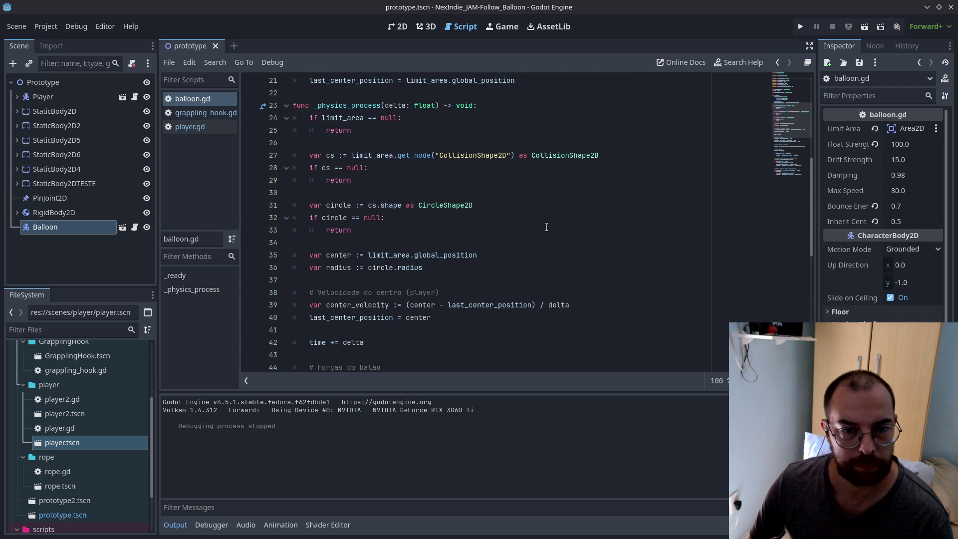
scroll(546, 227, up, 3)
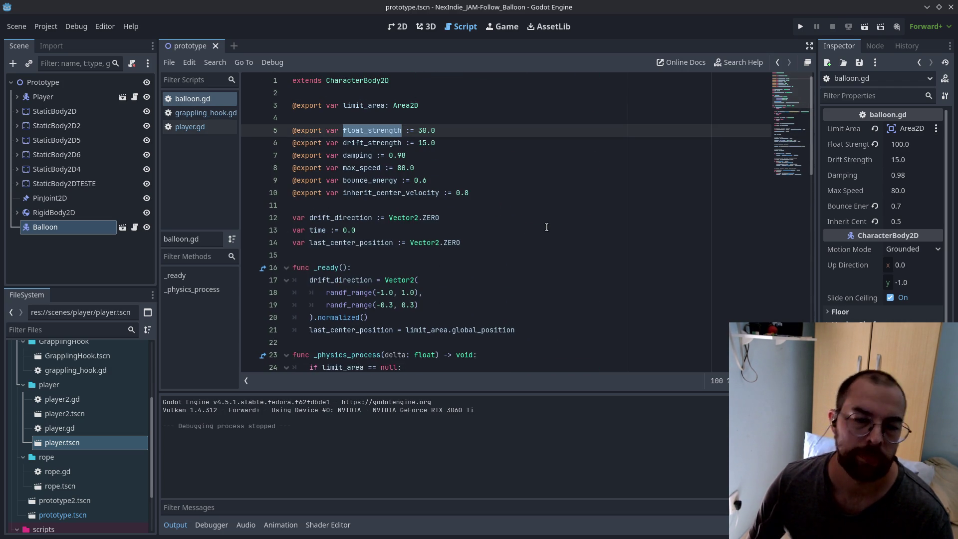
scroll(546, 227, down, 10)
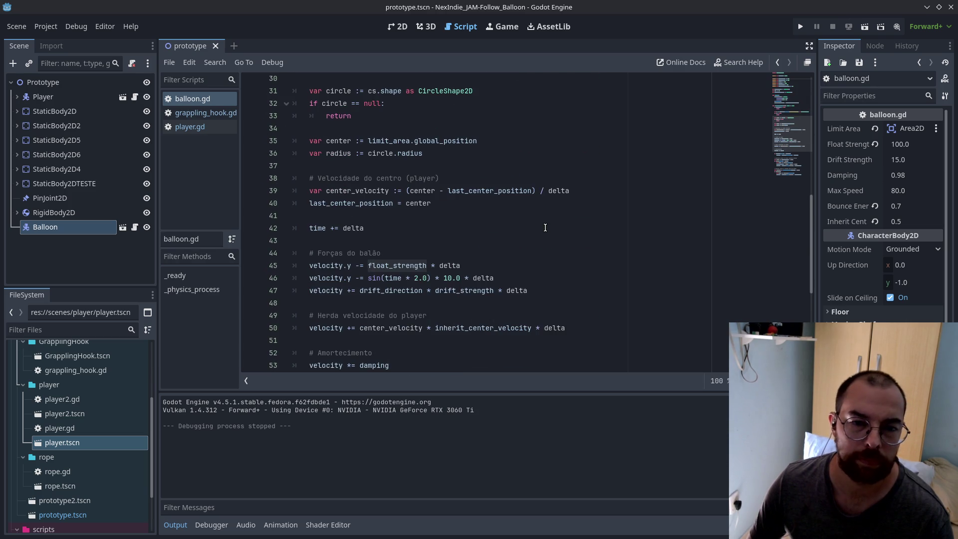
scroll(545, 228, down, 3)
scroll(545, 227, down, 4)
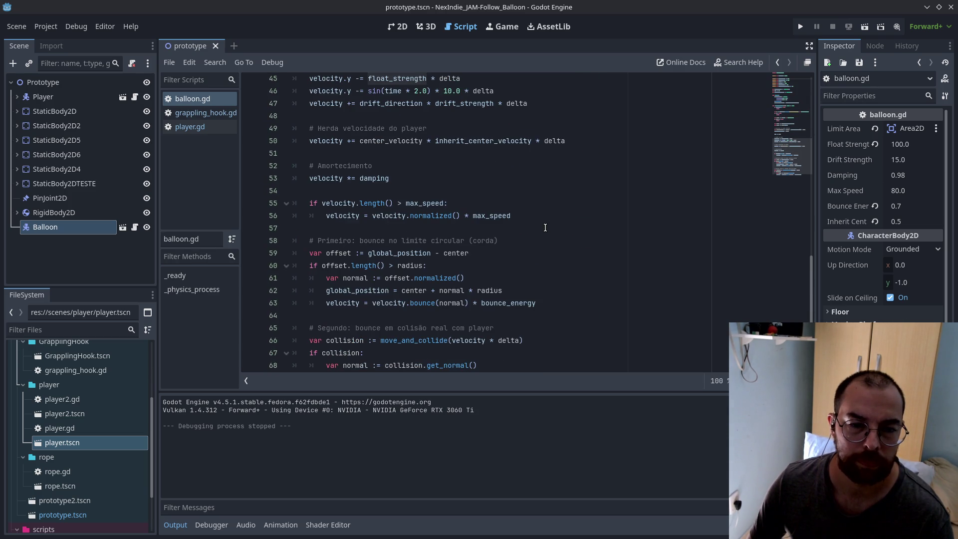
scroll(545, 228, up, 8)
scroll(545, 228, up, 7)
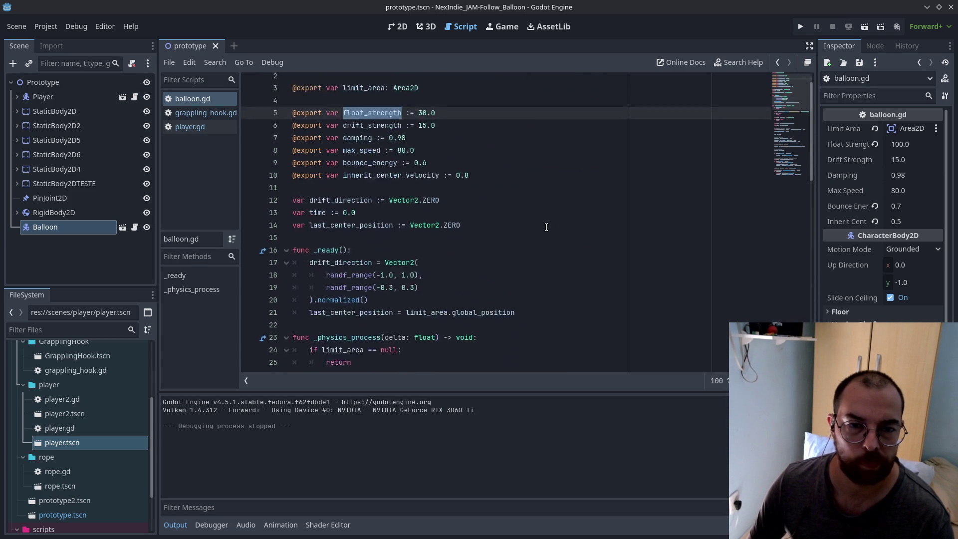
Search balloon.gd for float_strength and jump to velocity.y -= float_strength * delta
double_click(374, 129)
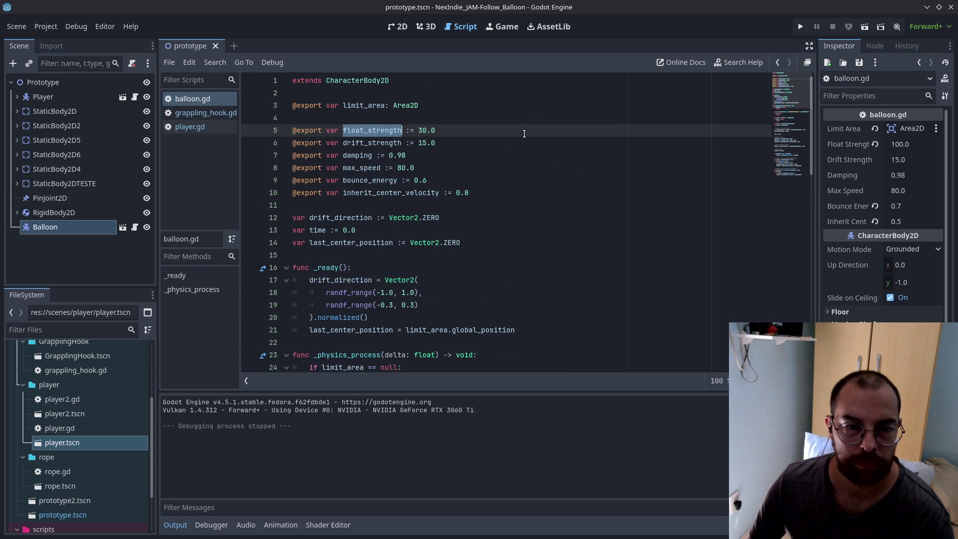
click(555, 150)
key(ctrl+f)
key(Return)
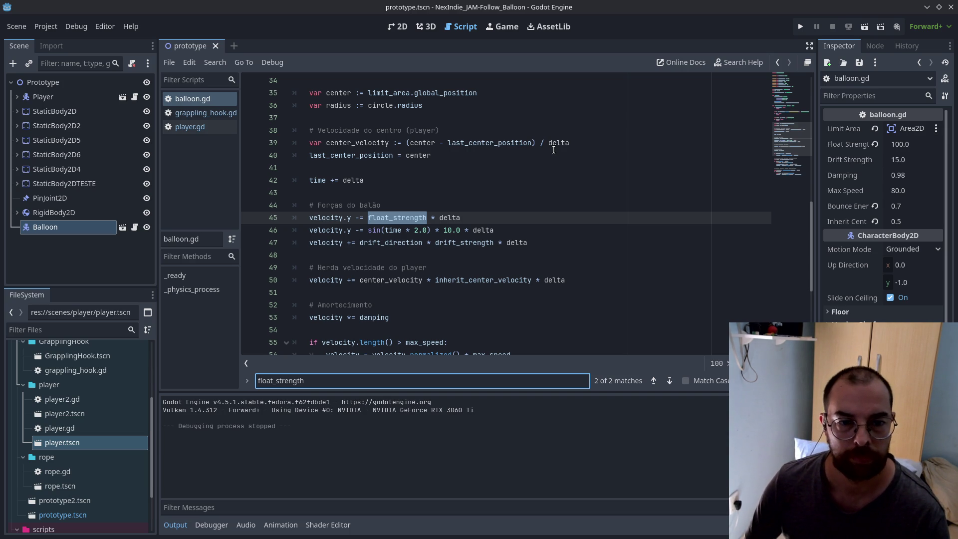
Change line 47 to velocity -= drift_direction * drift_strength * delta and run the game
mouse_move(556, 141)
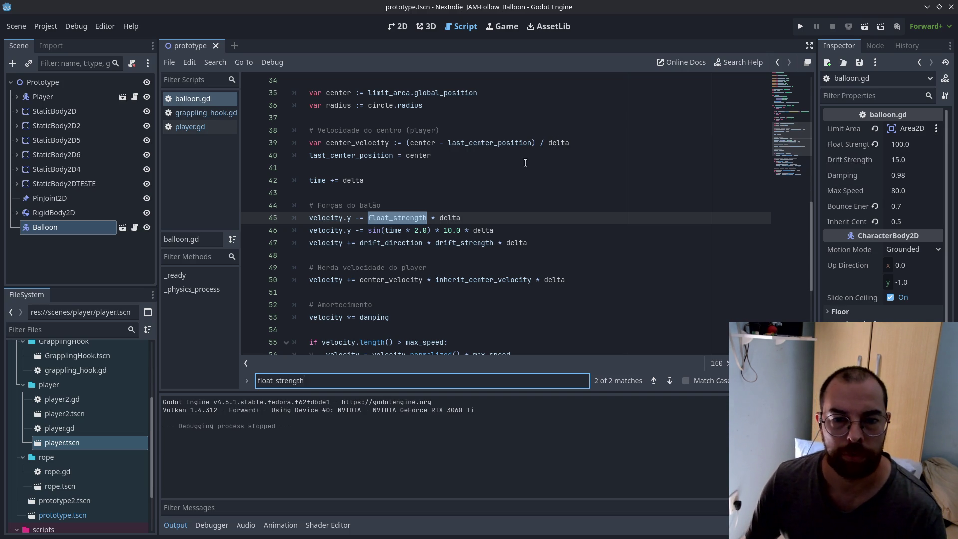
key(Escape)
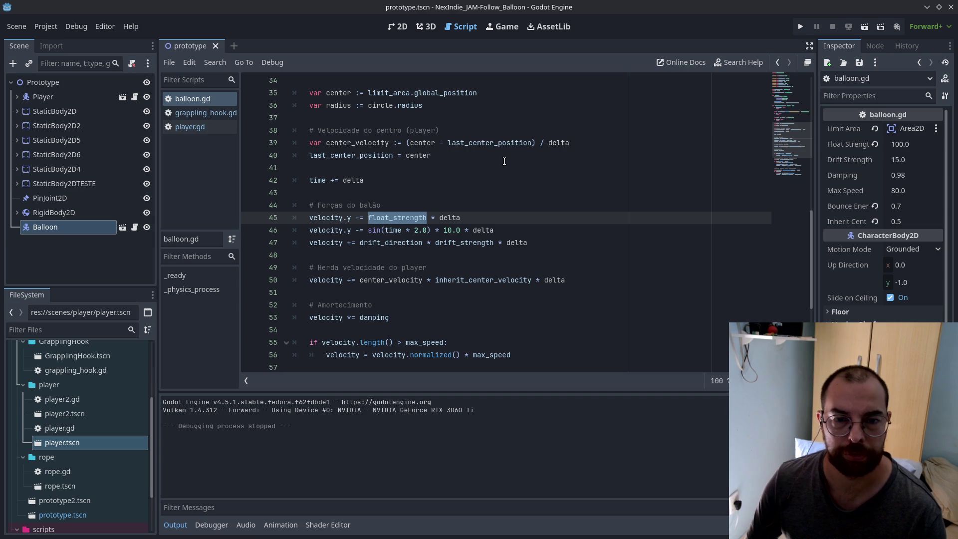
click(495, 175)
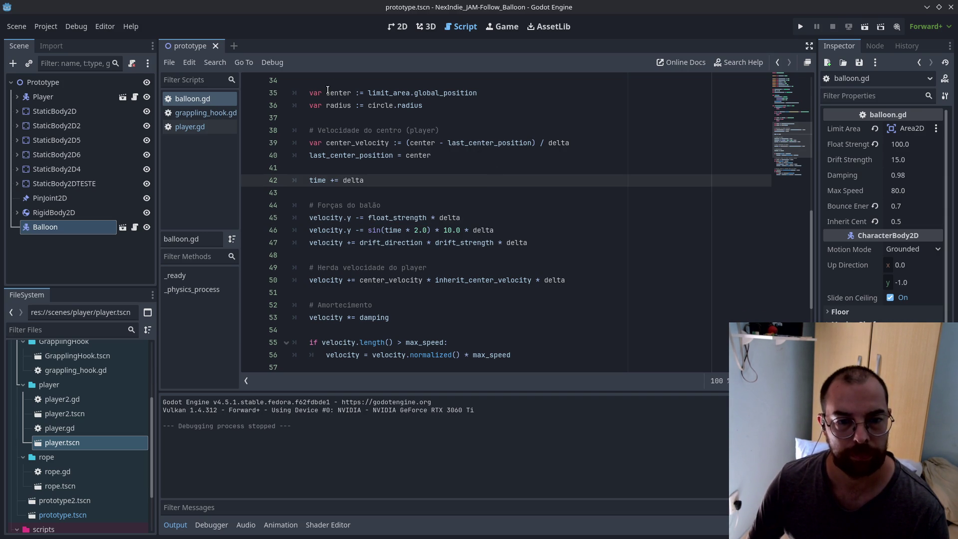
click(349, 243)
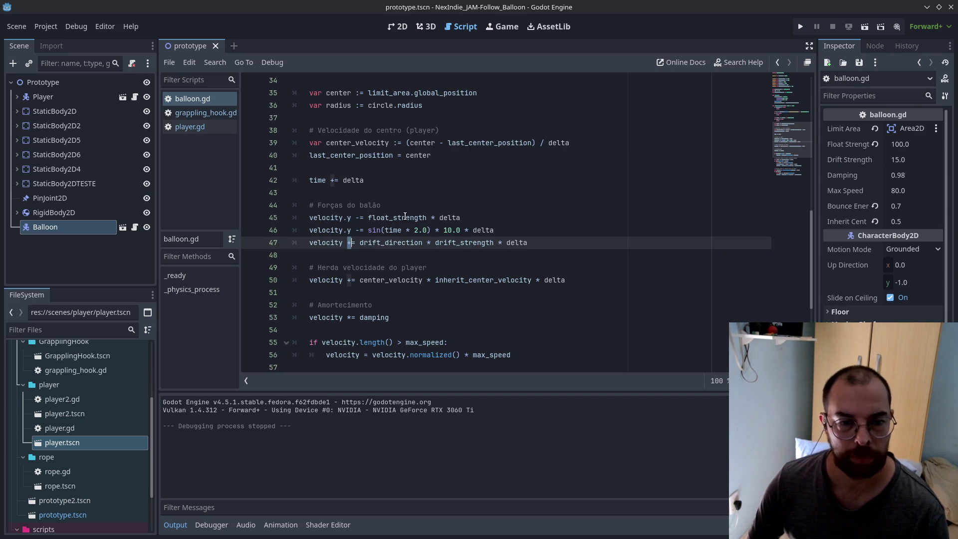
key(Delete)
text(-)
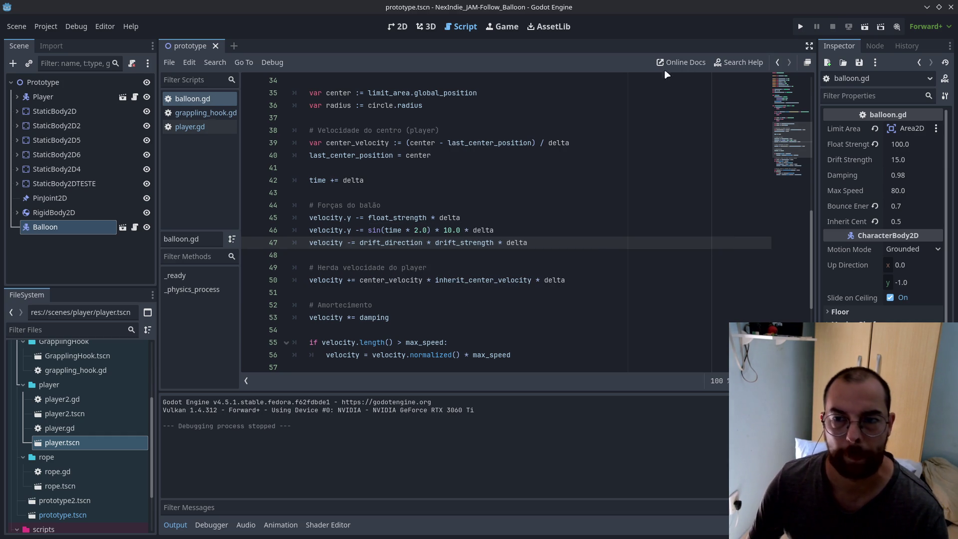
click(799, 28)
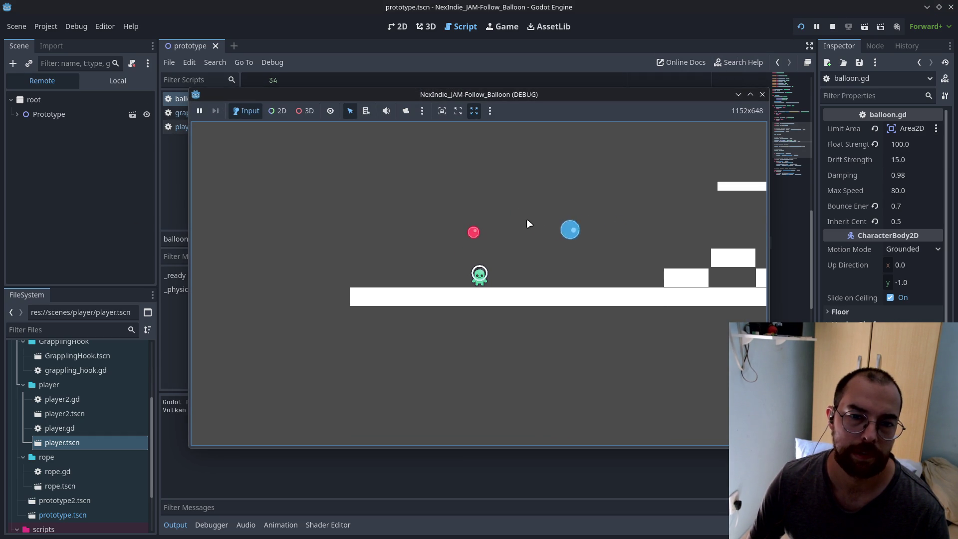
Walk the player left and right to watch the reversed balloon drift, then stop the game
key(Left)
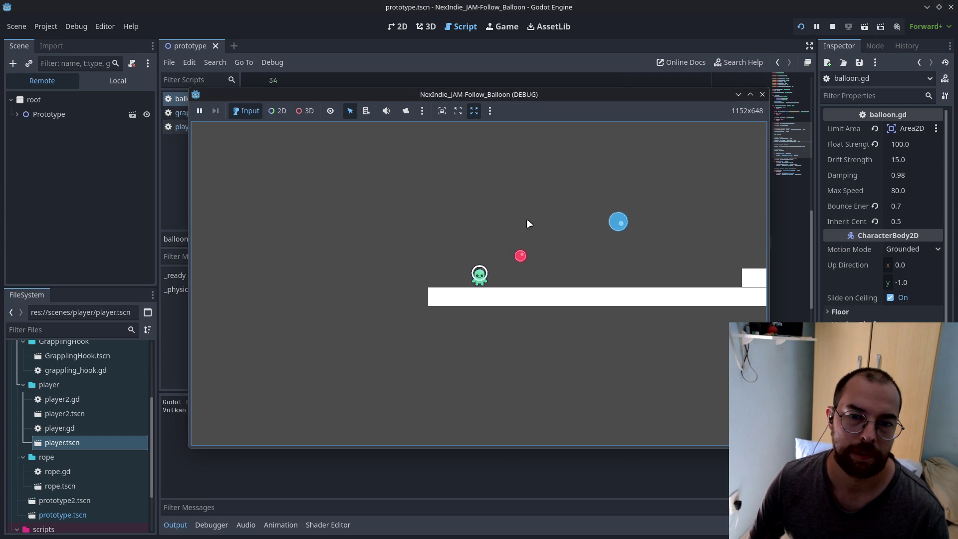
key(Right)
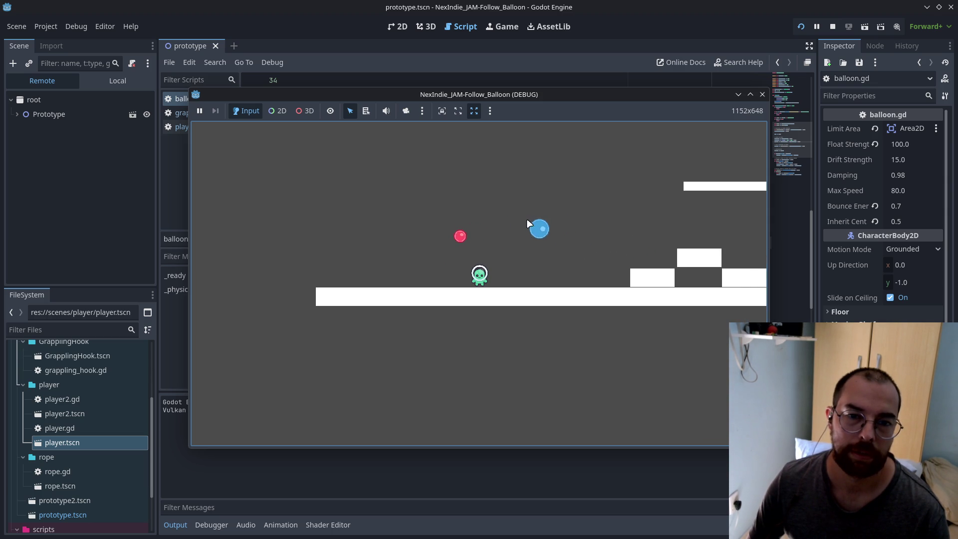
key(Left)
key(Left)
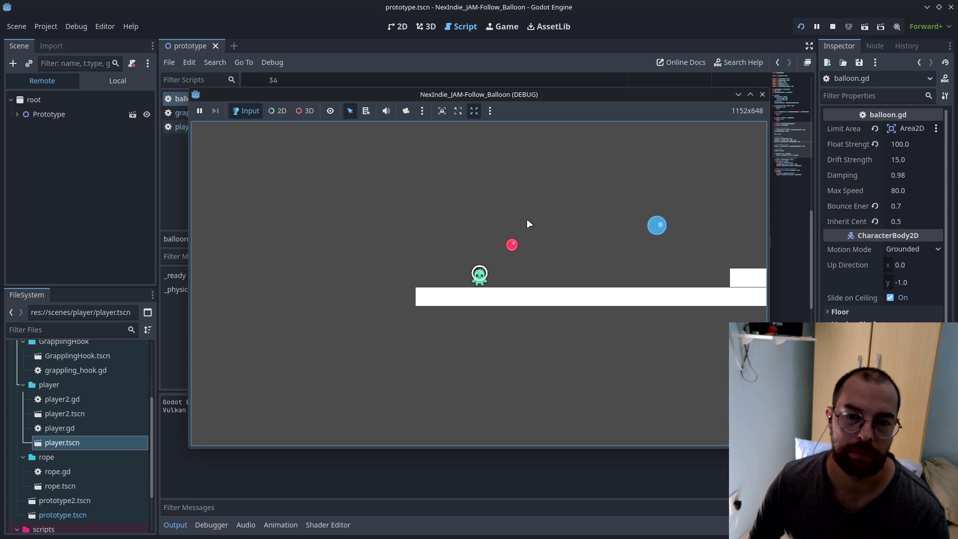
click(762, 94)
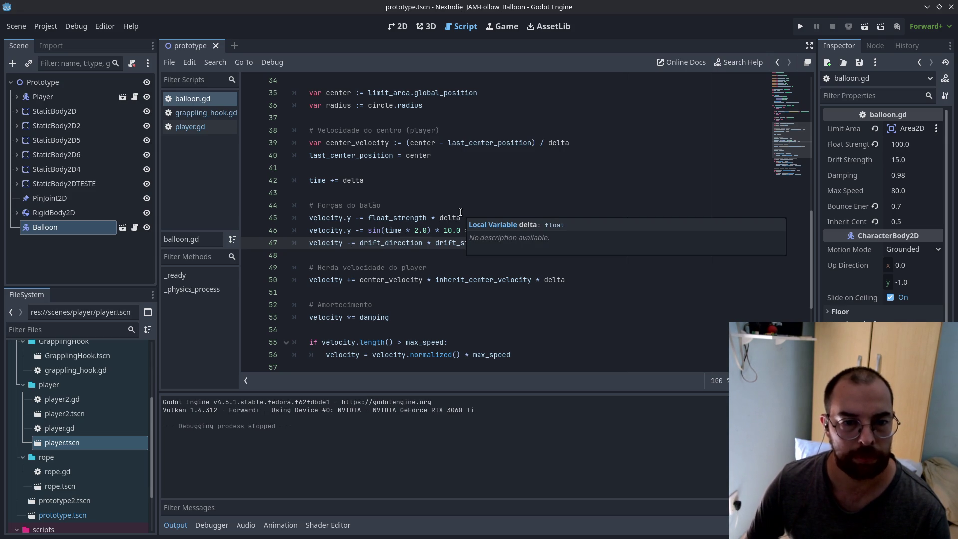
Restore '+=' on line 47 of balloon.gd, then run the game once more and close it
key(BackSpace)
text(+)
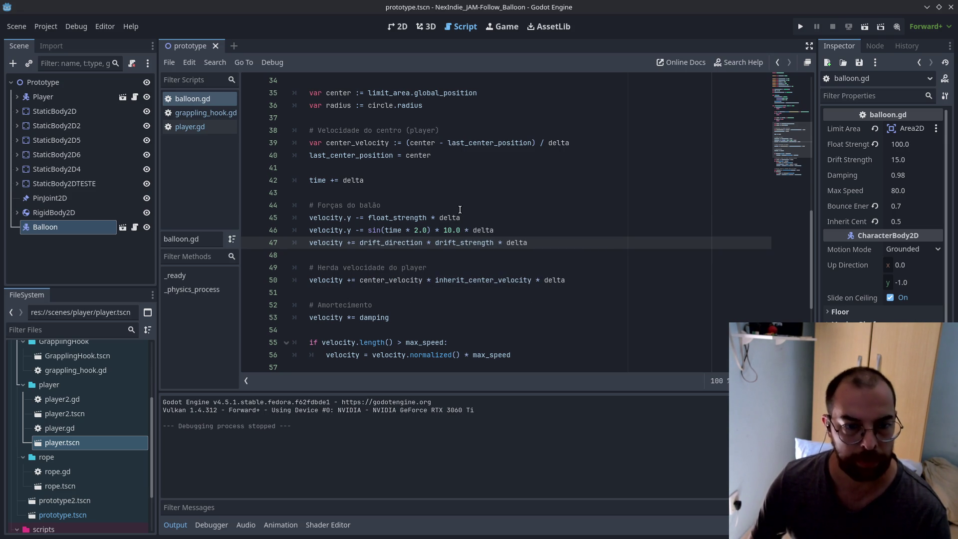
key(F5)
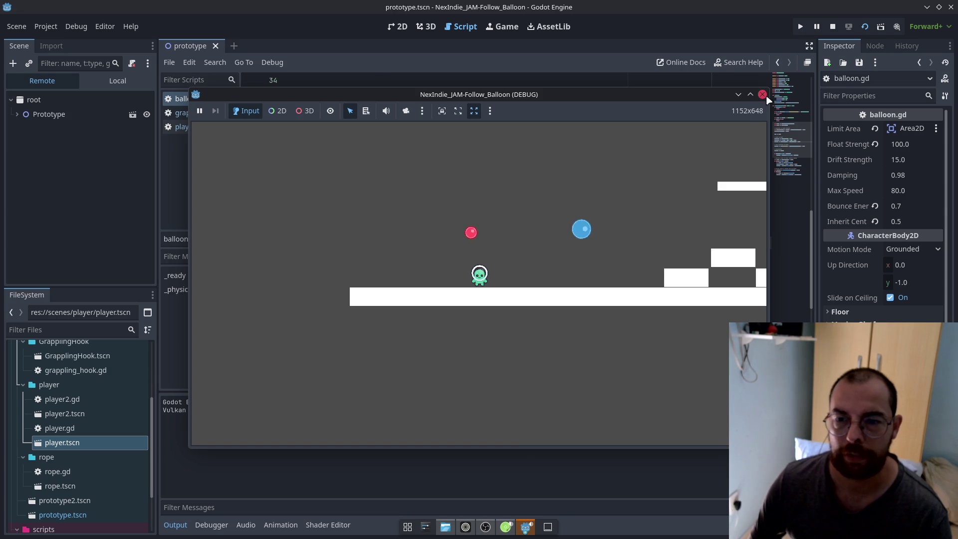
click(762, 94)
In the 2D view, move the Balloon down-left and drop the Player onto the floor at (130, 105)
click(401, 30)
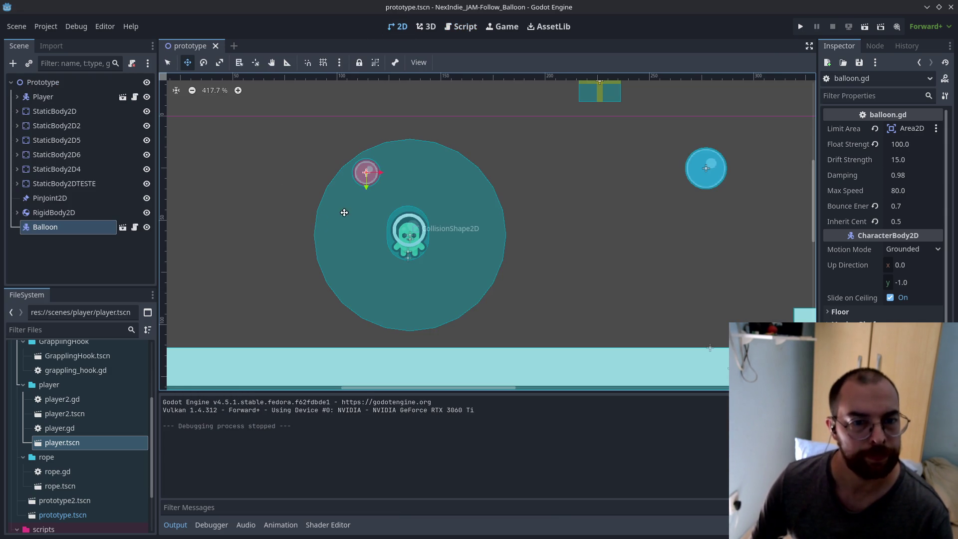
mouse_move(366, 169)
mouse_down()
mouse_move(346, 199)
mouse_move(349, 275)
mouse_move(338, 253)
mouse_move(339, 270)
mouse_up()
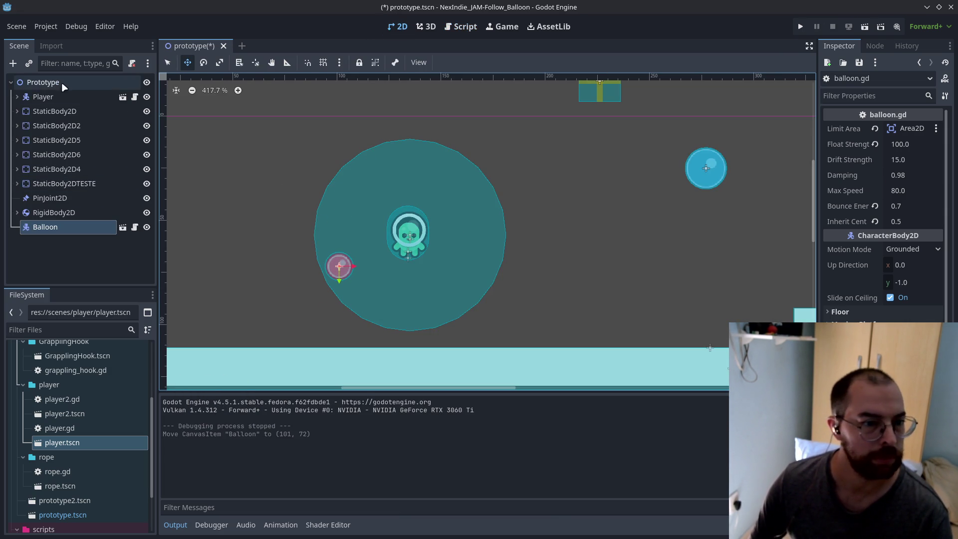
click(71, 96)
drag(414, 252, 406, 328)
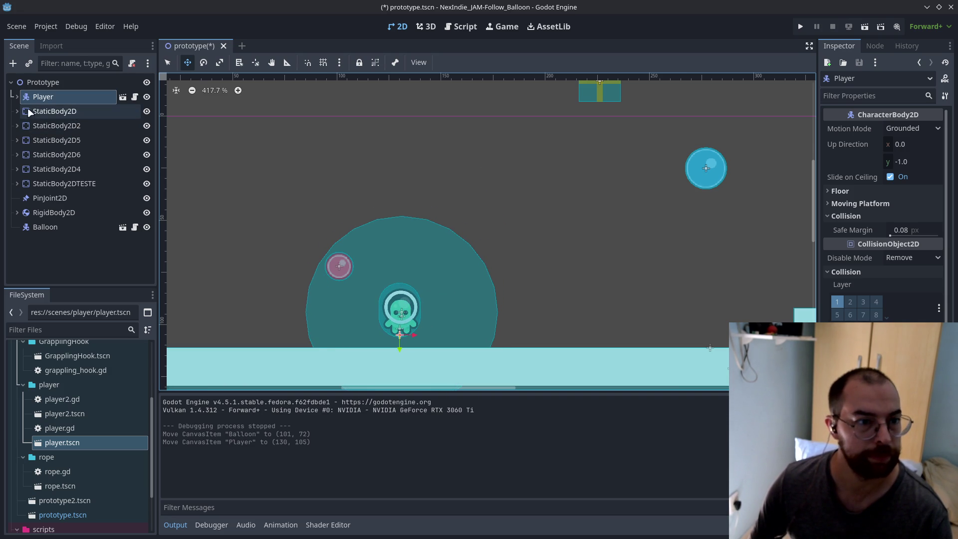
Place the Balloon beside the player at (100, 89), save prototype.tscn and run the game
click(55, 212)
click(63, 227)
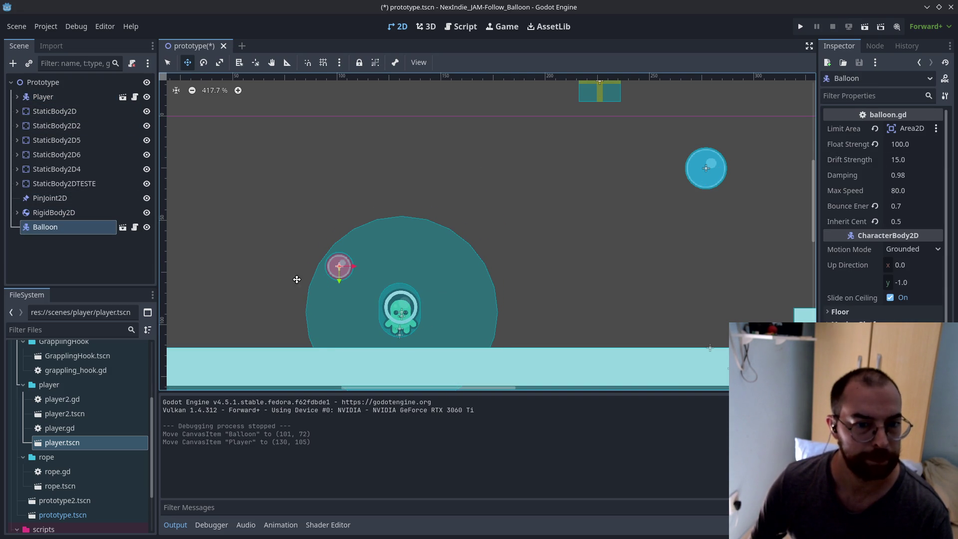
drag(338, 265, 337, 302)
key(ctrl+s)
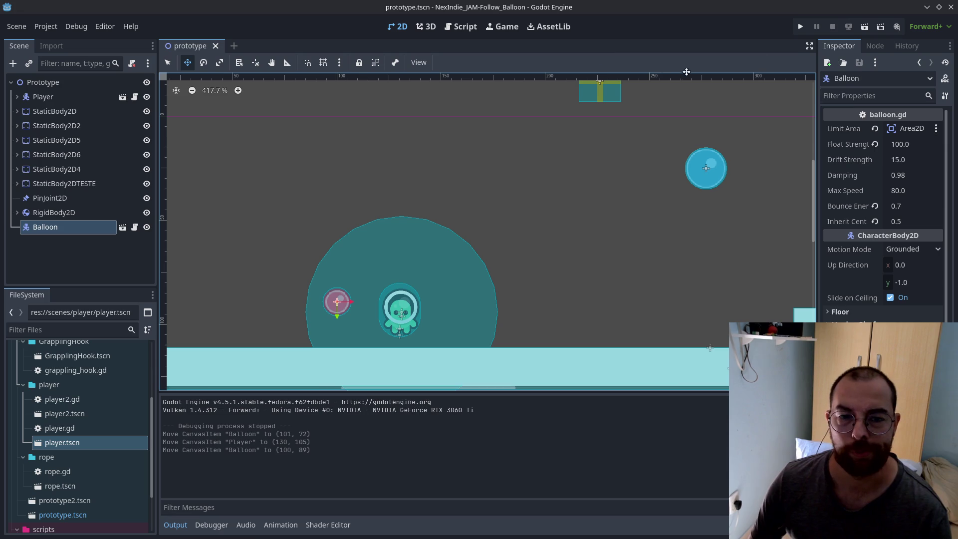
key(F5)
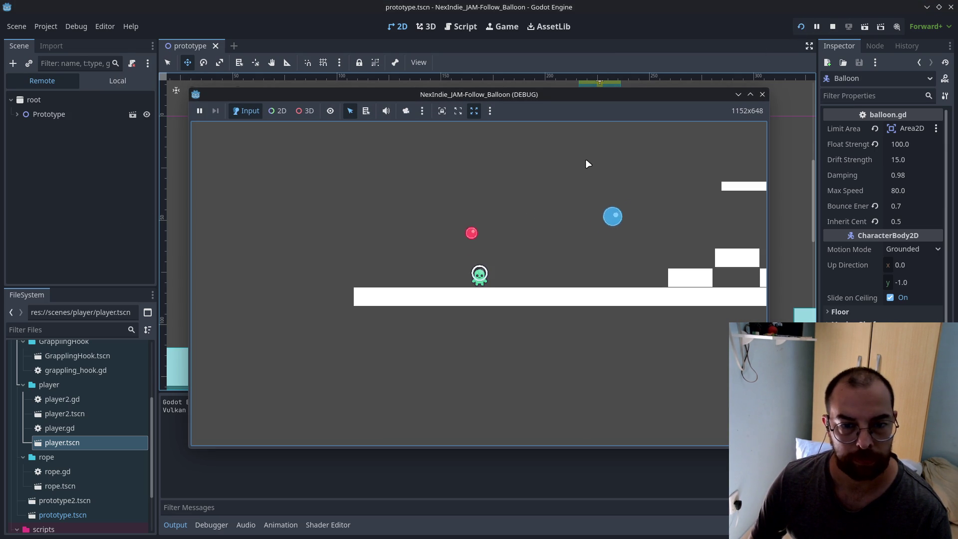
Walk the player left and right with A and D to watch the balloon trail, then stop the game
key(a)
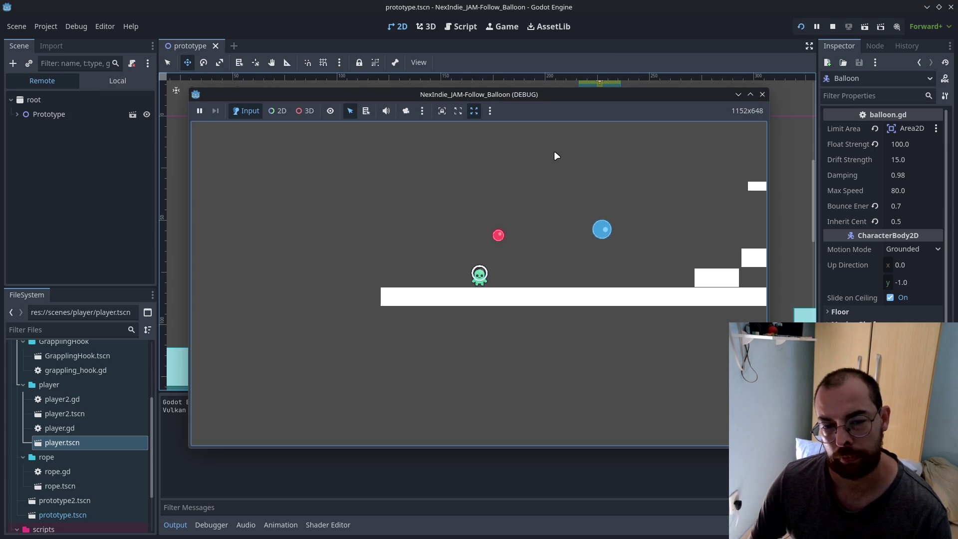
key(a)
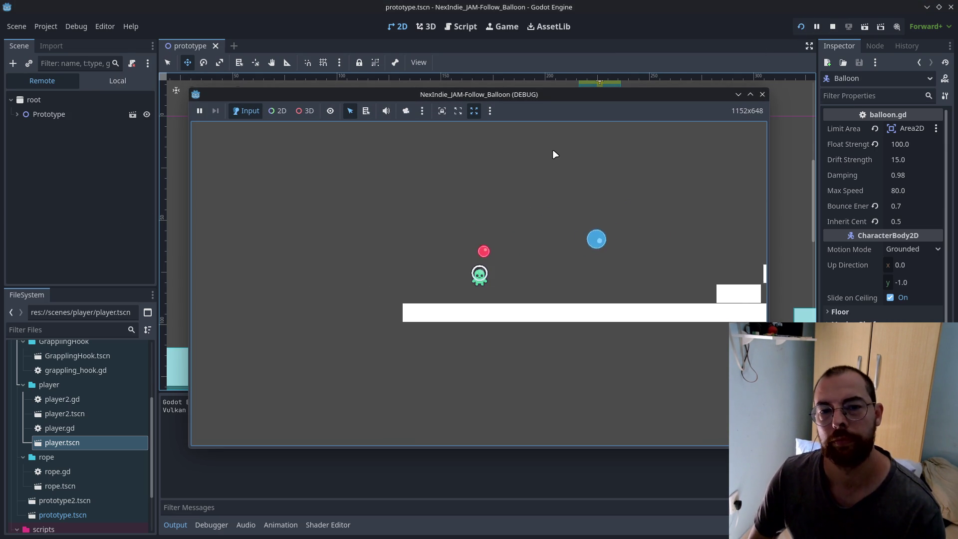
key(d)
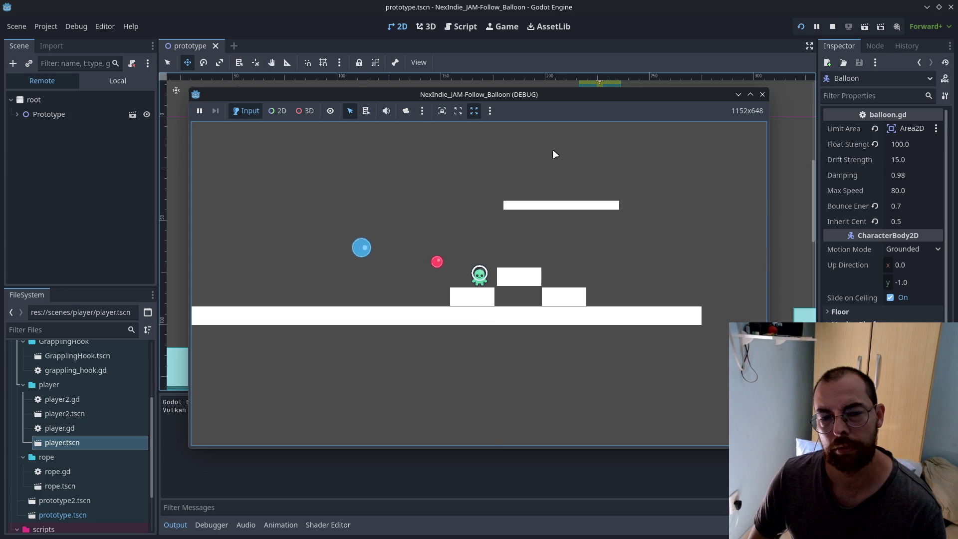
key(a)
key(d)
key(d)
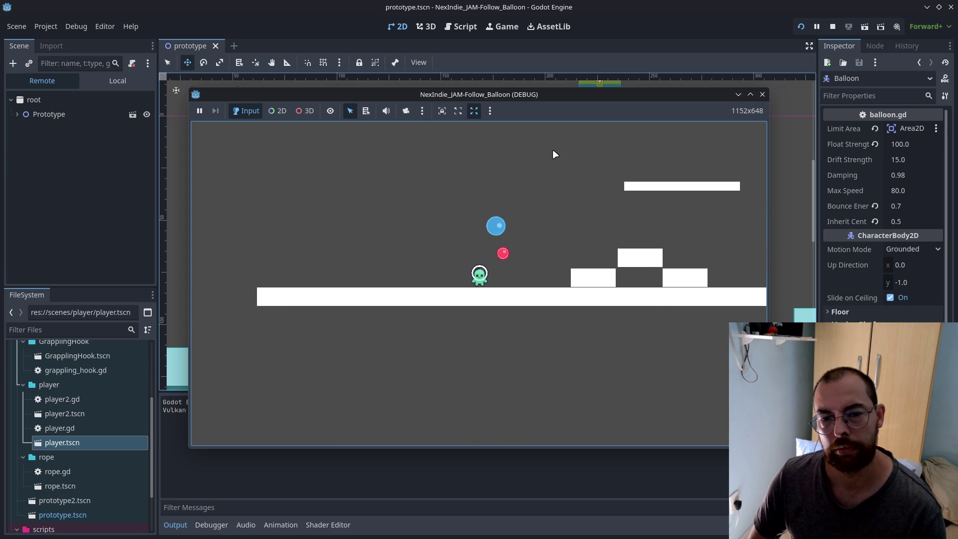
key(a)
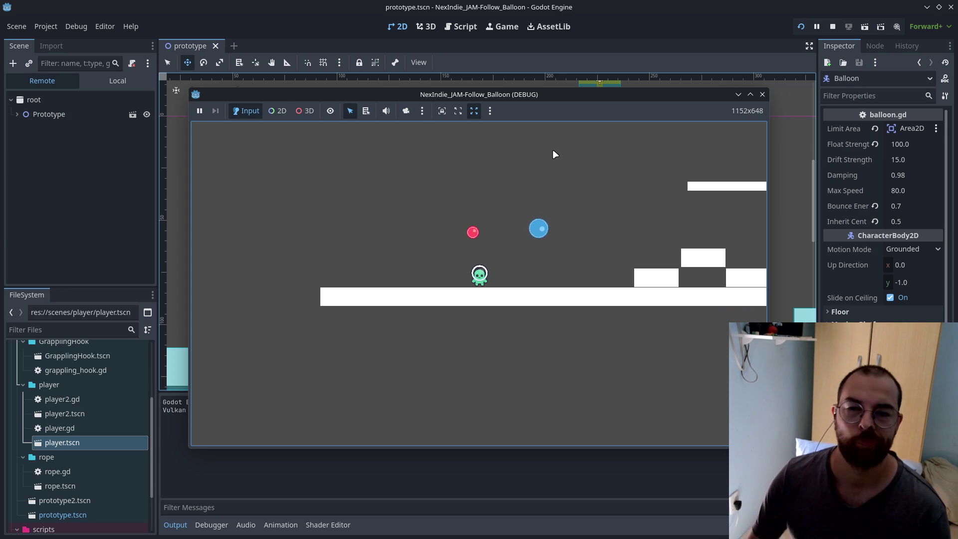
click(761, 95)
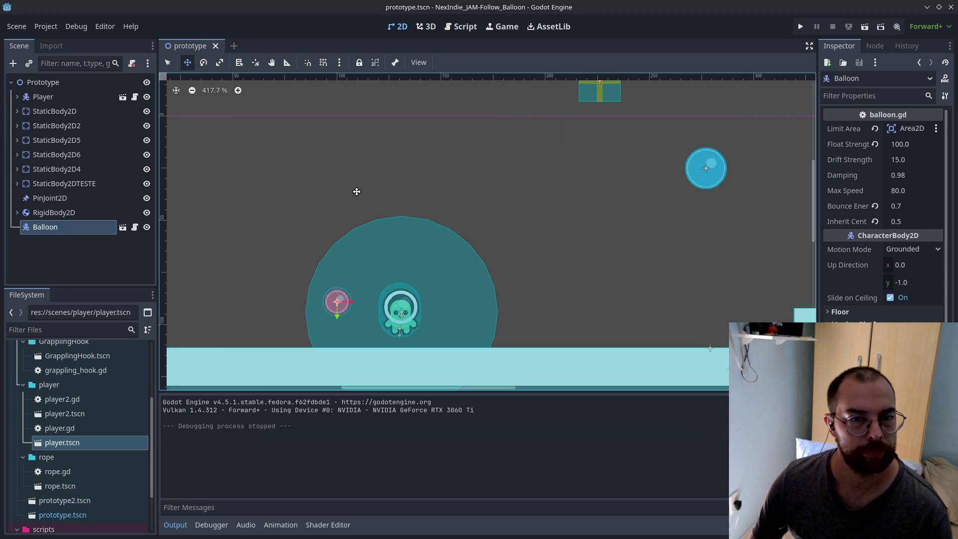
Change balloon.gd line 45 to velocity.y -= (float_strength * 2) * delta and run the game
key(ctrl+s)
click(460, 27)
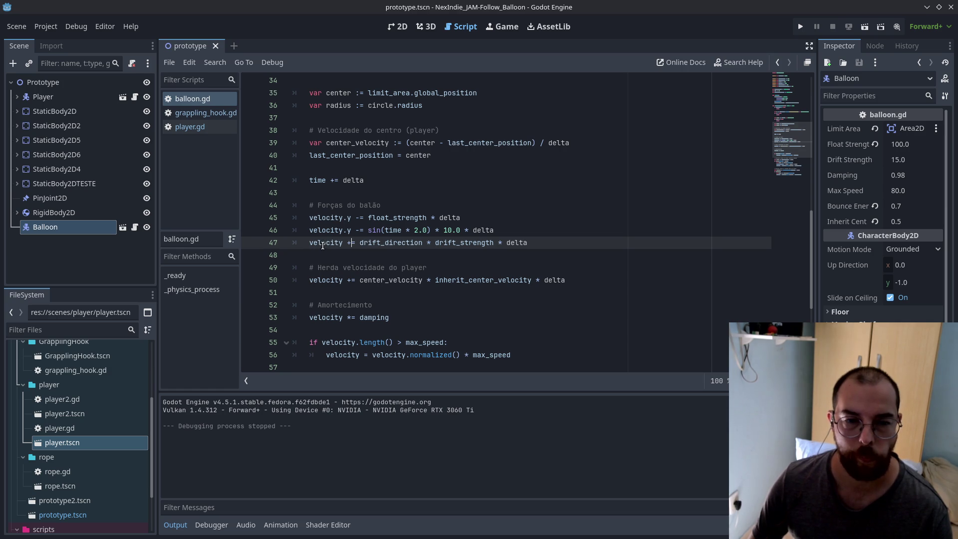
mouse_move(321, 244)
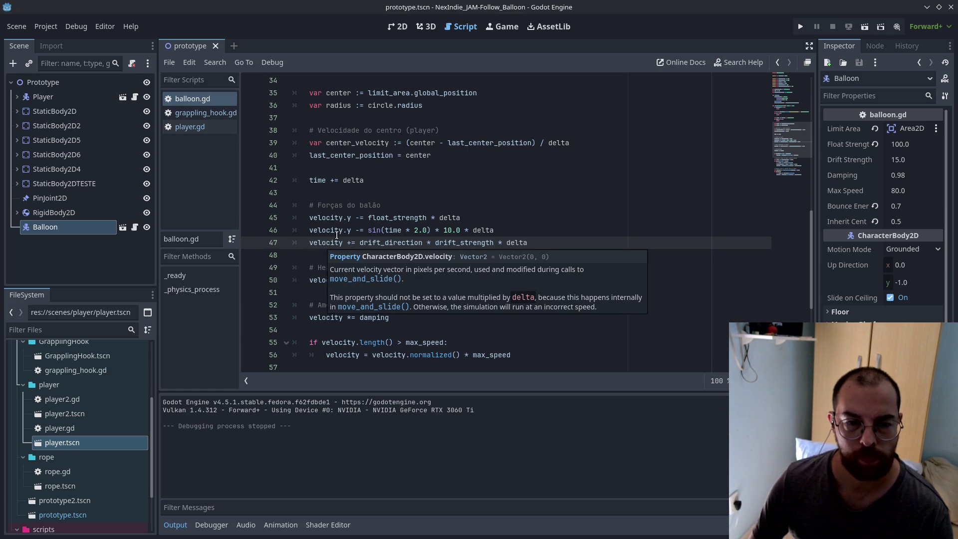
click(355, 218)
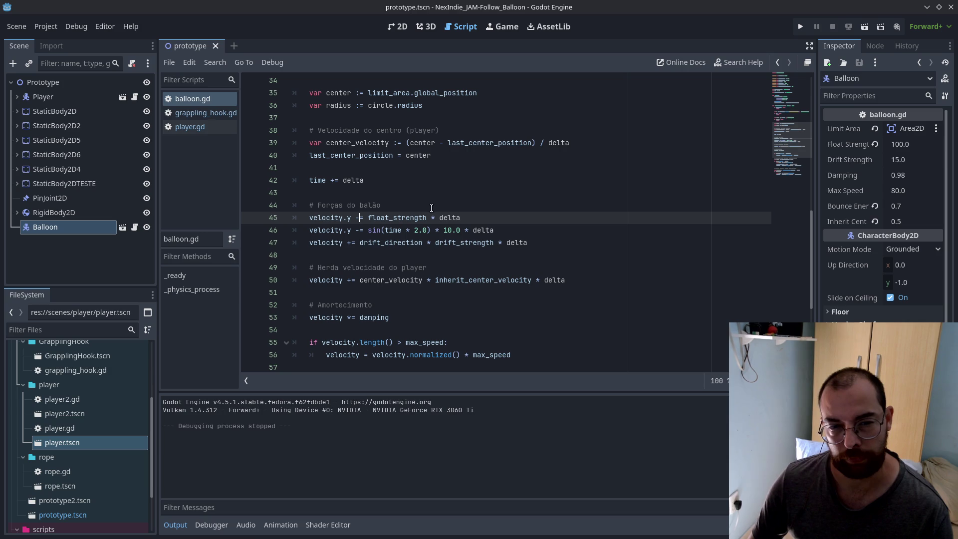
mouse_move(428, 216)
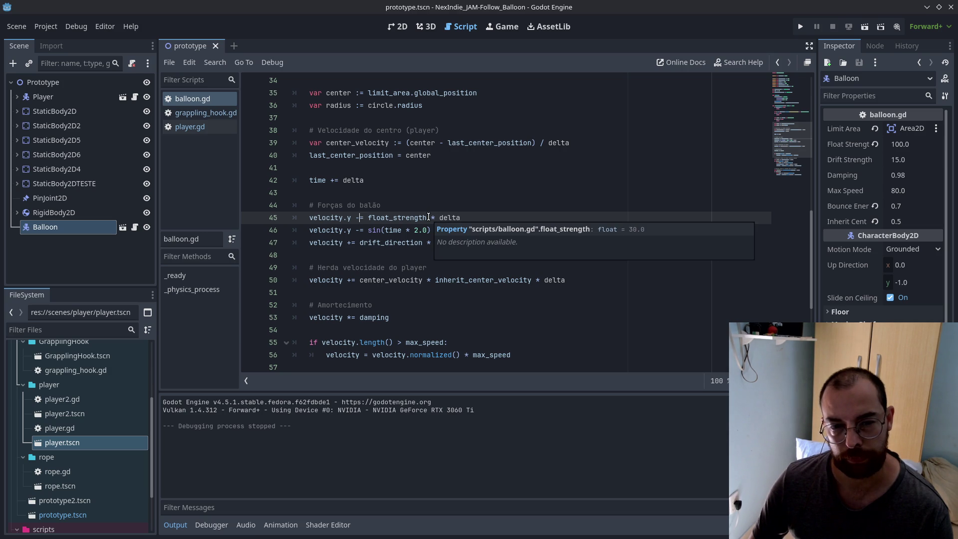
drag(428, 216, 369, 216)
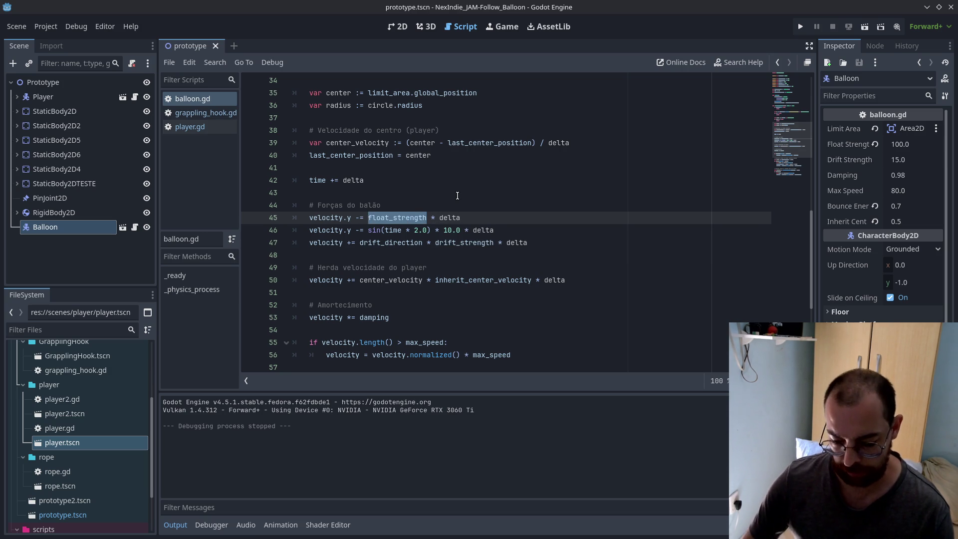
text(()
text( * 2) *)
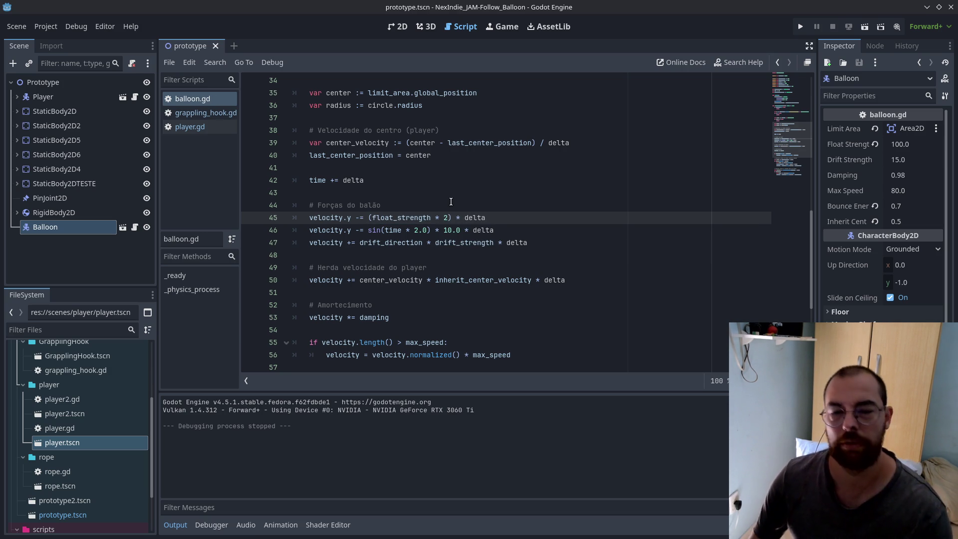
key(F5)
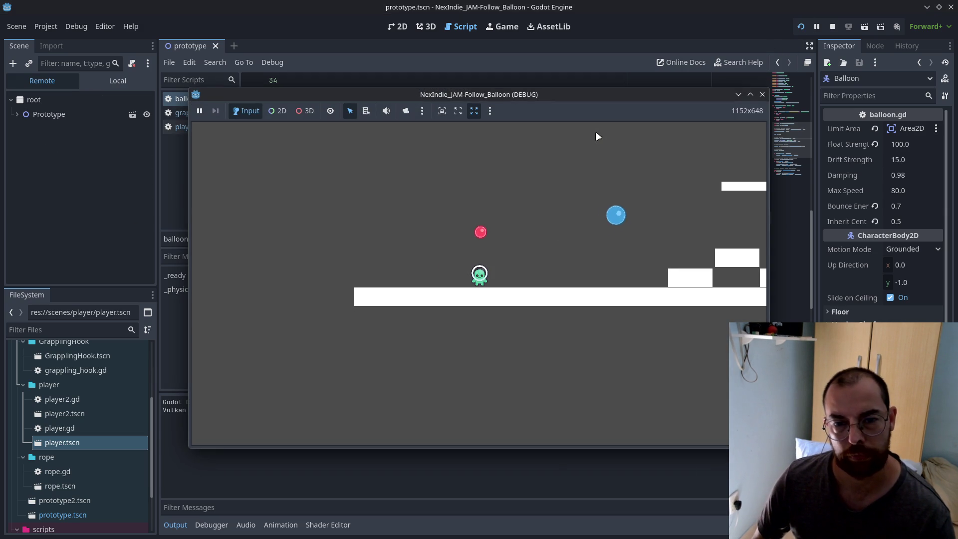
Walk the player left and right, jump onto the raised block and step back off
key(Left)
key(Right)
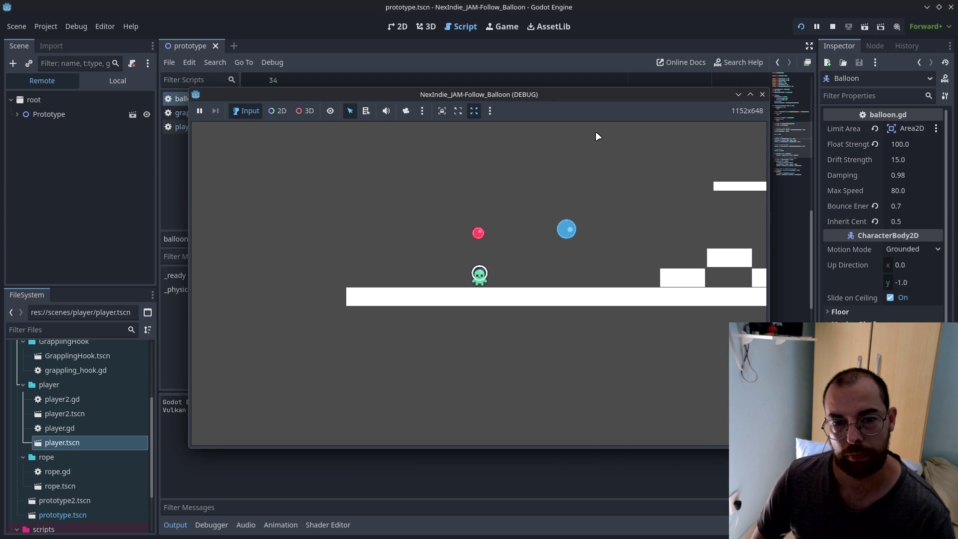
key(Left)
key(Right)
key(Right)
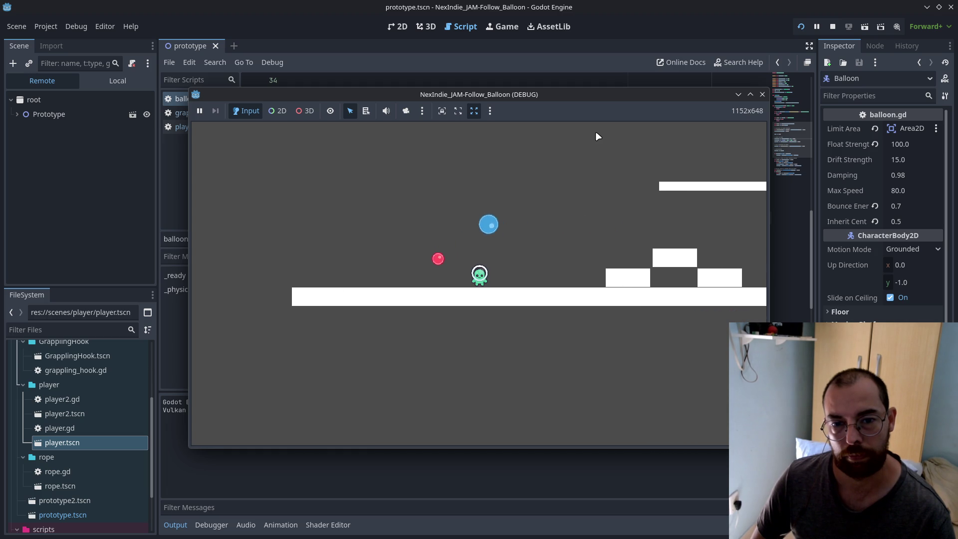
key(Right)
key(space)
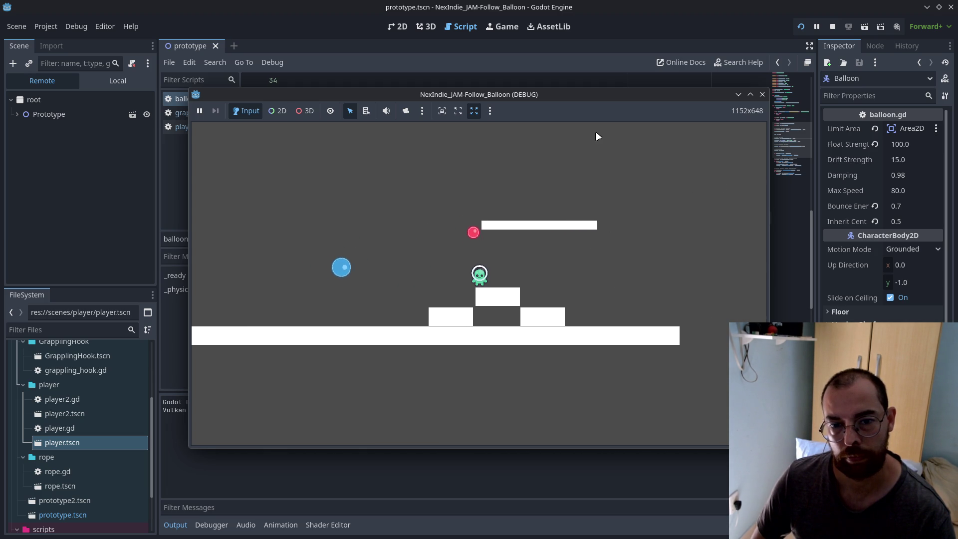
key(Left)
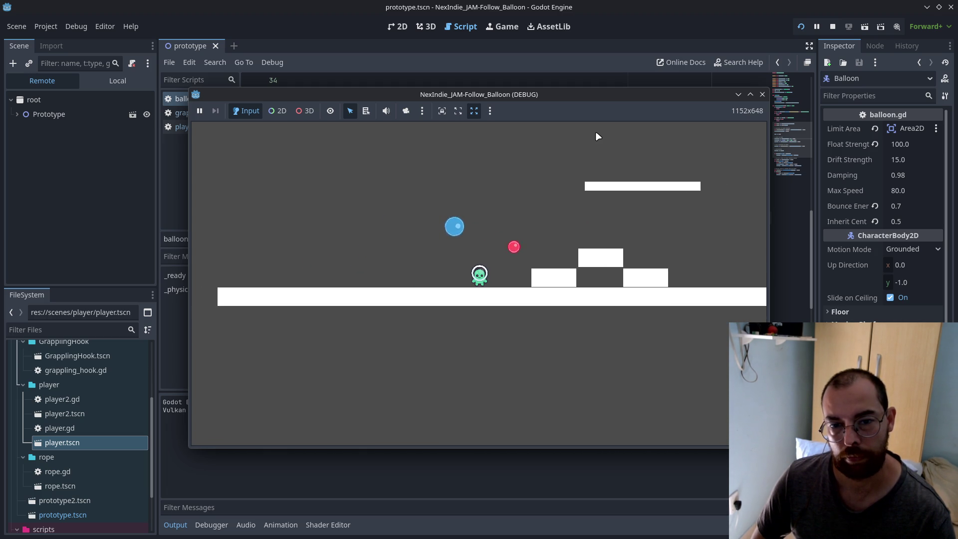
Jump across the low and middle blocks and back to the floor, then stop the game
key(space)
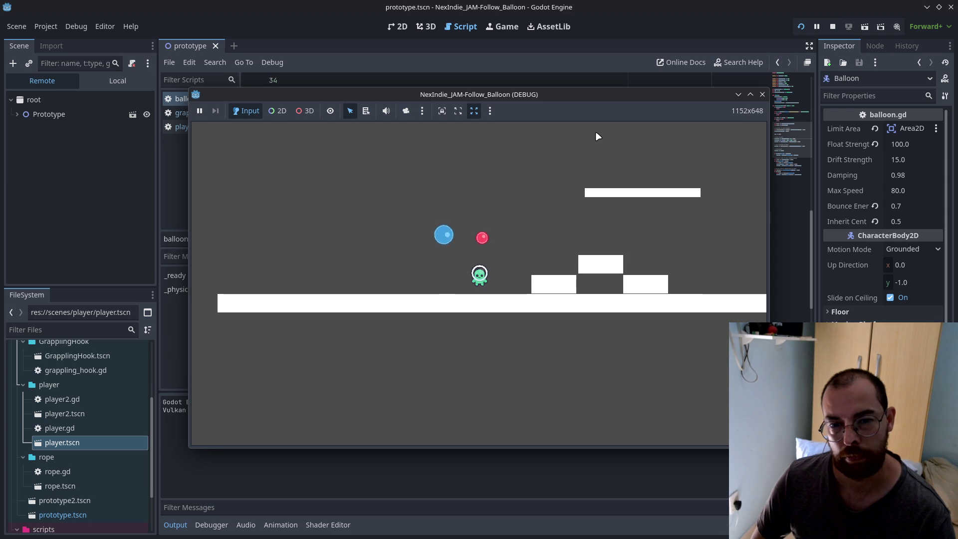
key(Right)
key(space)
key(Right)
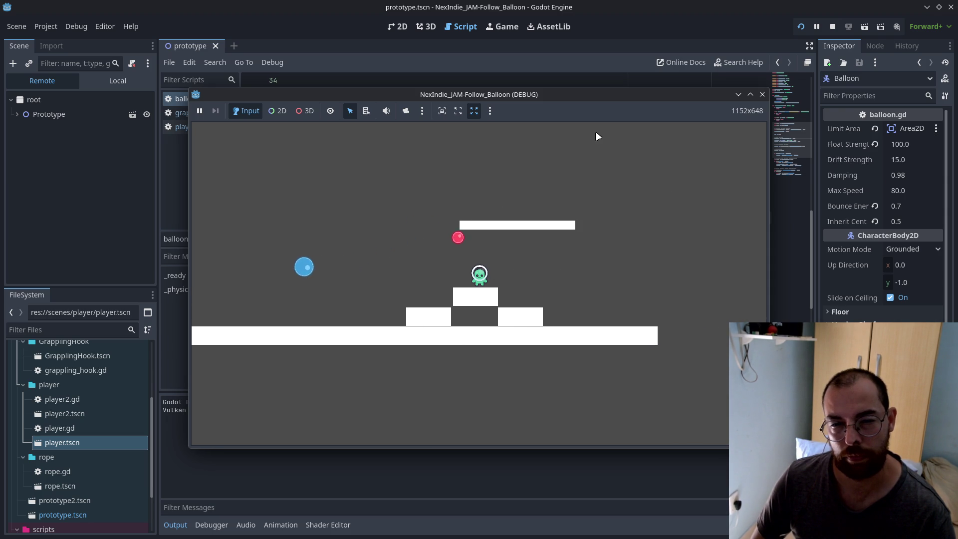
key(space)
key(Left)
key(Left)
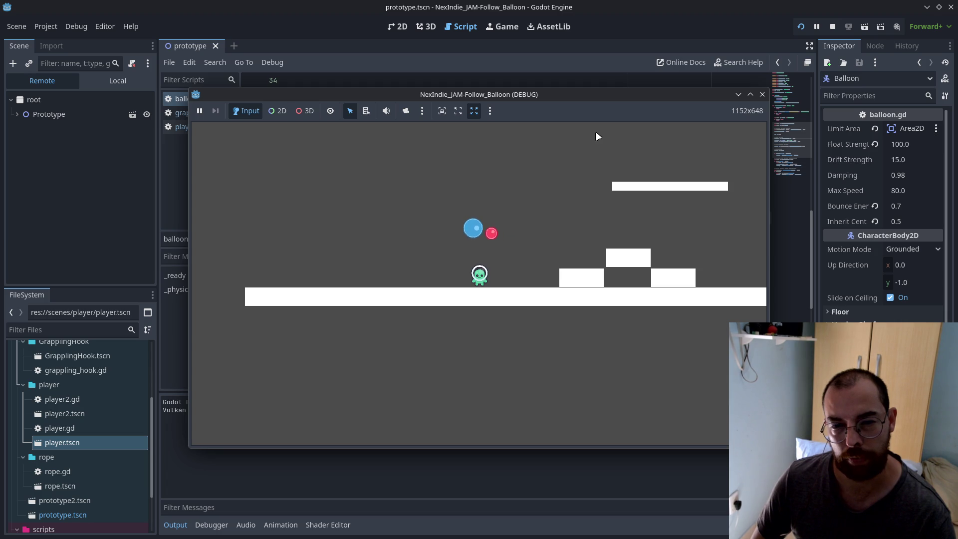
key(space)
key(Right)
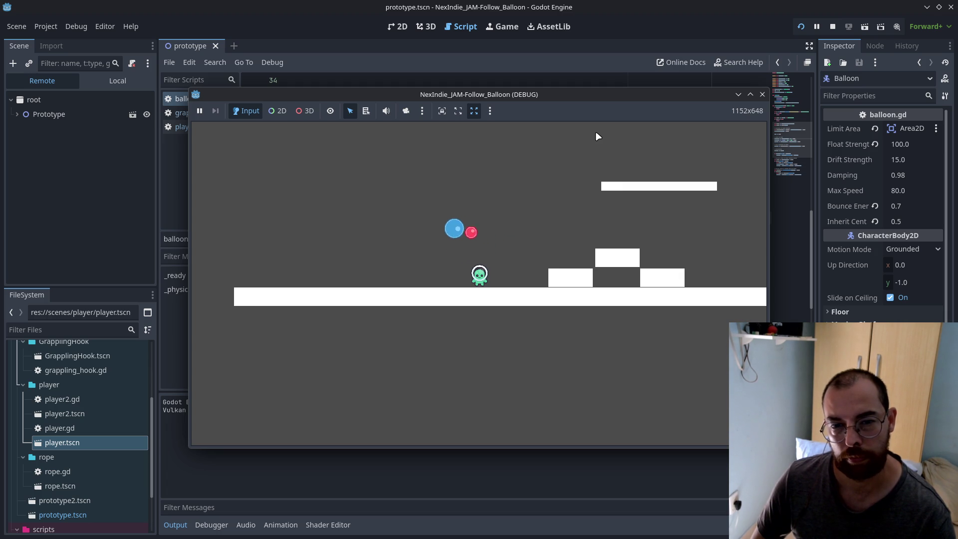
key(Right)
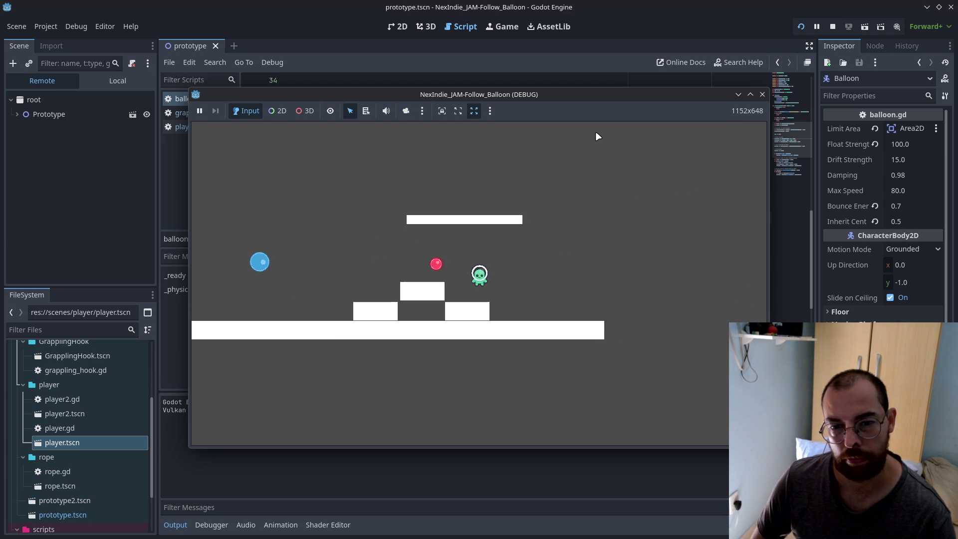
key(Left)
key(space)
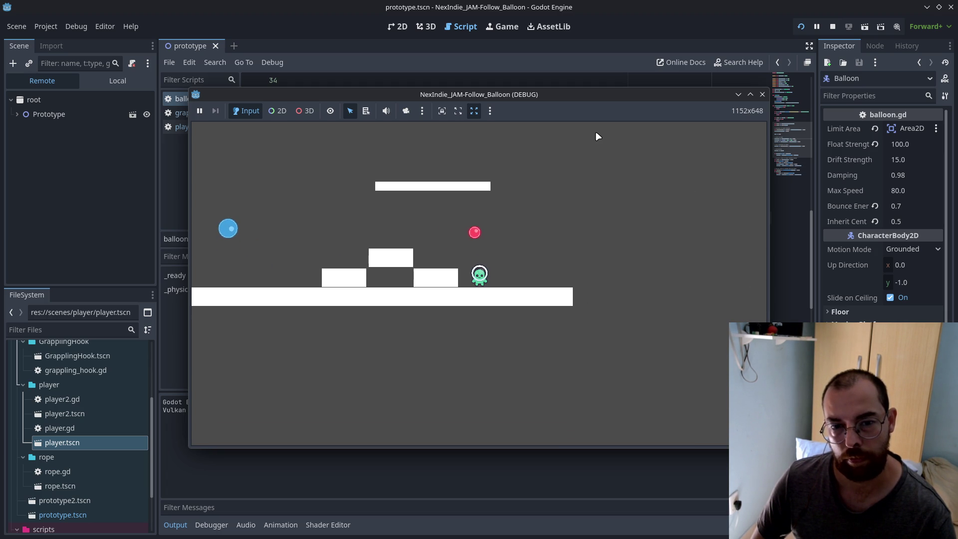
key(Left)
key(space)
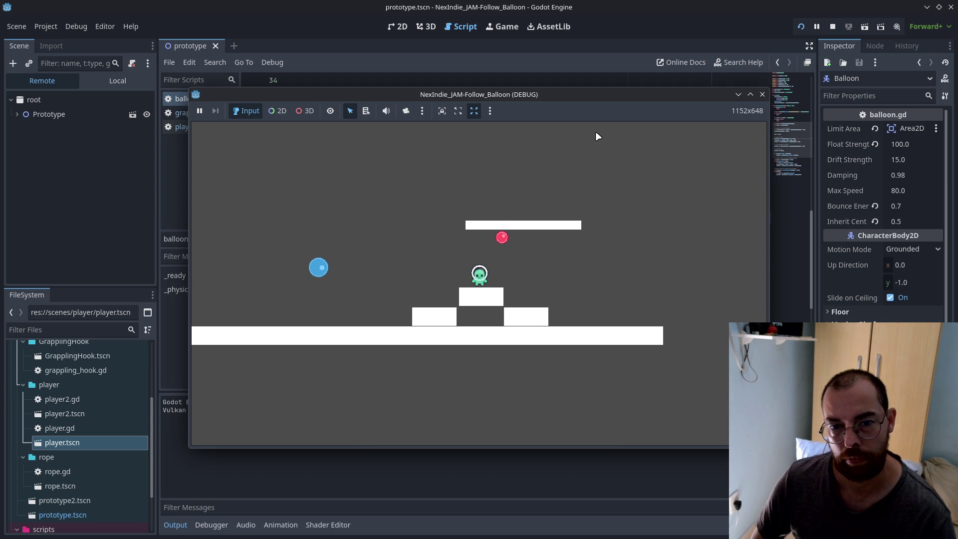
key(Right)
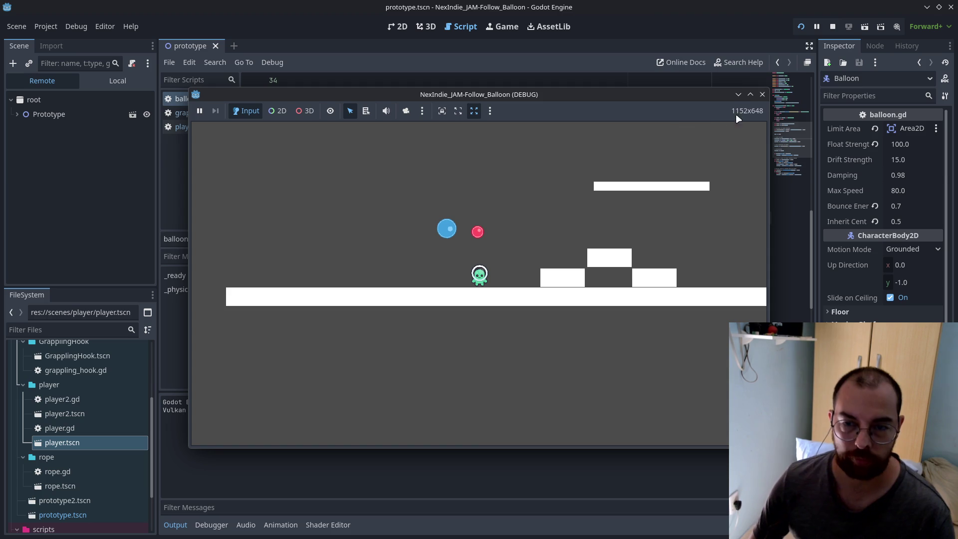
click(763, 94)
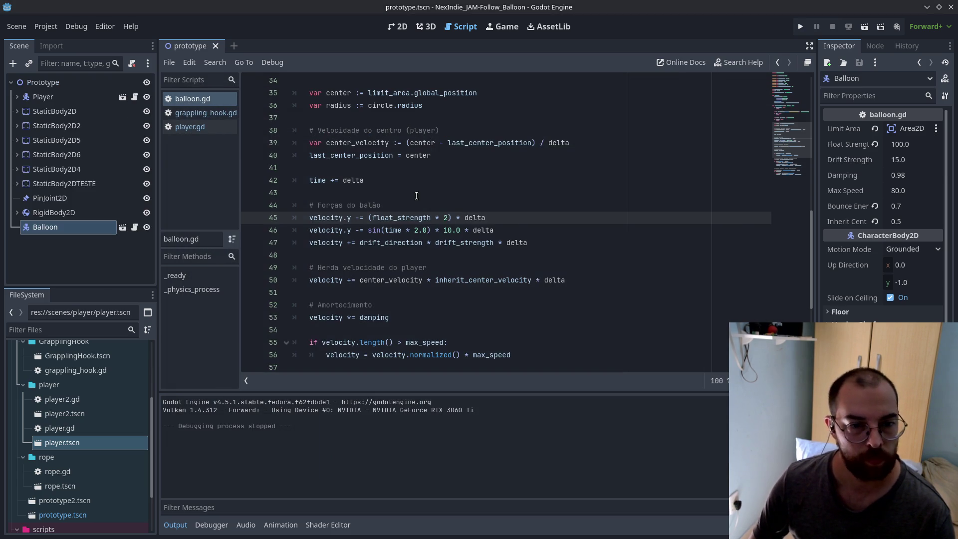
Undo the doubling so line 45 reads velocity.y -= float_strength * delta, save, and test briefly with F6
click(511, 189)
key(ctrl+z)
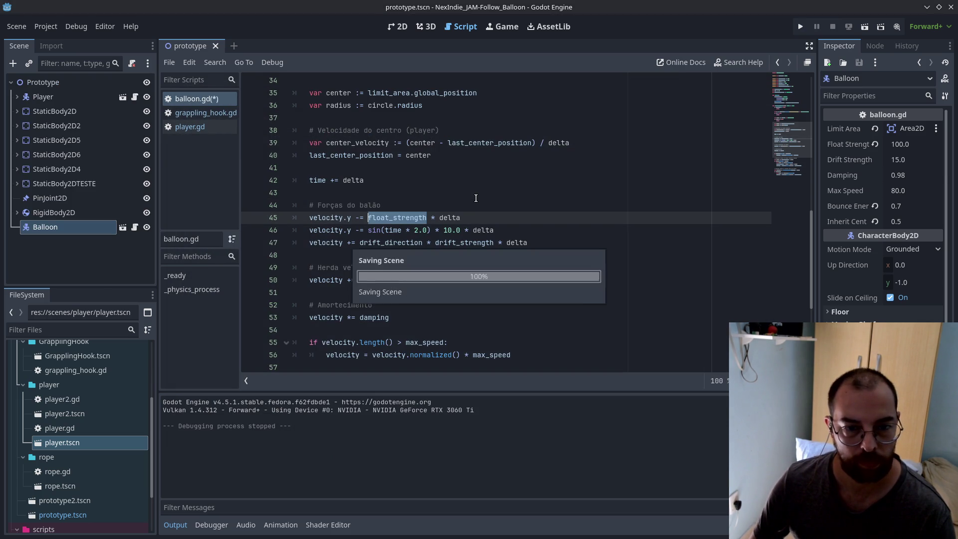
key(ctrl+s)
key(F6)
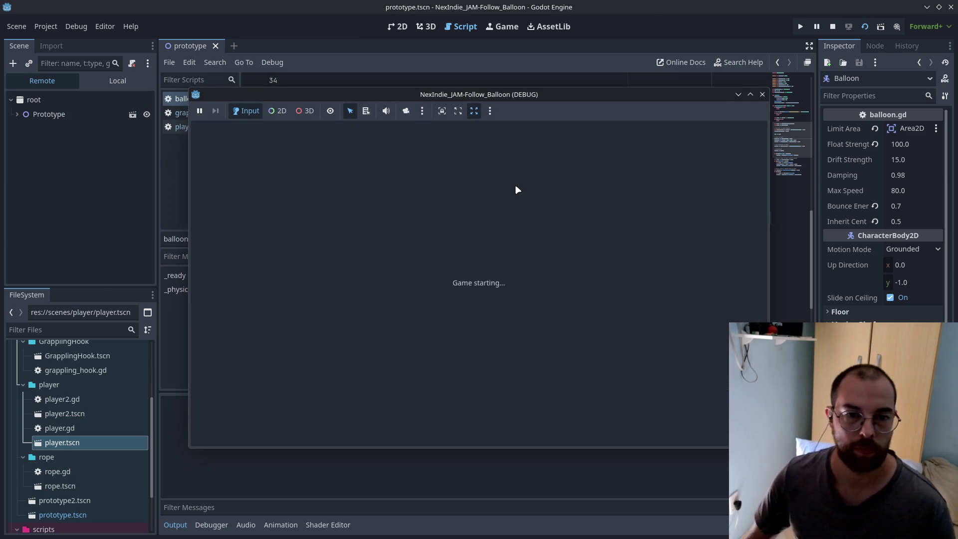
key(space)
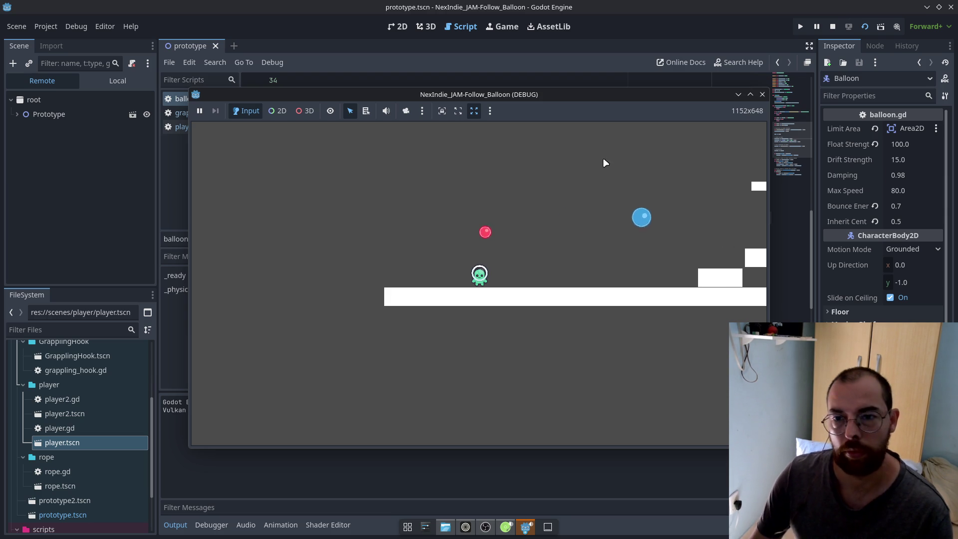
click(761, 95)
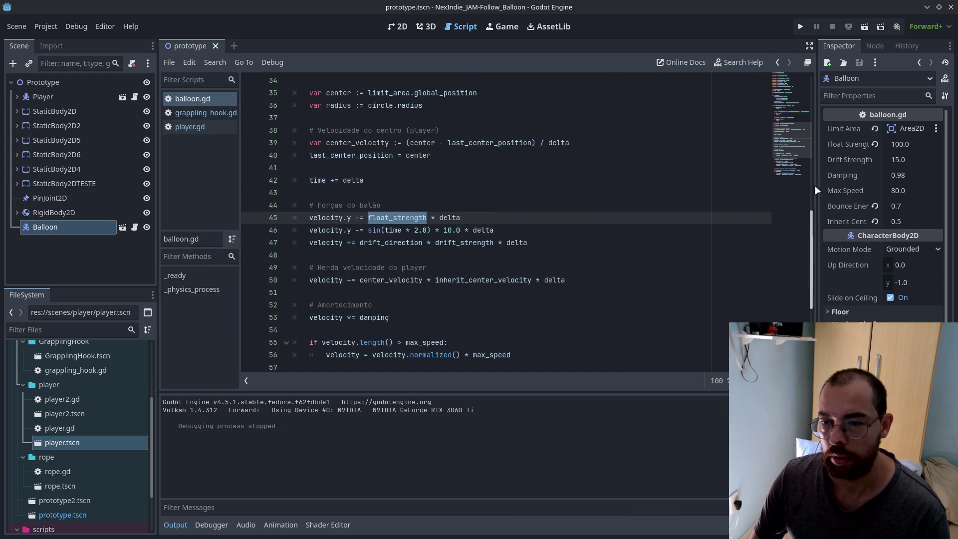
Revert Inherit Center Velocity to 0.8 and Bounce Energy to 0.6, then play-test and stop the game
click(874, 222)
click(874, 206)
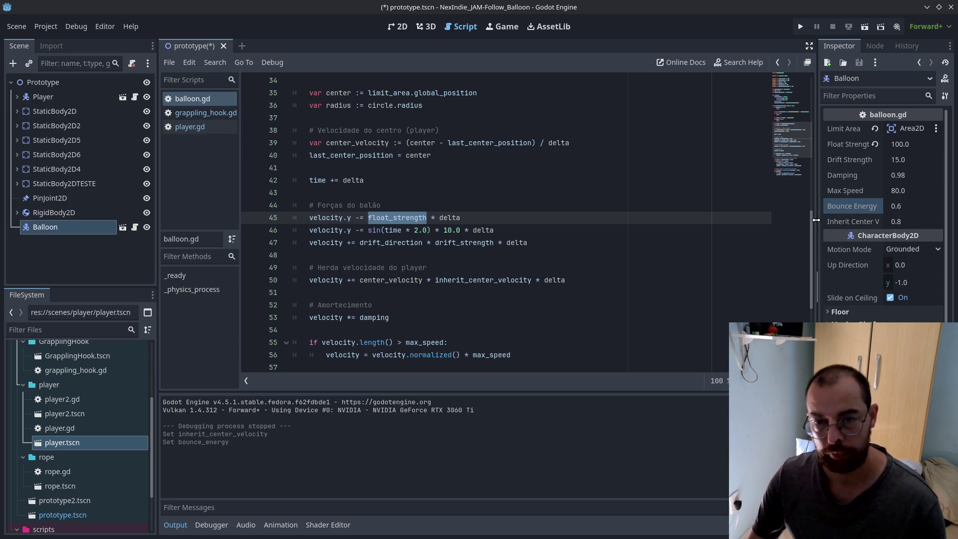
key(F5)
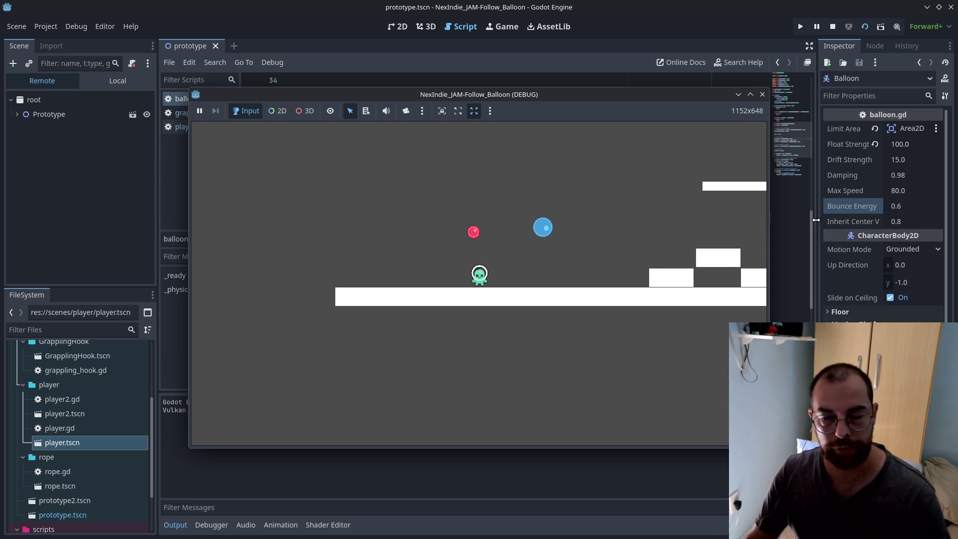
click(762, 95)
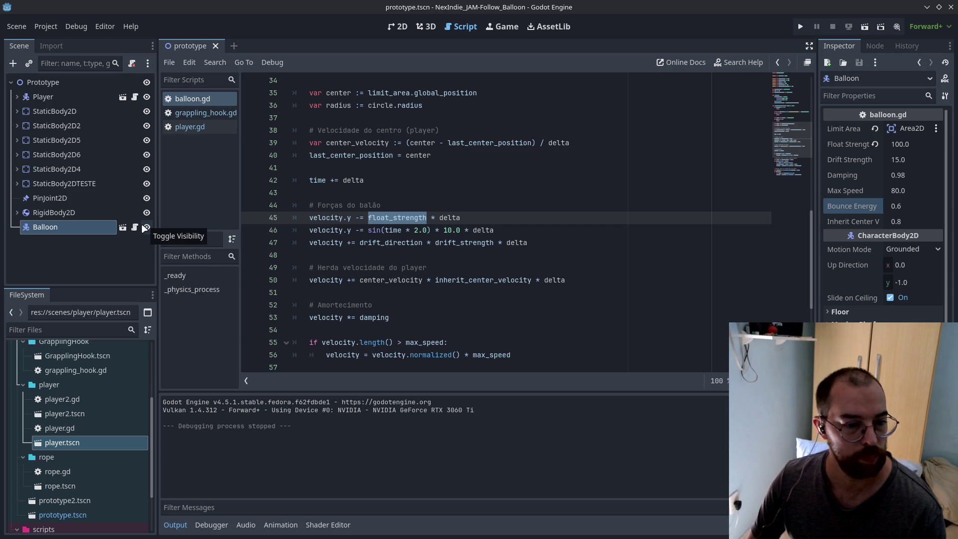
Select the Balloon node in the scene tree and cancel the accidental rename
ctrl+click(52, 229)
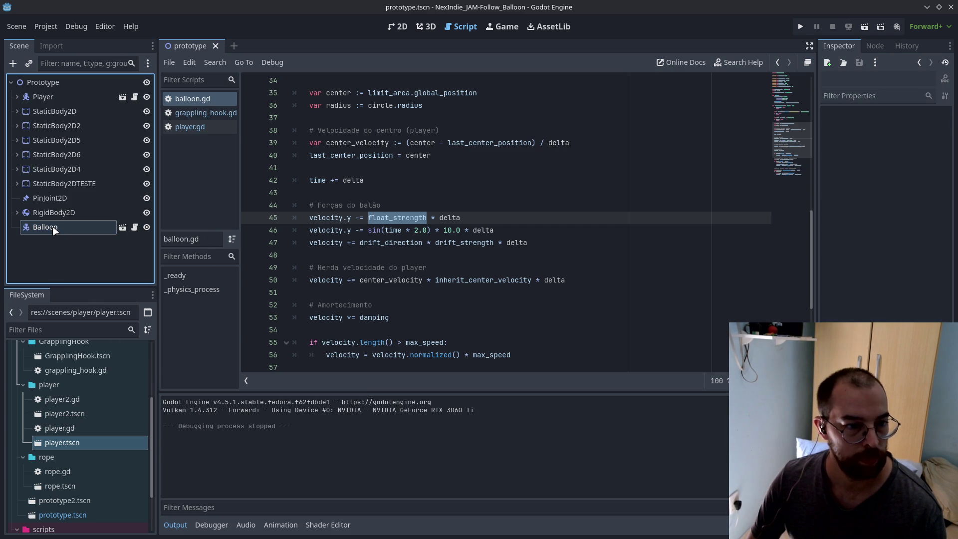
click(56, 229)
click(58, 228)
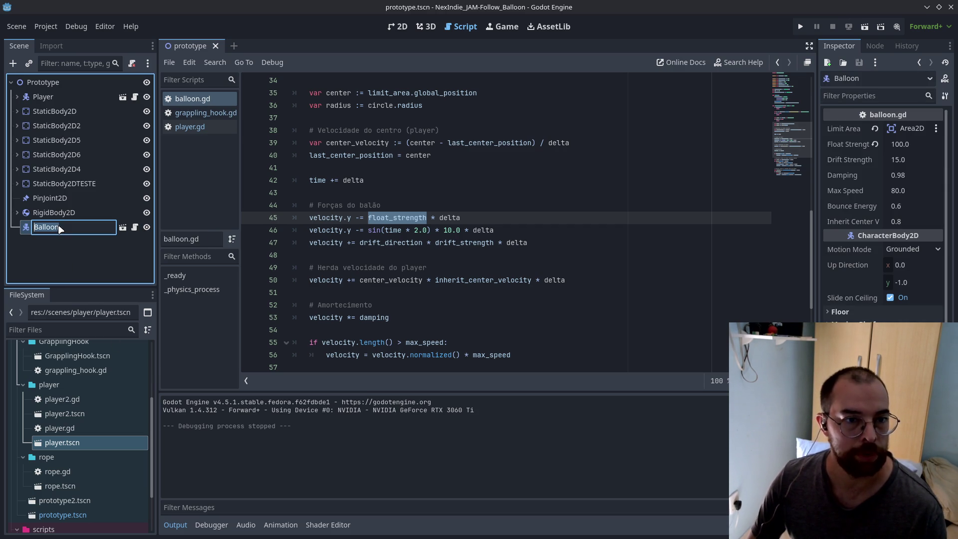
scroll(81, 447, down, 4)
scroll(87, 440, up, 3)
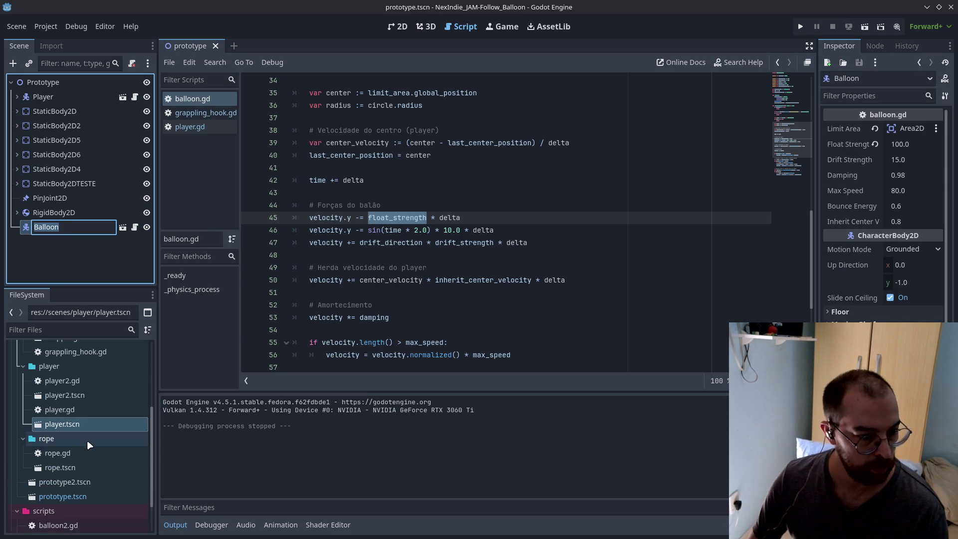
scroll(87, 440, up, 3)
click(22, 373)
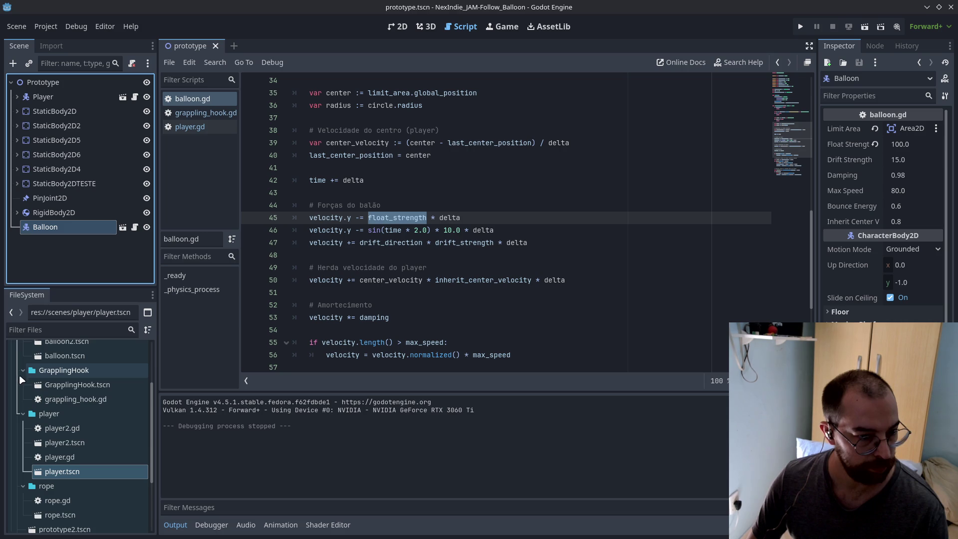
Collapse the GrapplingHook and player folders, open balloon.tscn, and select its CollisionShape2D
click(23, 370)
click(23, 383)
scroll(84, 420, up, 4)
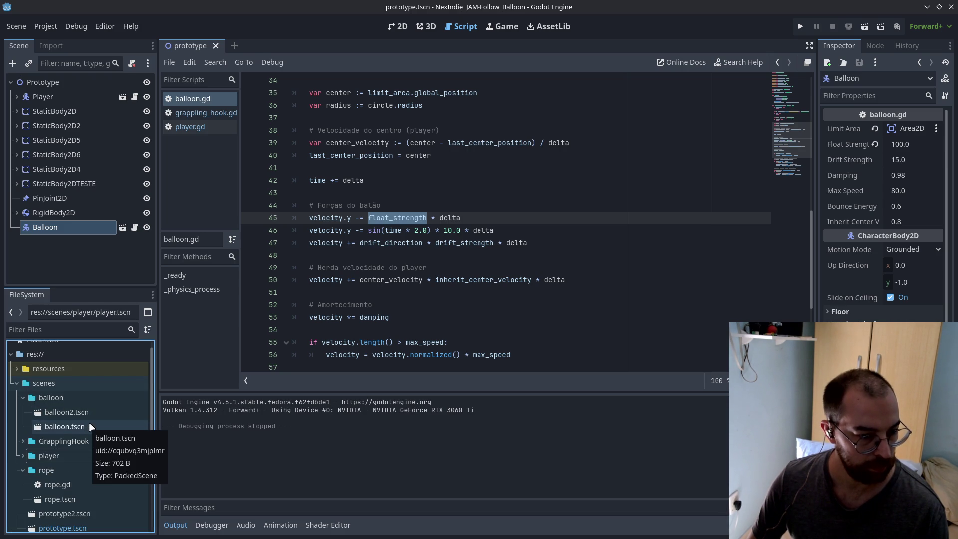
double_click(92, 427)
click(79, 111)
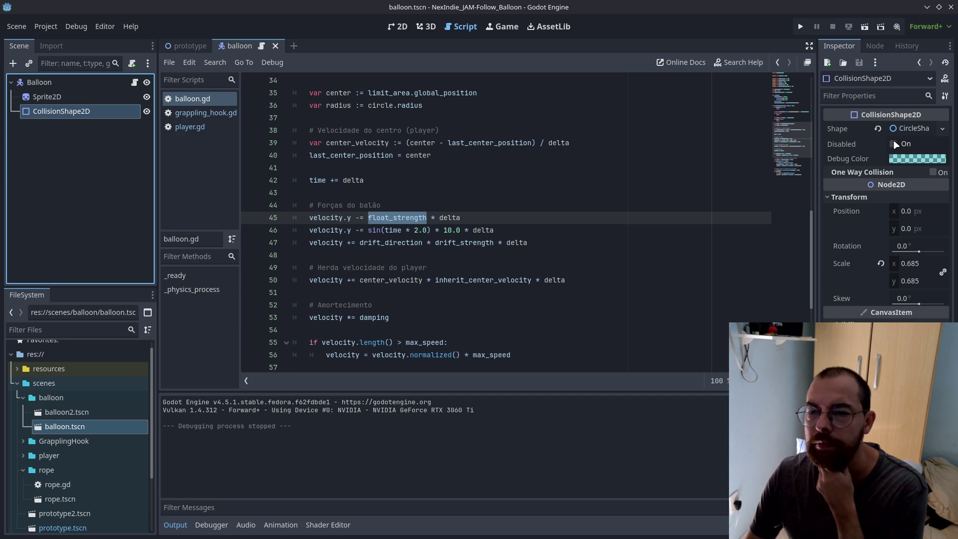
click(820, 153)
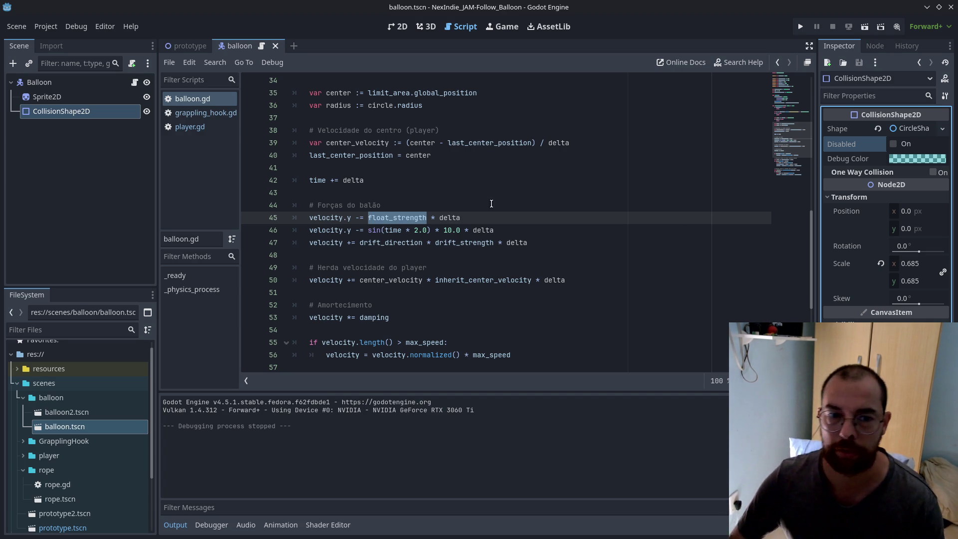
Add a '#TODO' comment on empty line 43 of balloon.gd
click(340, 205)
click(374, 197)
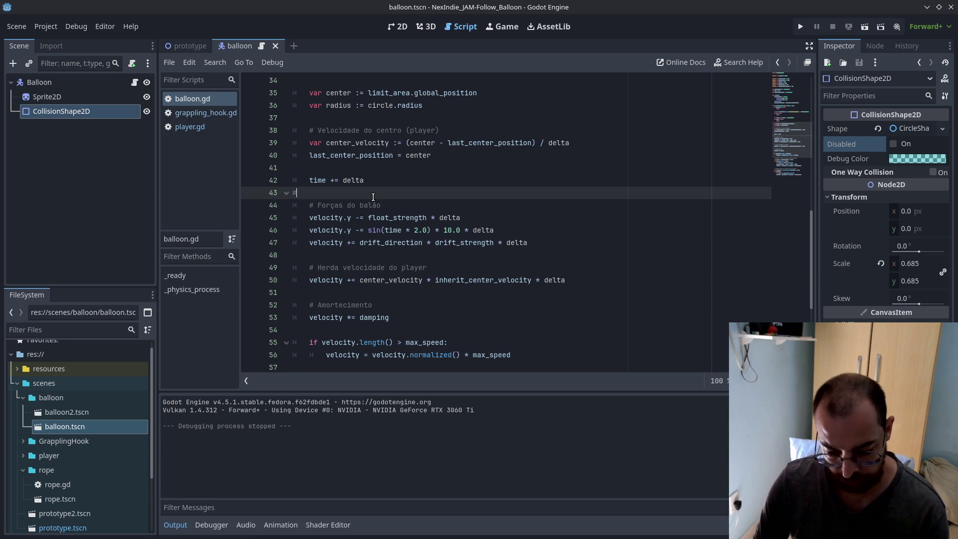
text(#TODO)
key(Return)
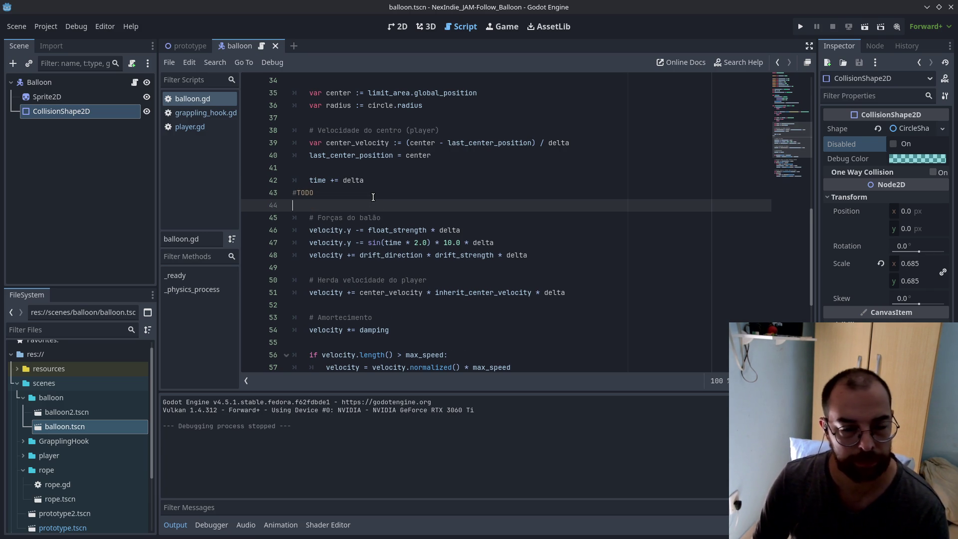
Add the comment line '#Search about friction in collision shape' below the TODO
text(e)
key(BackSpace)
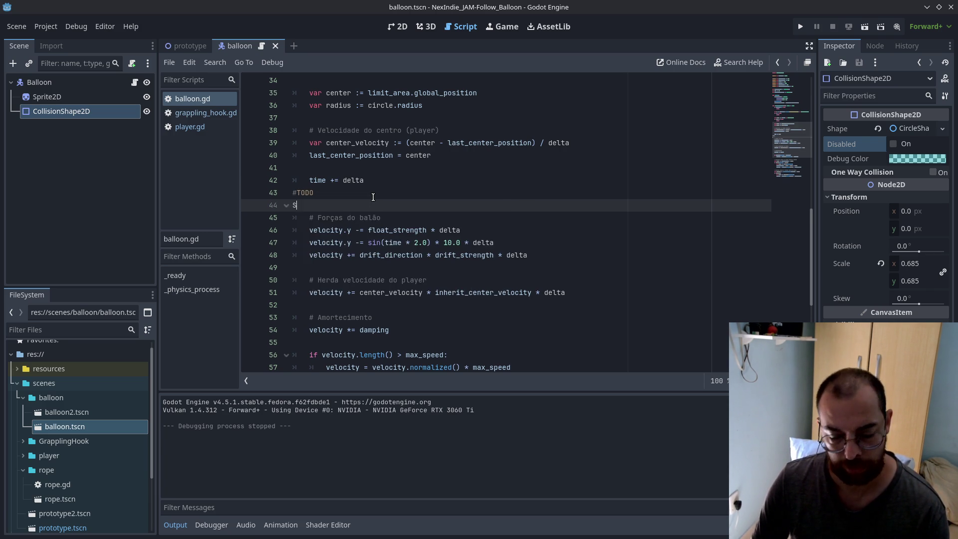
text(erach abou)
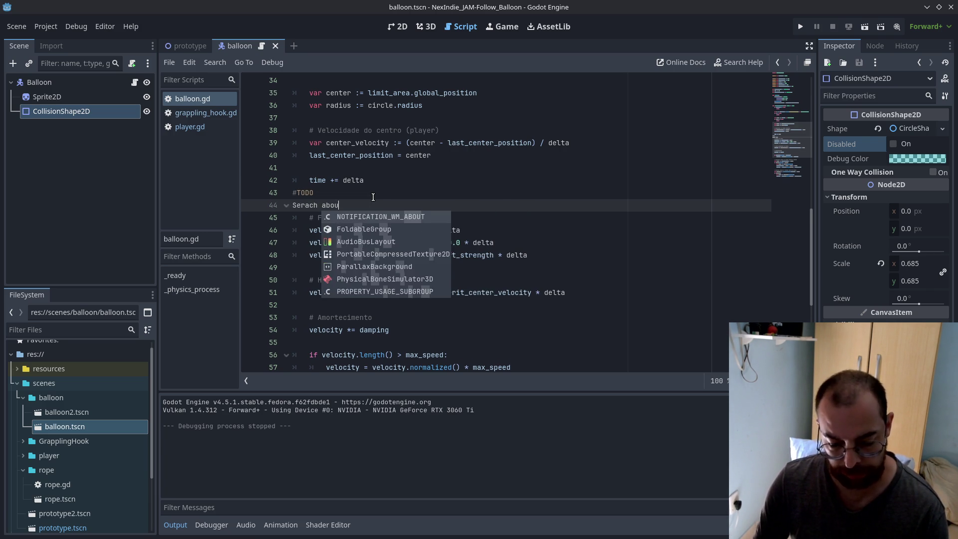
text(t)
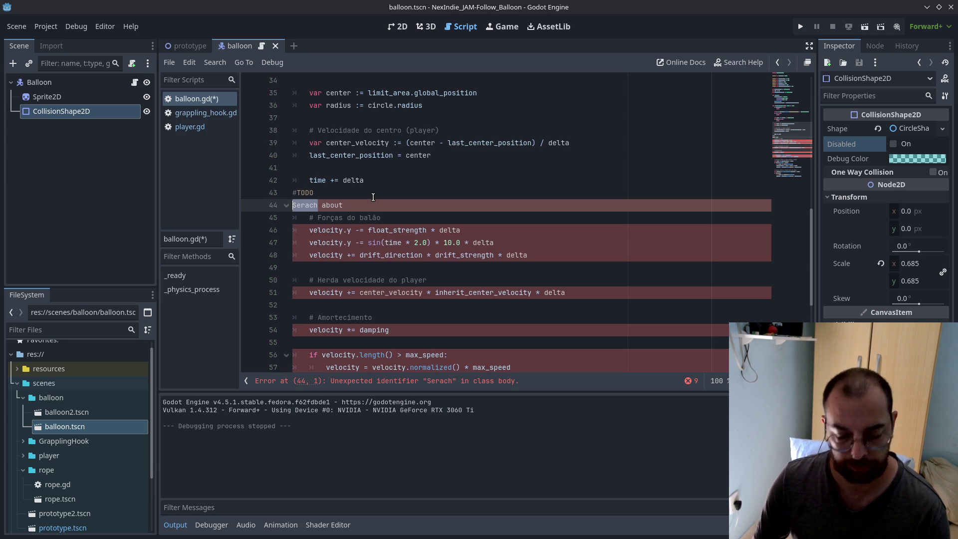
key(BackSpace)
key(BackSpace)
key(BackSpace)
text(a)
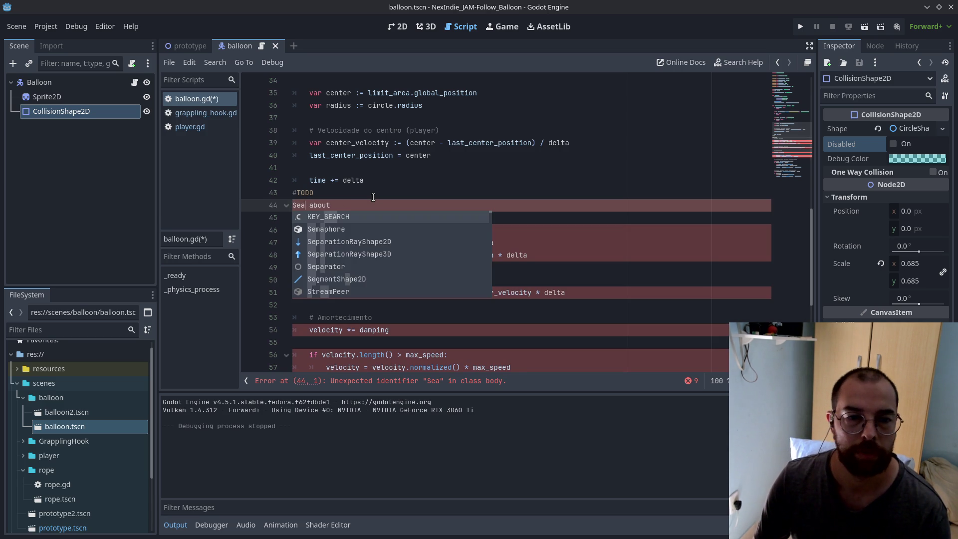
key(BackSpace)
text(r)
key(BackSpace)
text(arch)
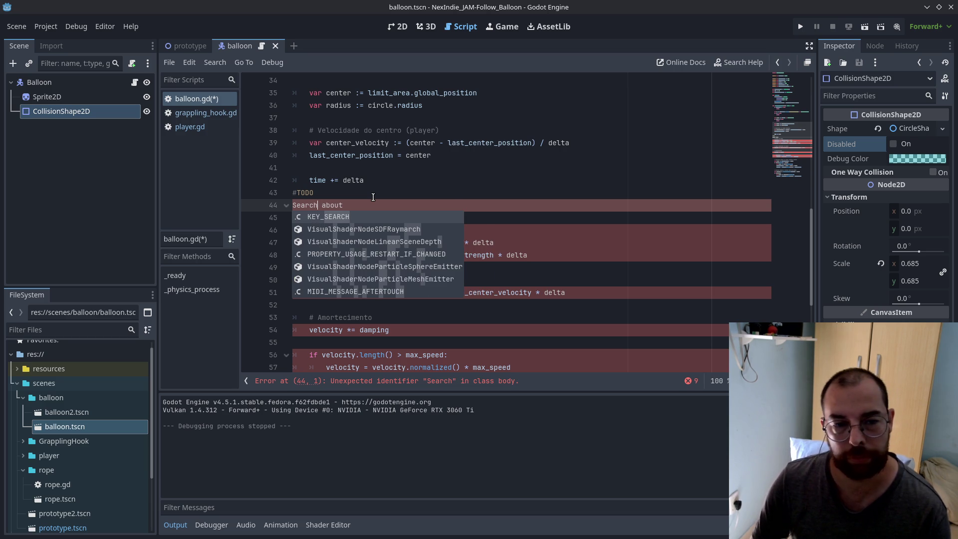
key(End)
text(tion)
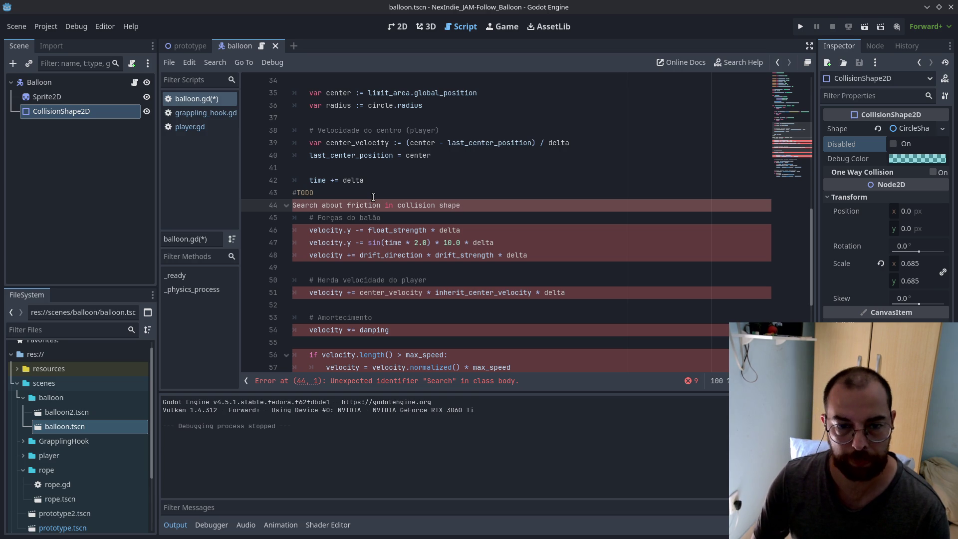
key(ctrl+k)
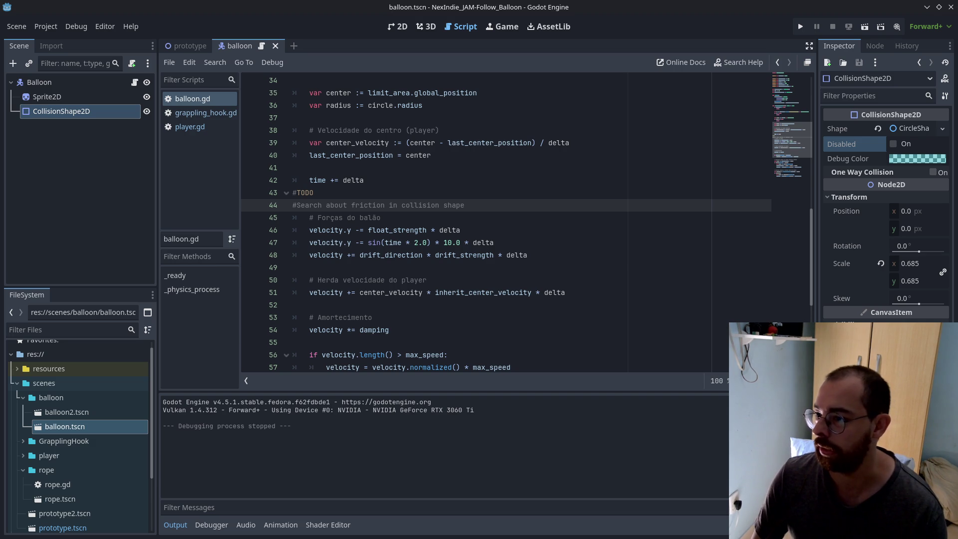
Briefly show the desktop, then go back to the prototype.tscn scene tab
key(super+d)
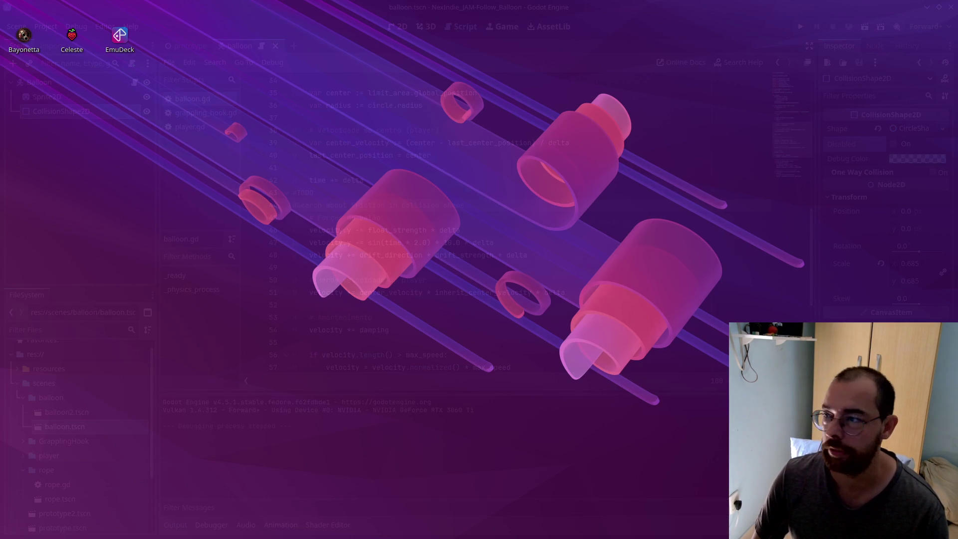
key(super+d)
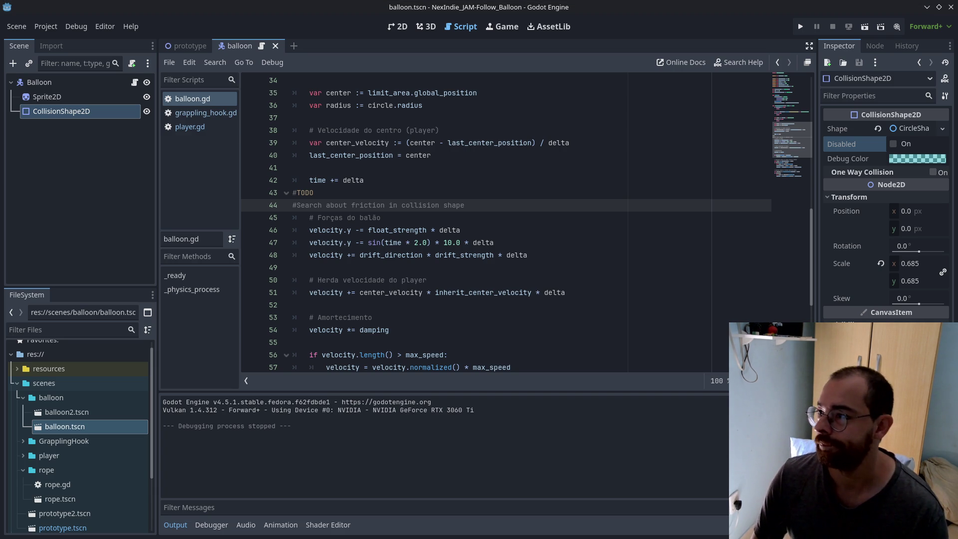
key(super+d)
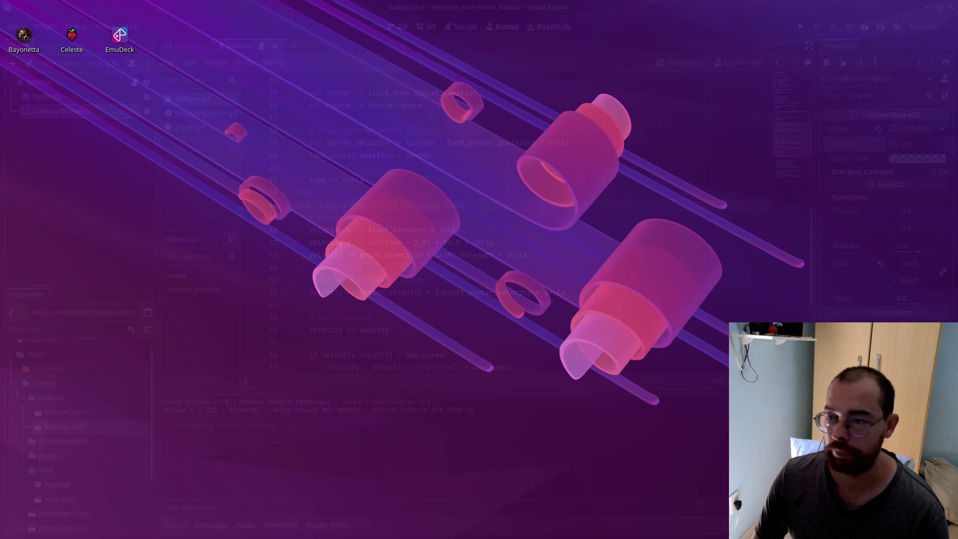
key(super+d)
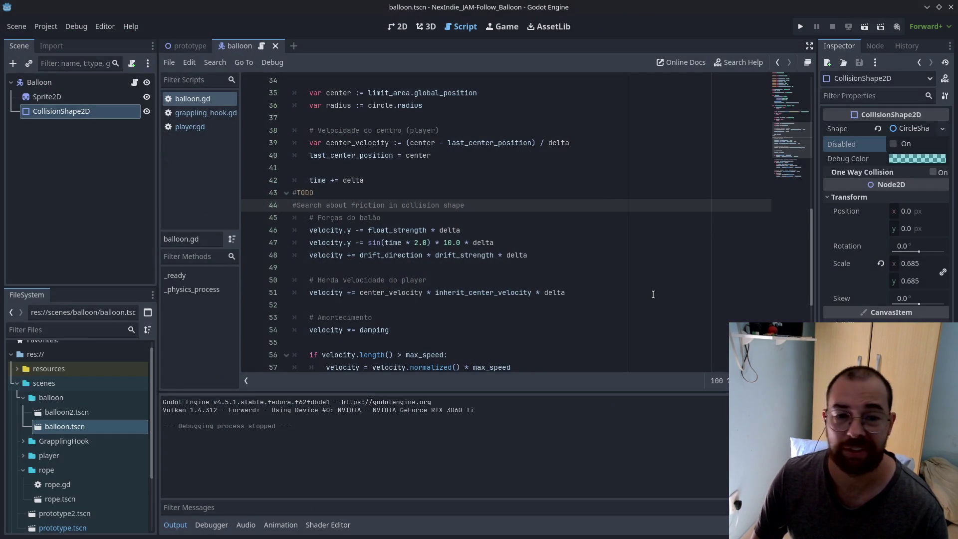
click(524, 317)
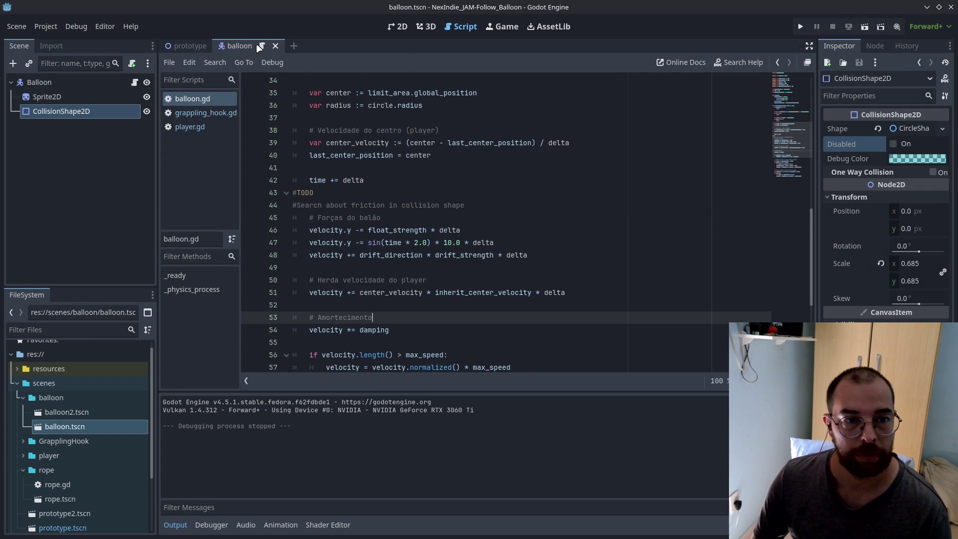
click(189, 45)
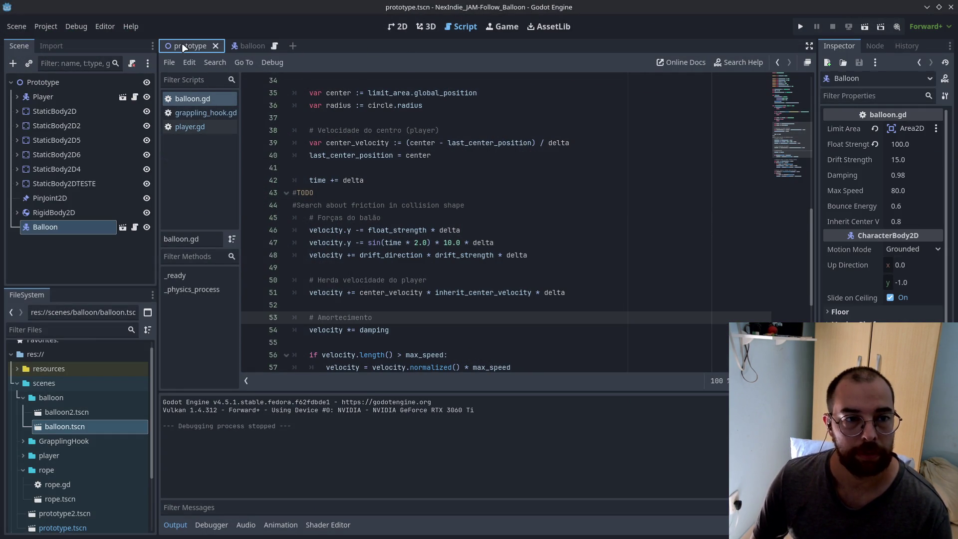
Duplicate the Balloon node so three balloons follow the player, save, and run the current scene
click(399, 27)
click(69, 214)
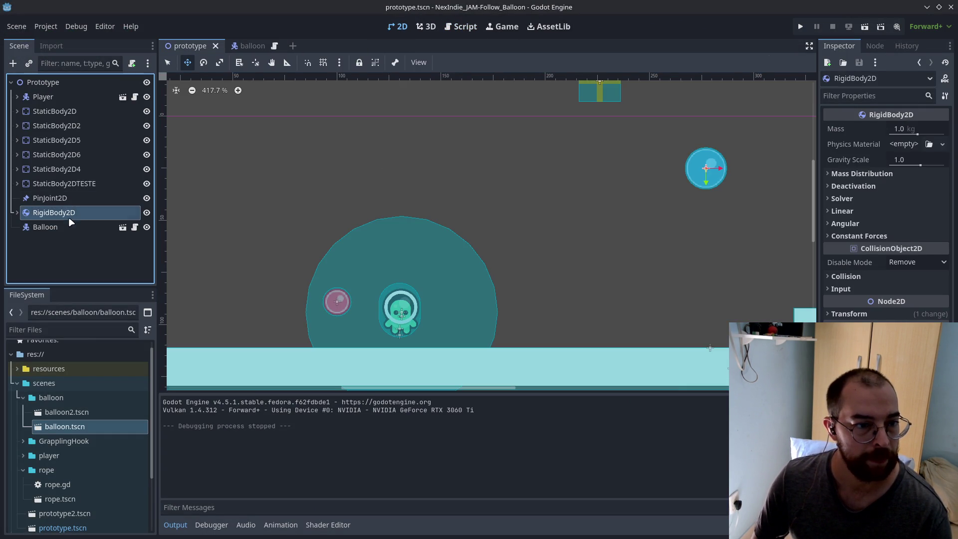
click(64, 225)
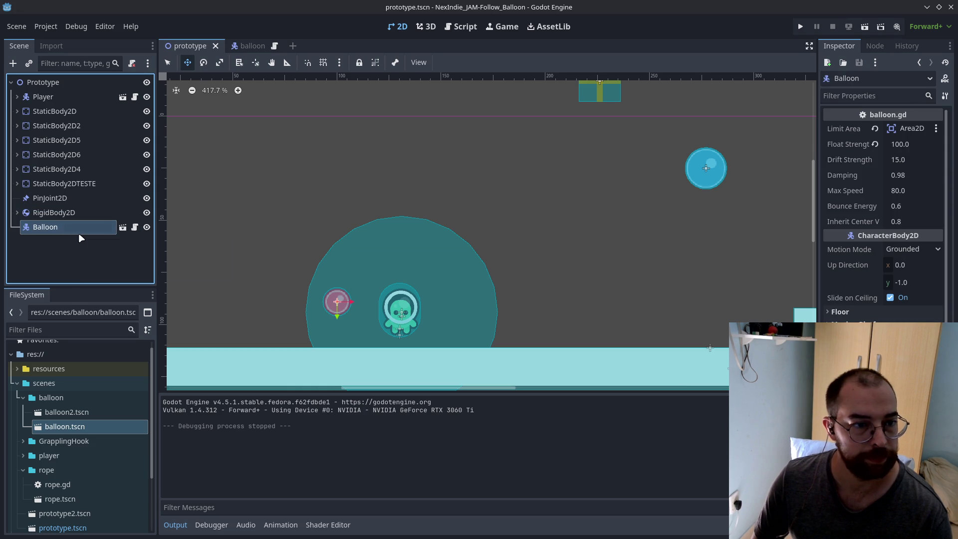
key(ctrl+d)
key(ctrl+d)
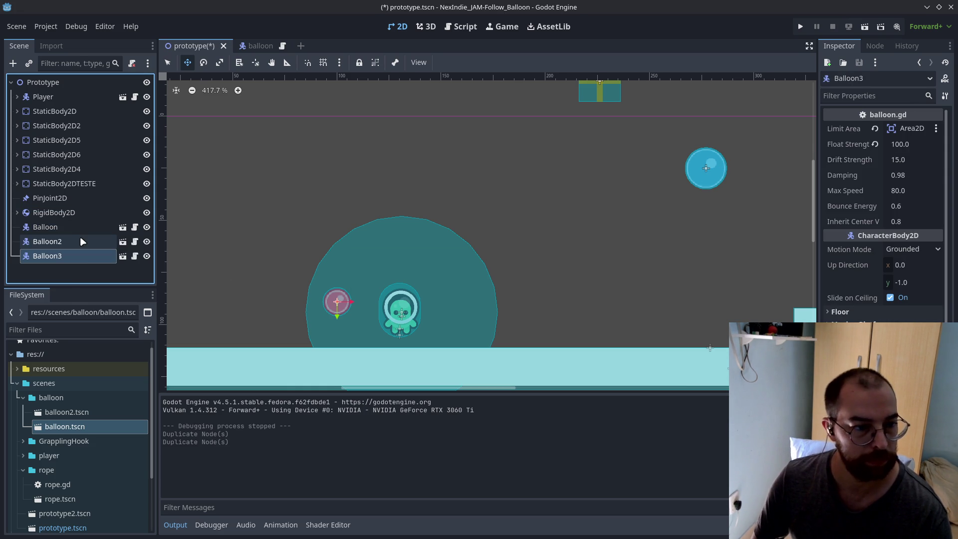
key(ctrl+s)
key(F6)
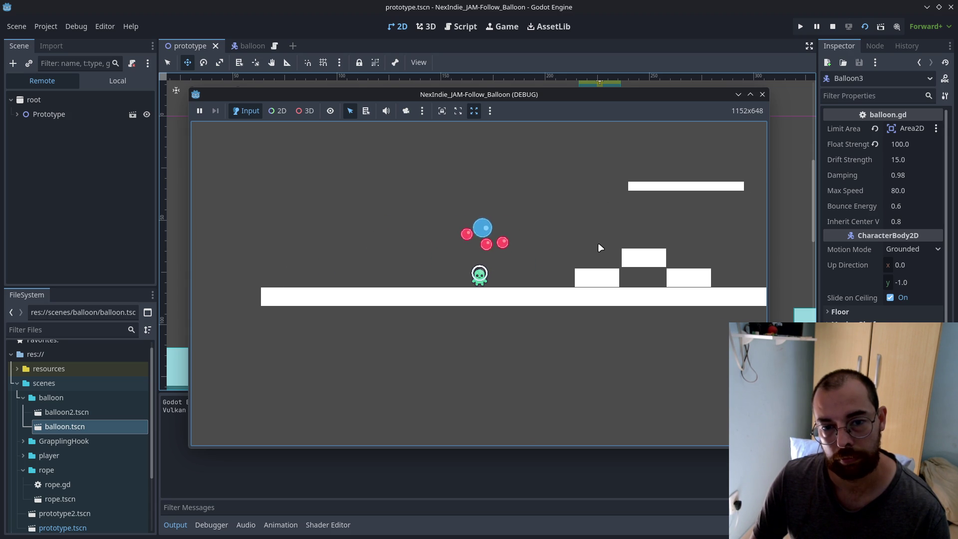
Move the player onto the raised block and back down to the left
key(Right)
key(space)
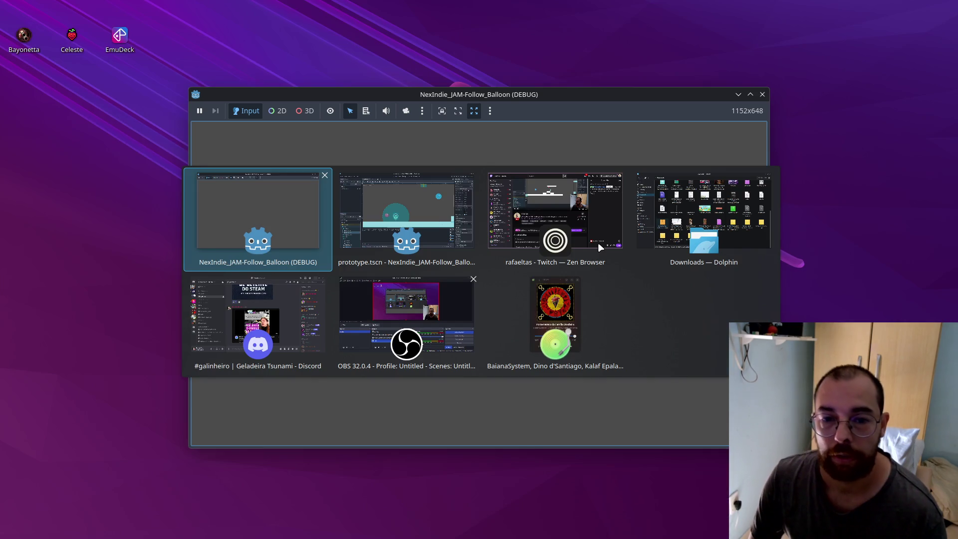
key(alt+Tab)
key(alt+Tab)
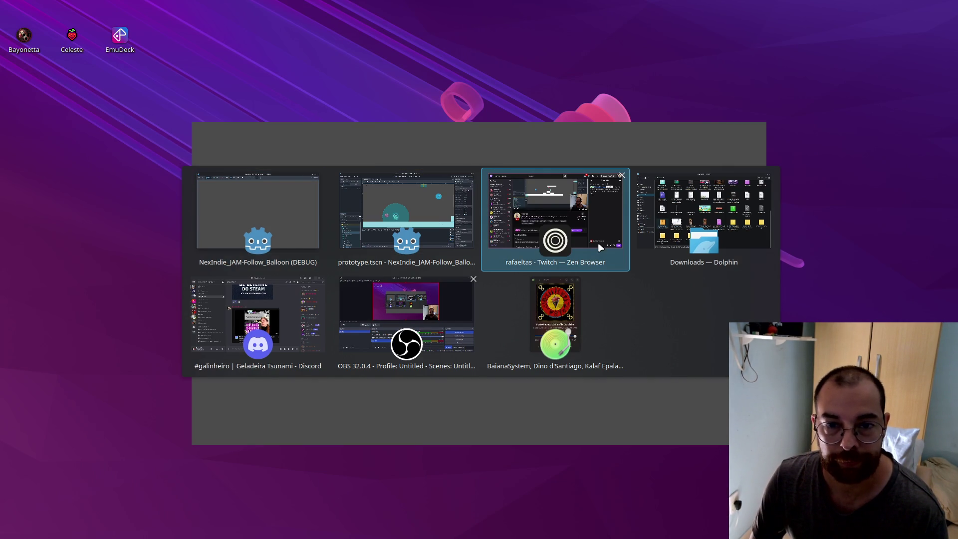
key(Escape)
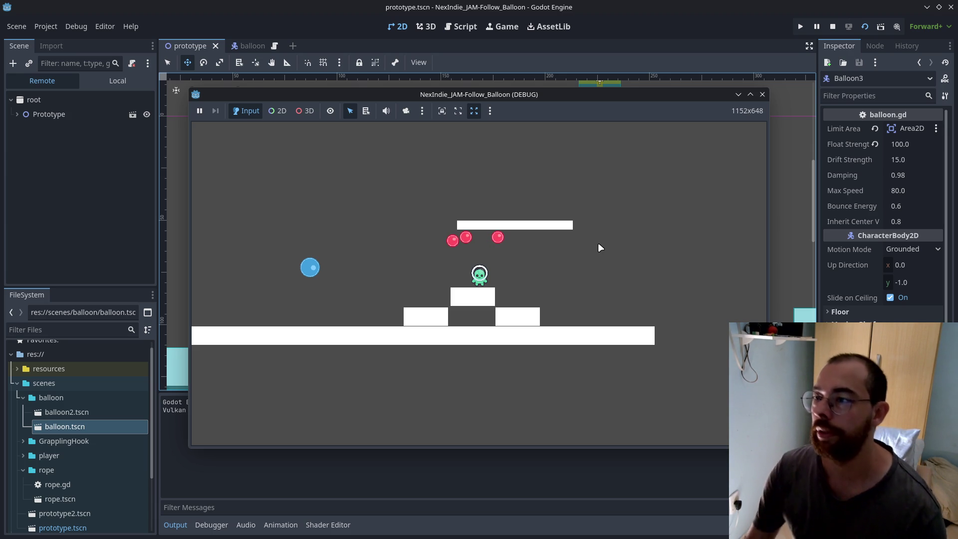
key(Left)
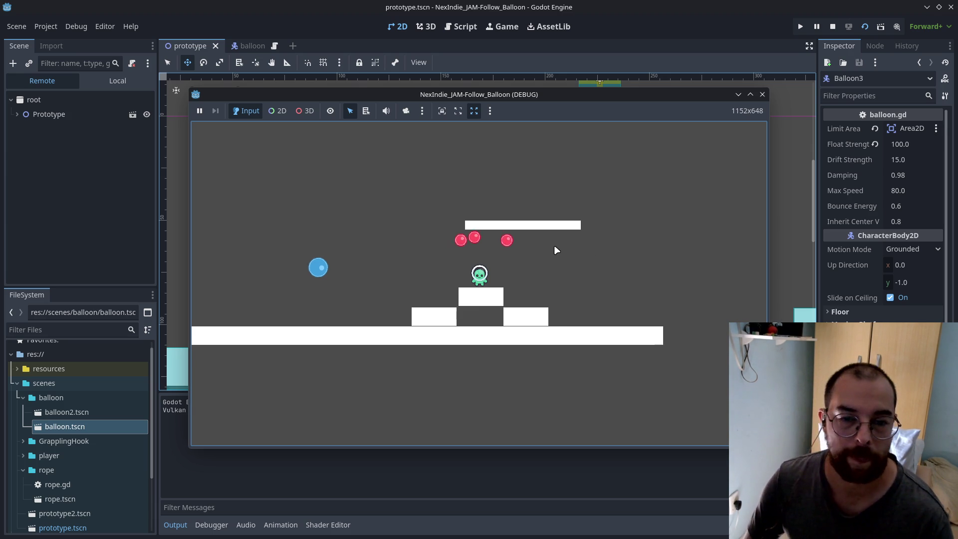
key(Left)
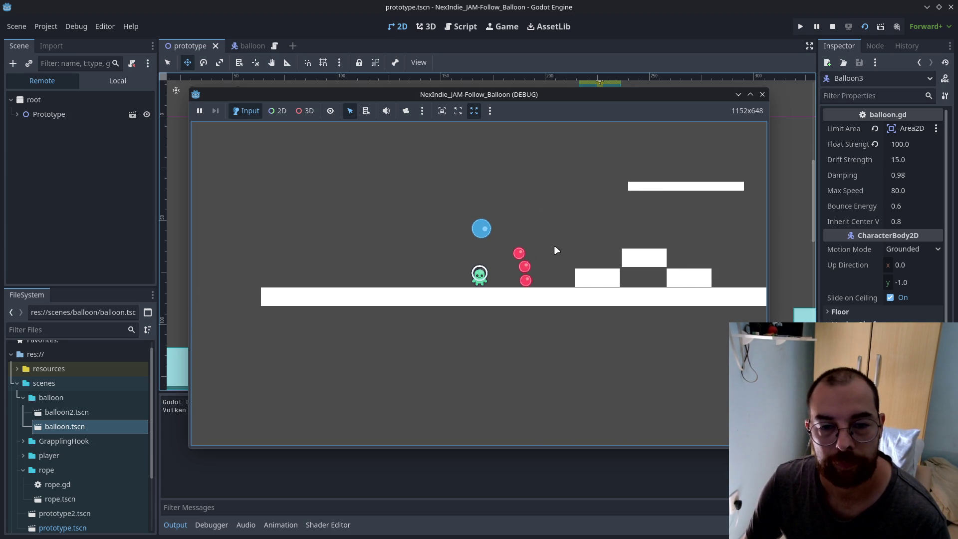
Jump onto the middle platform, walk down the right steps to the floor, and jump back
key(Right)
key(space)
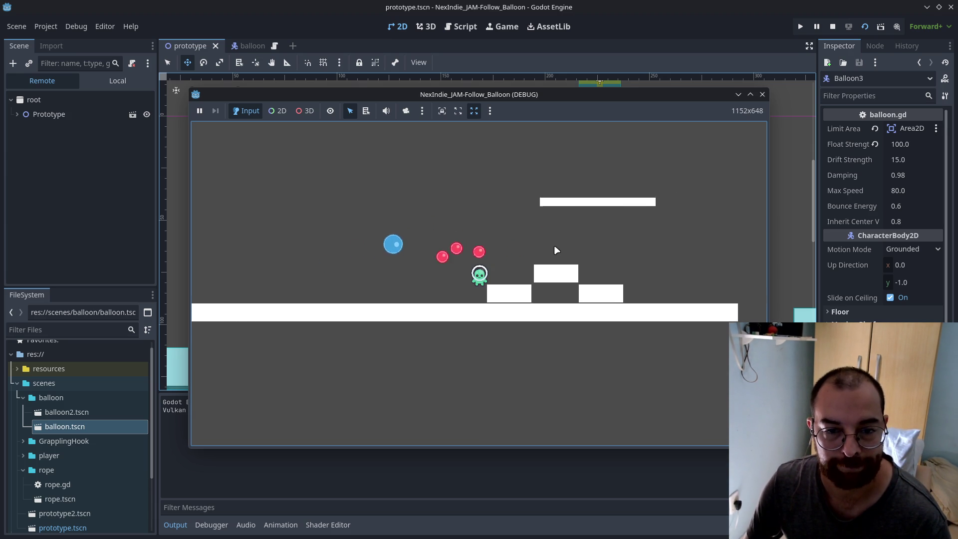
key(Right)
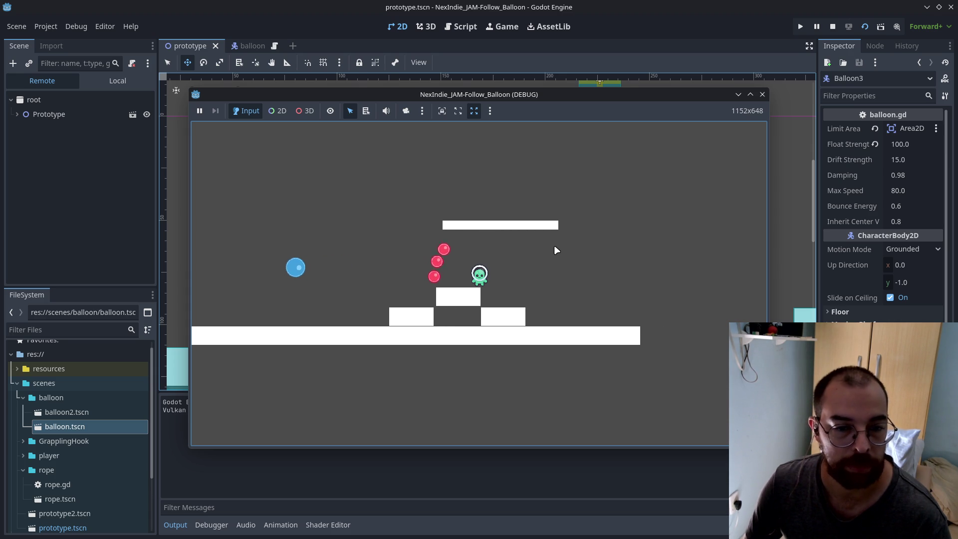
key(Right)
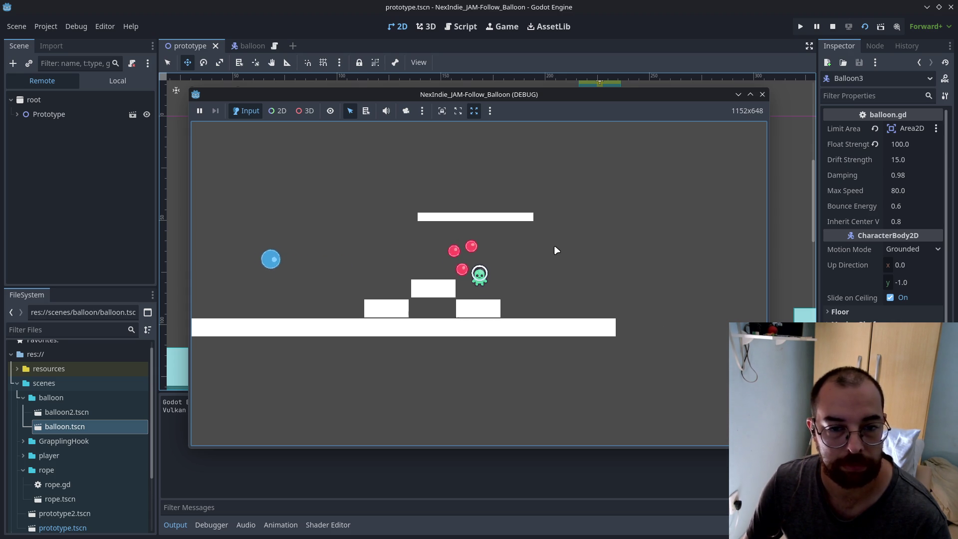
key(Right)
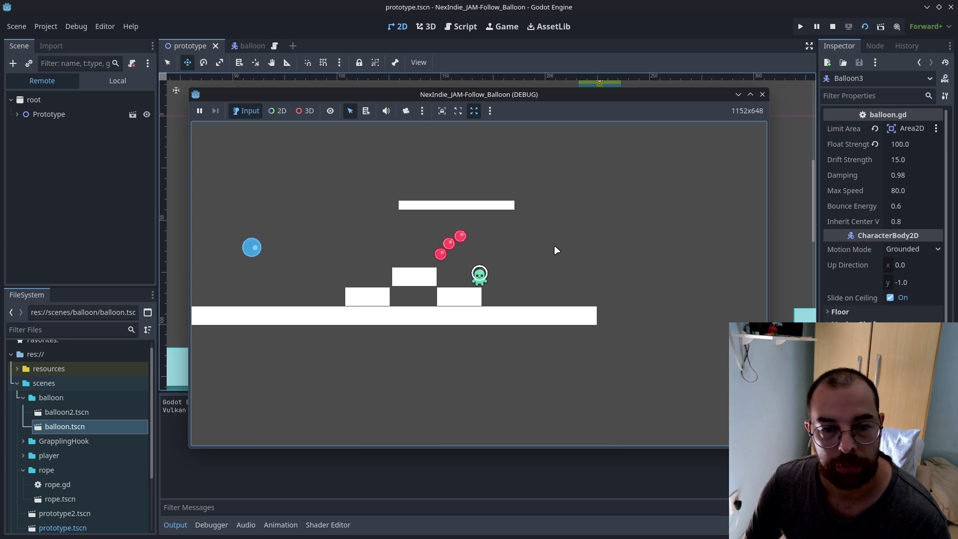
key(Left)
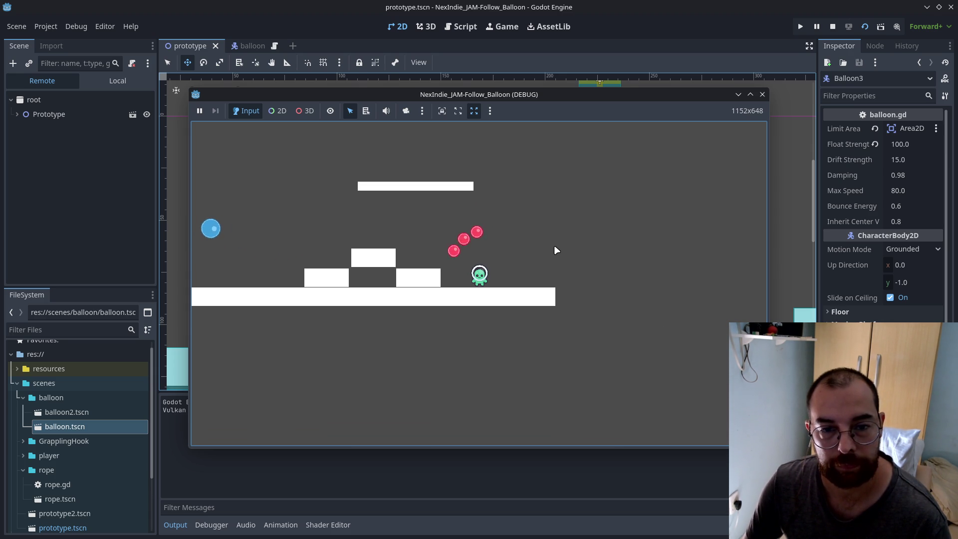
key(space)
key(Left)
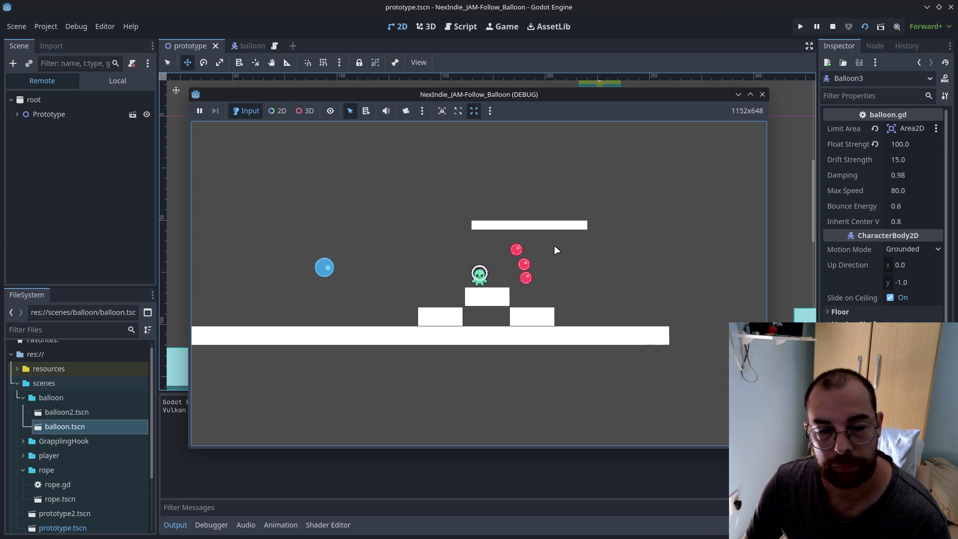
Jump right and left across the steps with the balloons trailing, then stop with F8
key(Right)
key(space)
key(space)
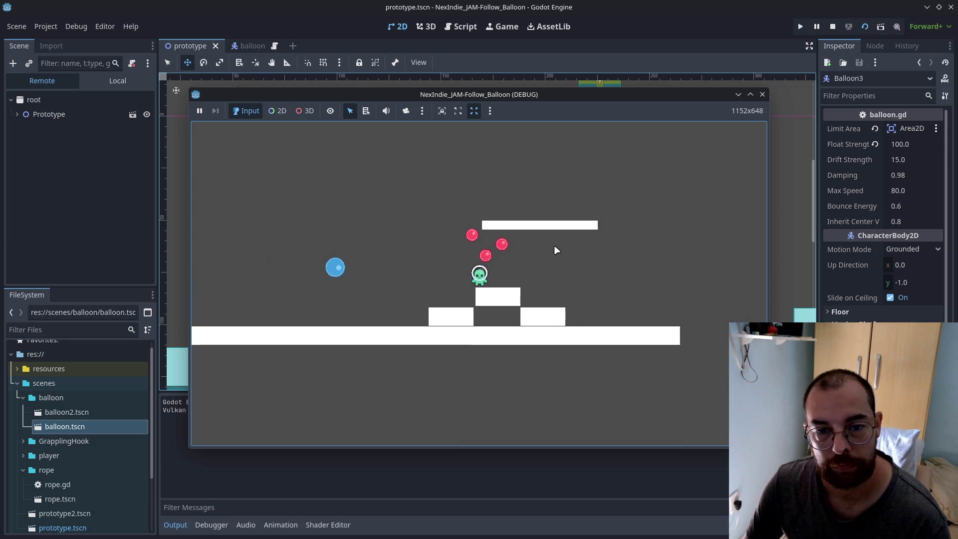
key(Left)
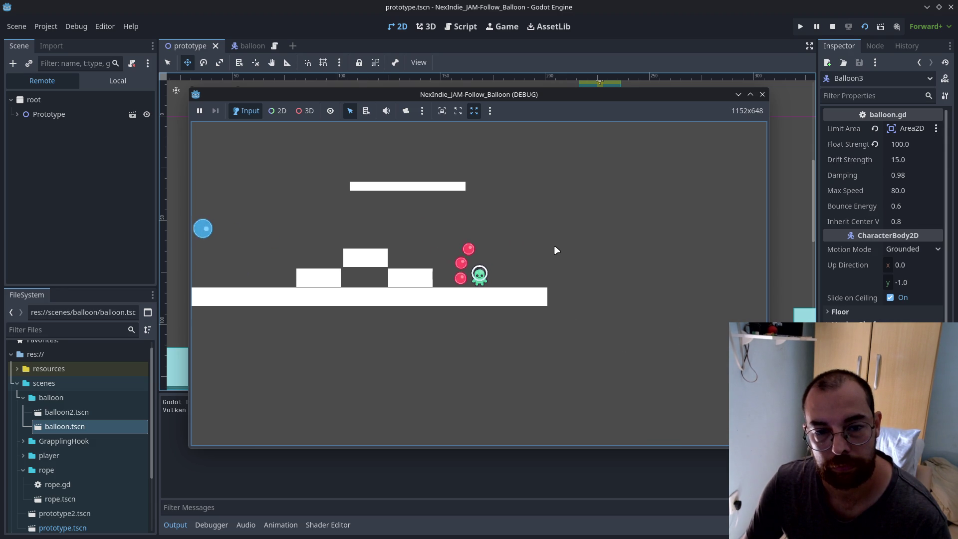
key(Left)
key(space)
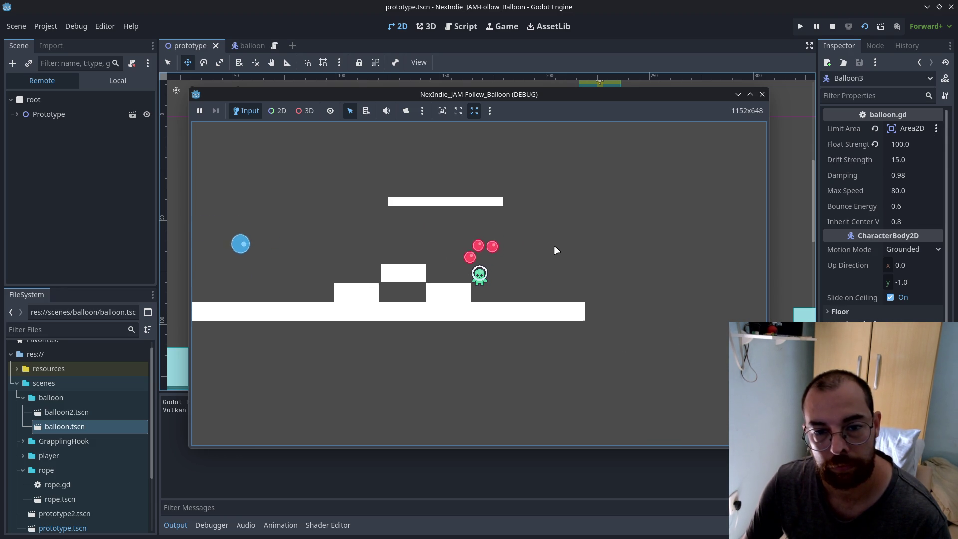
key(Left)
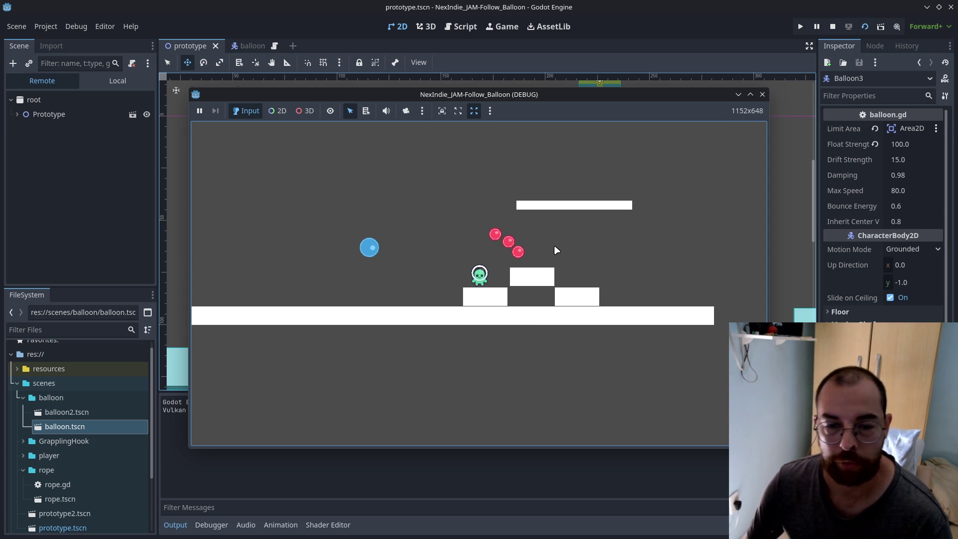
key(F8)
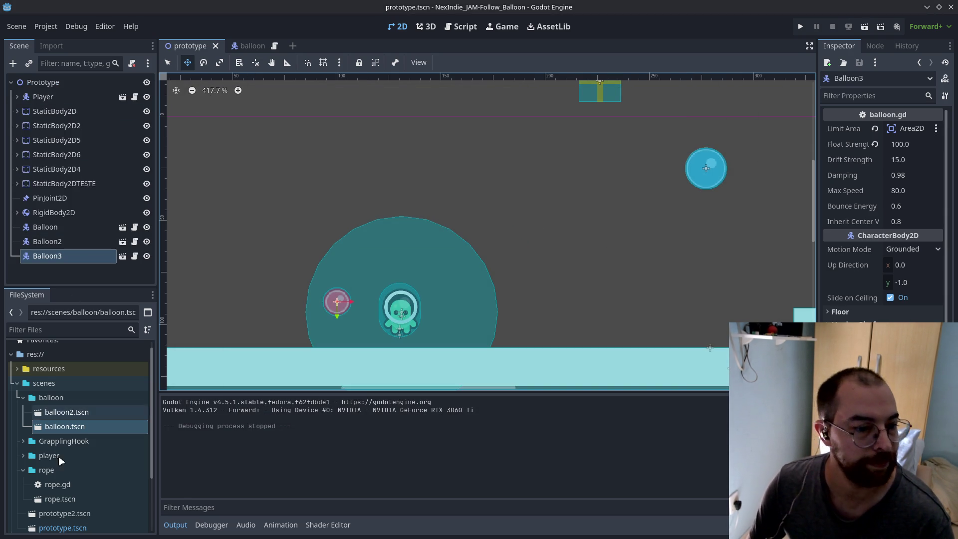
Open player.tscn from the player folder in the FileSystem dock
scroll(70, 463, down, 3)
scroll(74, 469, up, 3)
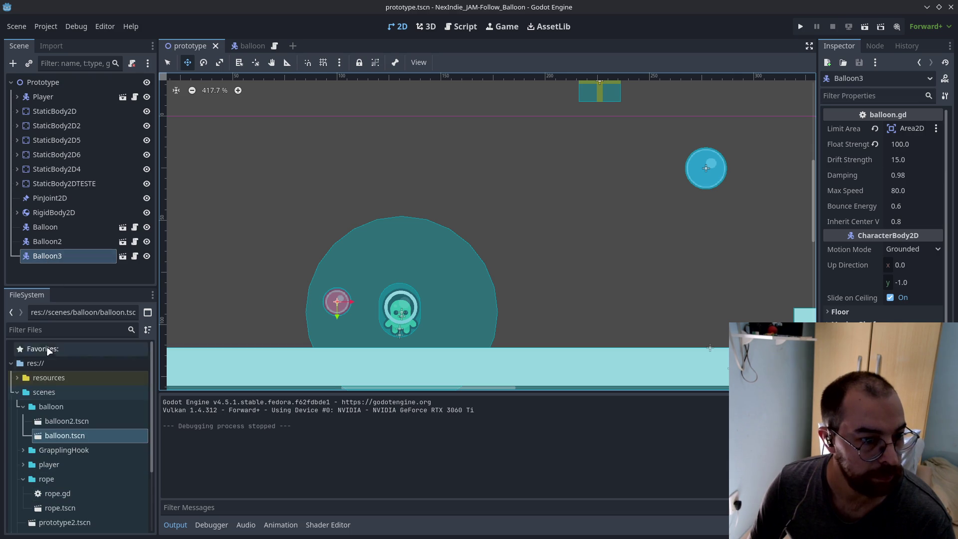
scroll(63, 458, down, 3)
scroll(69, 448, up, 3)
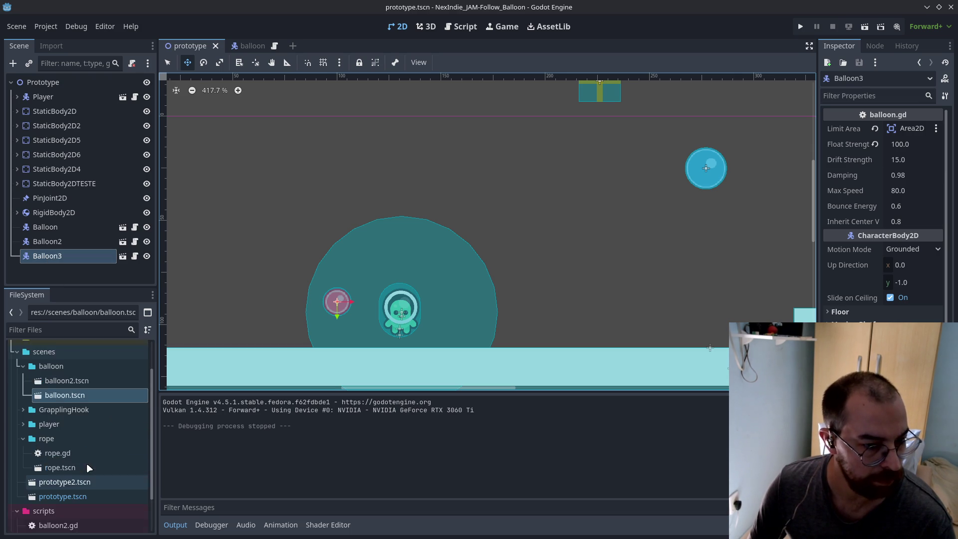
click(23, 448)
scroll(82, 456, down, 2)
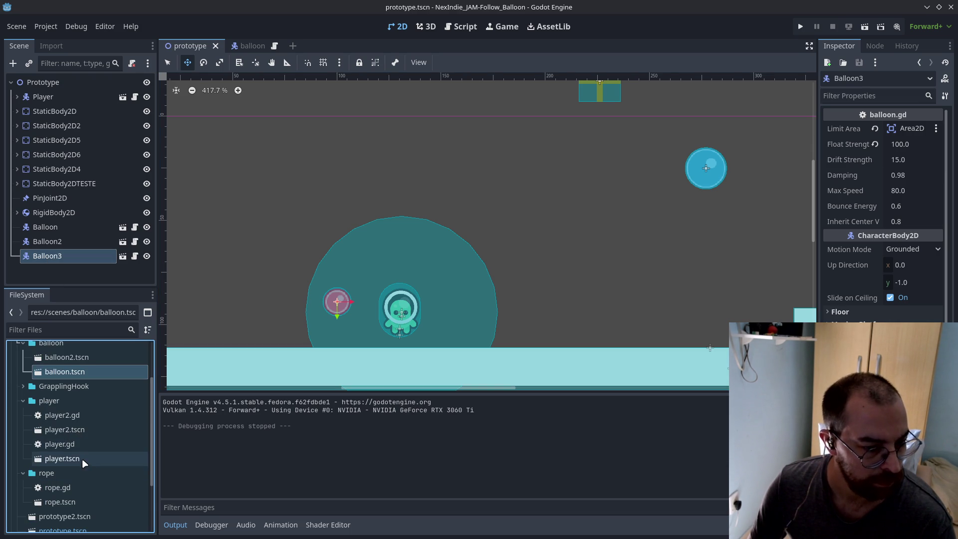
double_click(62, 458)
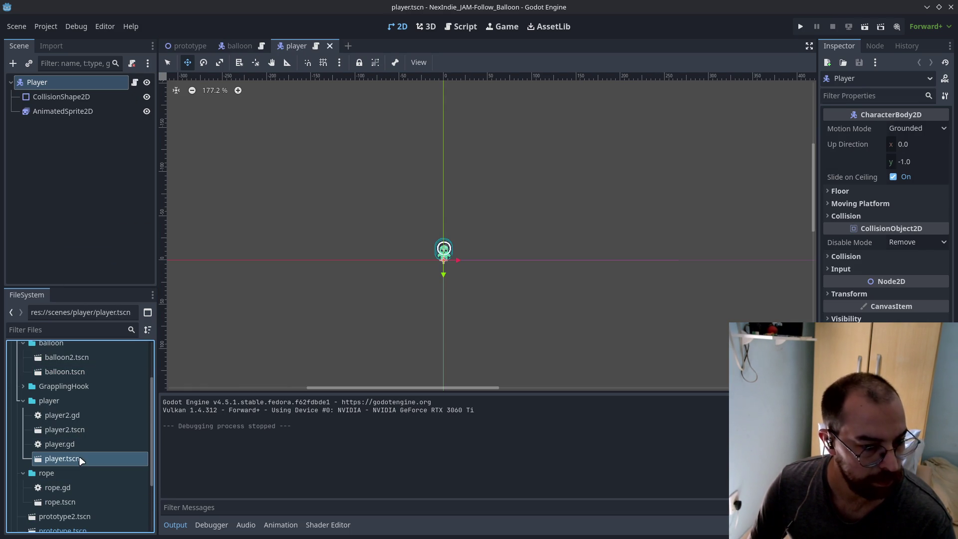
Set the player's CollisionShape2D Z Index to 1 under Ordering and save the scene
click(79, 111)
click(91, 98)
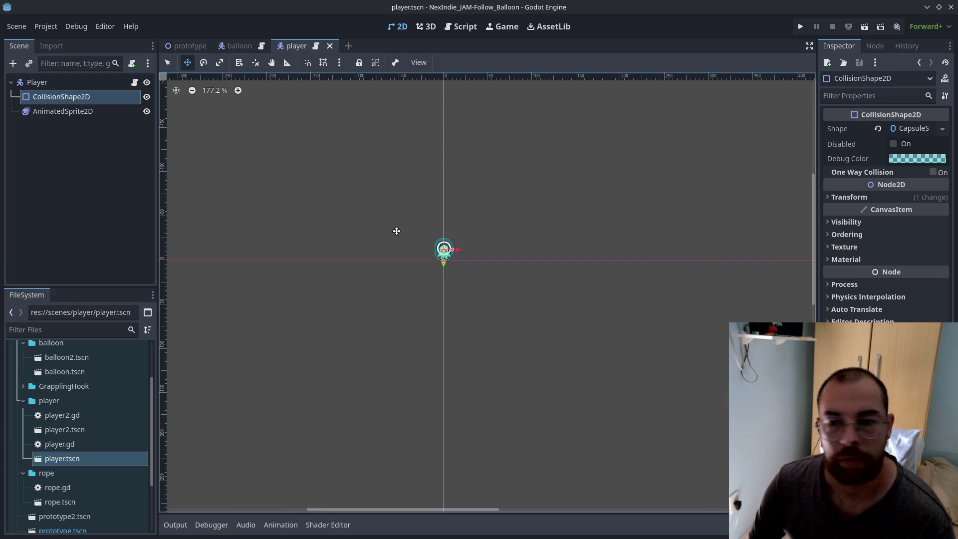
click(862, 234)
click(861, 235)
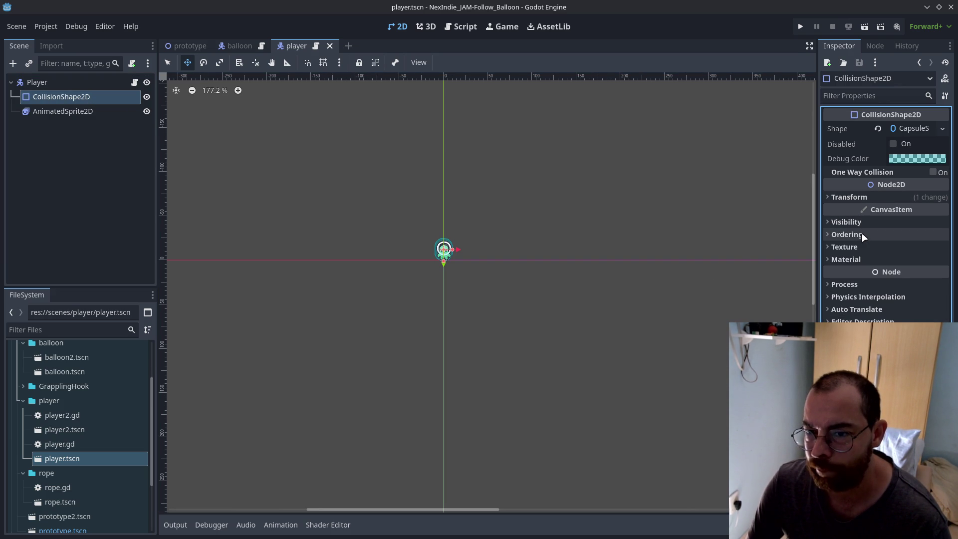
click(838, 199)
click(838, 199)
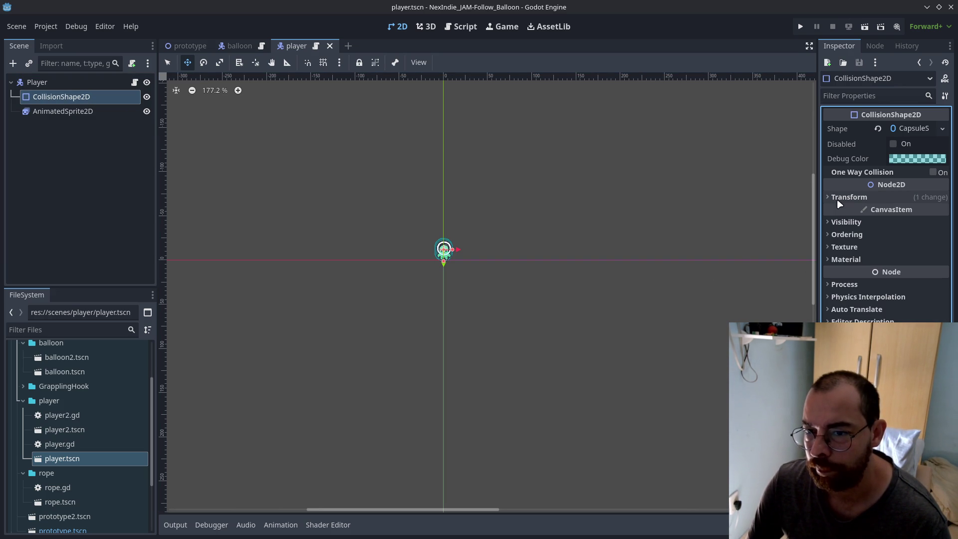
click(844, 285)
click(844, 284)
click(843, 284)
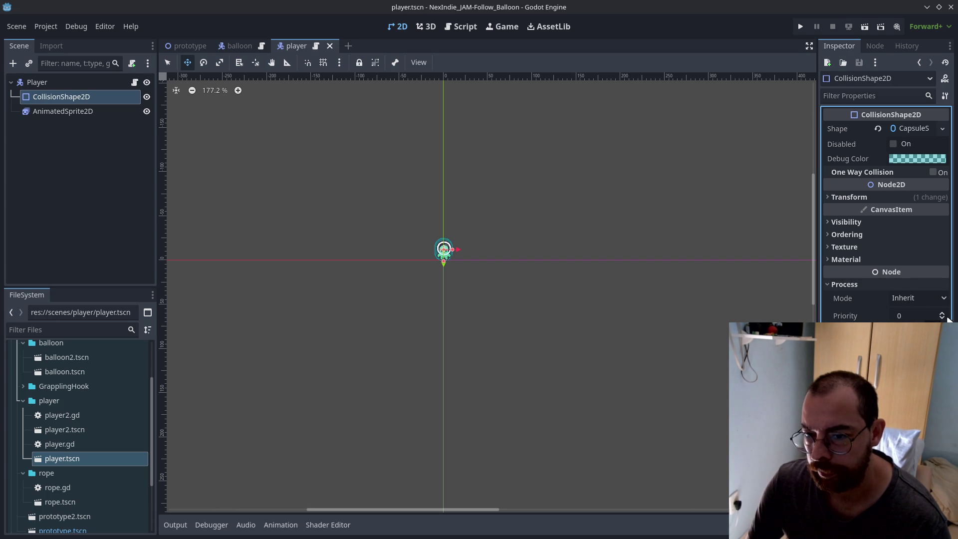
click(826, 288)
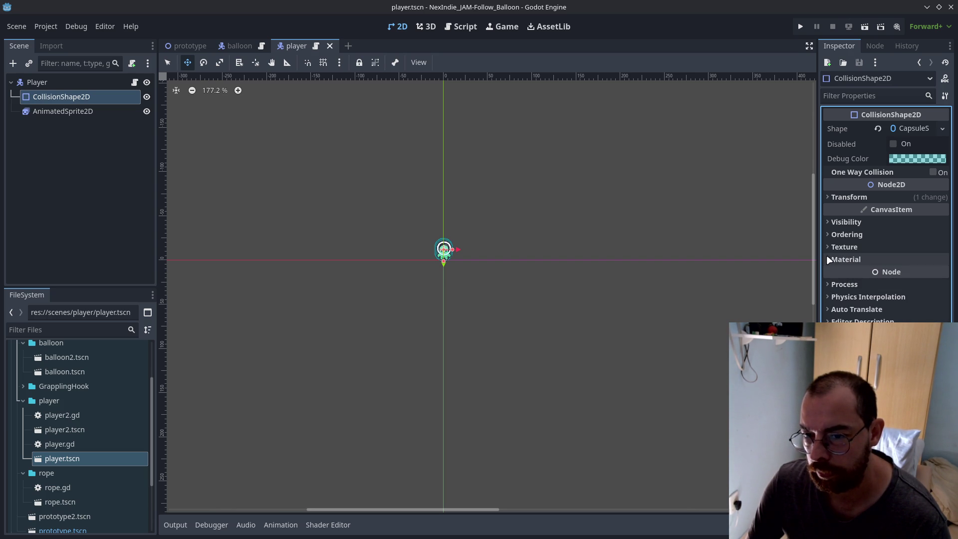
click(832, 234)
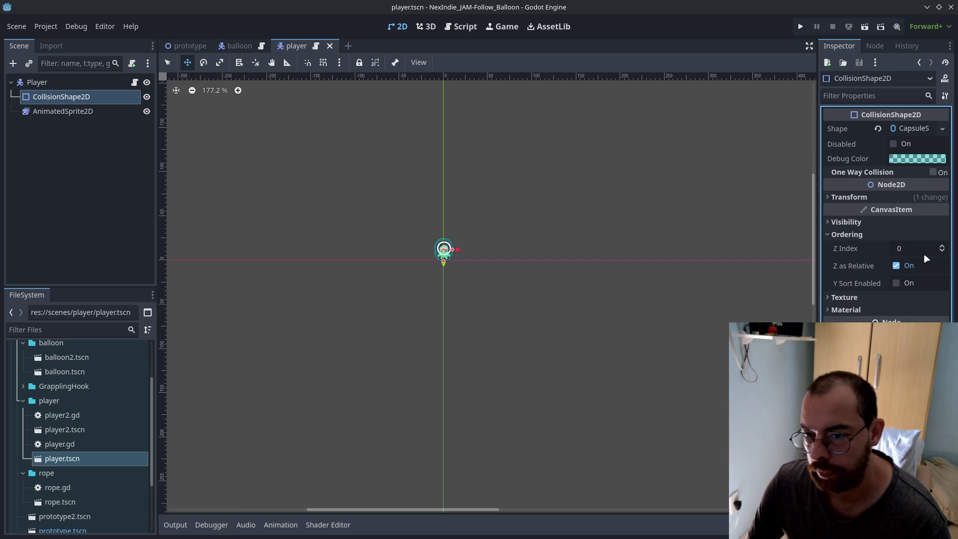
click(942, 248)
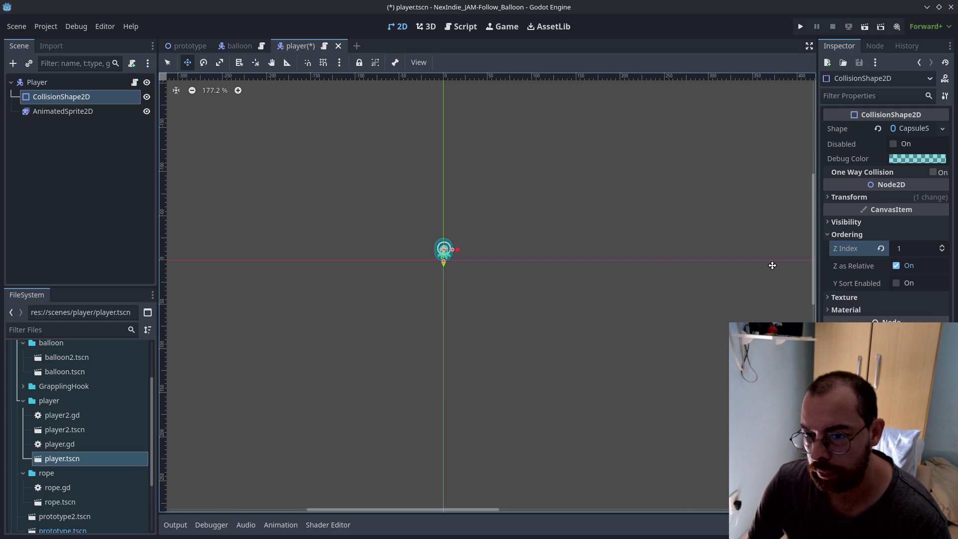
key(ctrl+s)
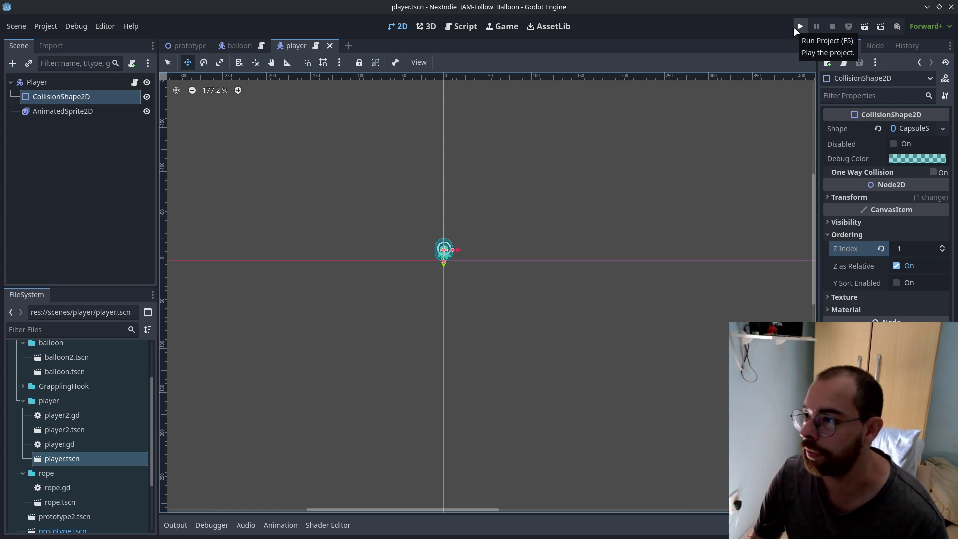
Test-run the project, then nudge the CollisionShape2D one step right and one up
click(799, 26)
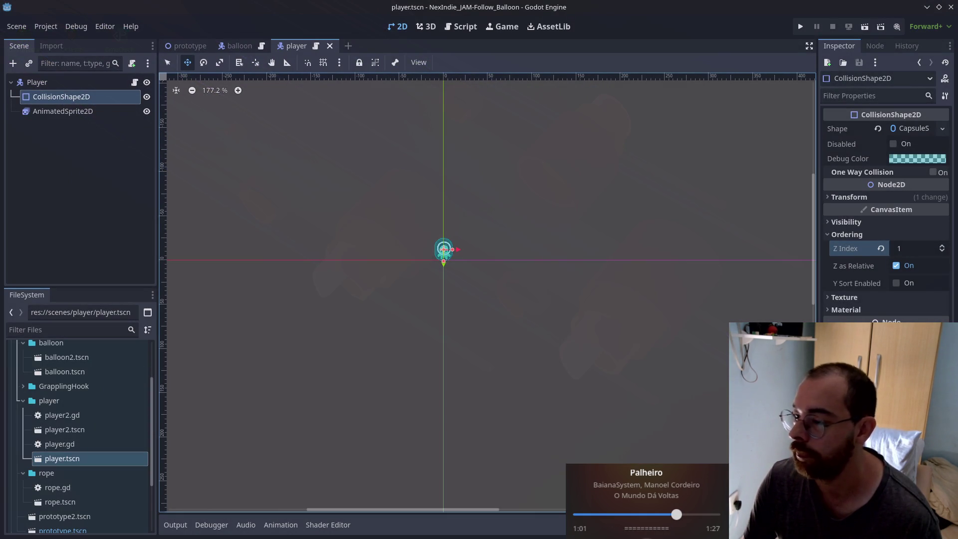
key(Right)
key(Up)
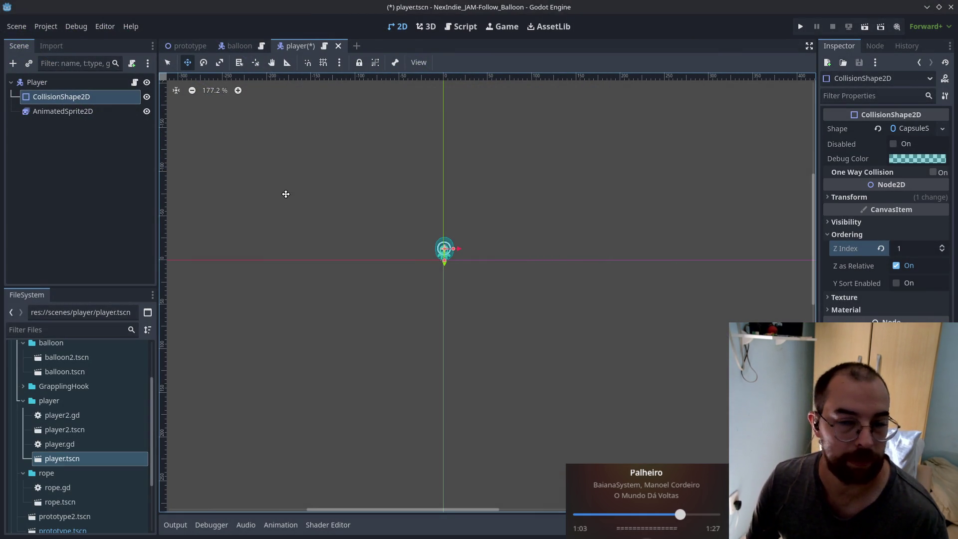
Run and stop the game, then revert the collision shape's Z Index to 0
key(F5)
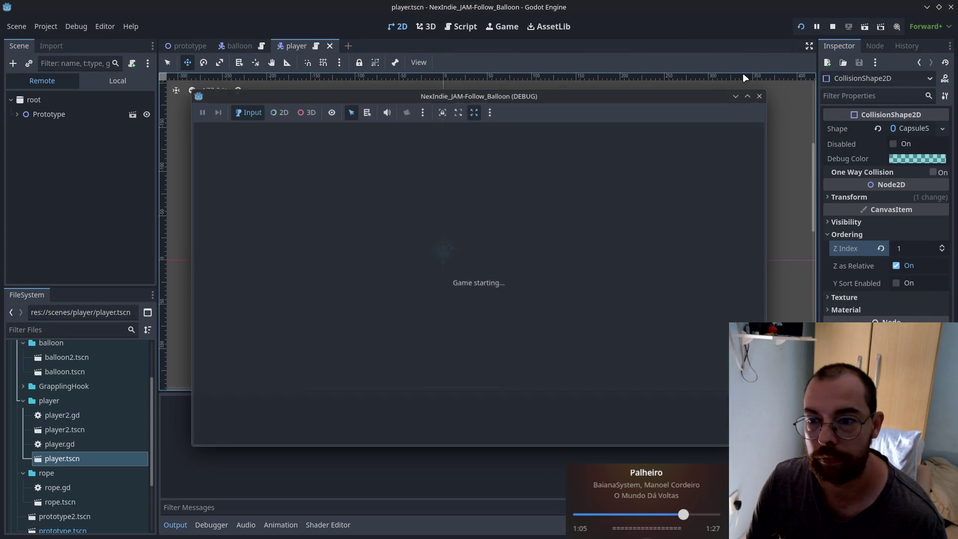
key(F8)
key(ctrl+z)
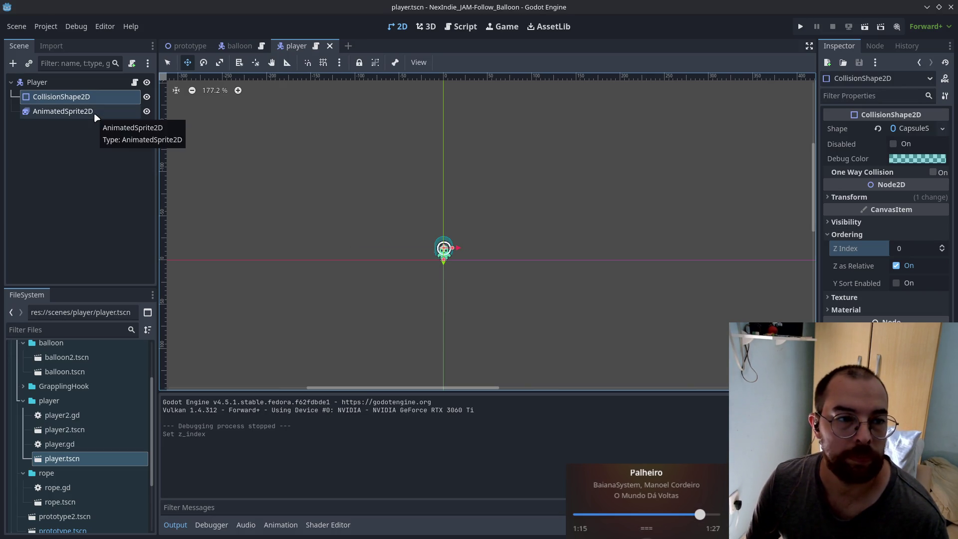
Close player.tscn so balloon.tscn is showing, dismissing the CollisionShape2D context menu
click(329, 45)
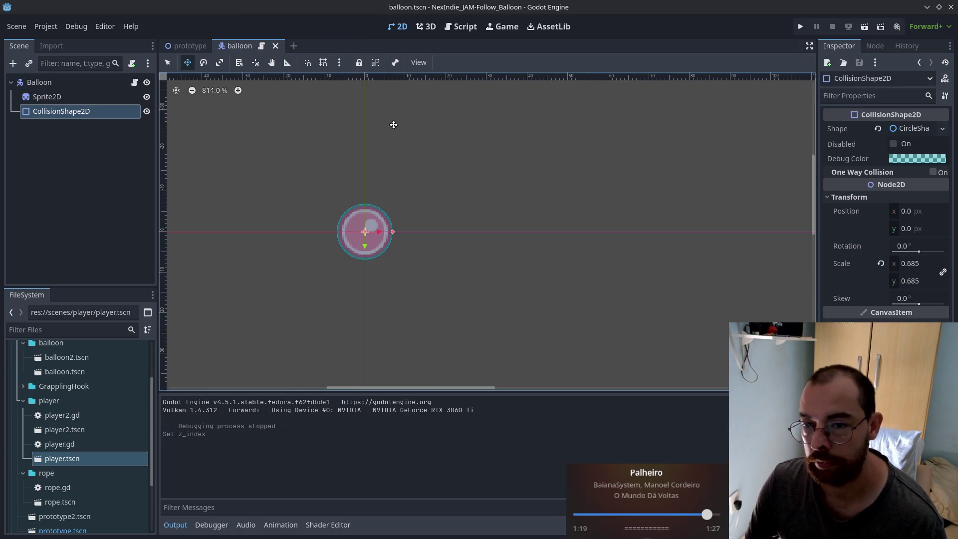
right_click(123, 114)
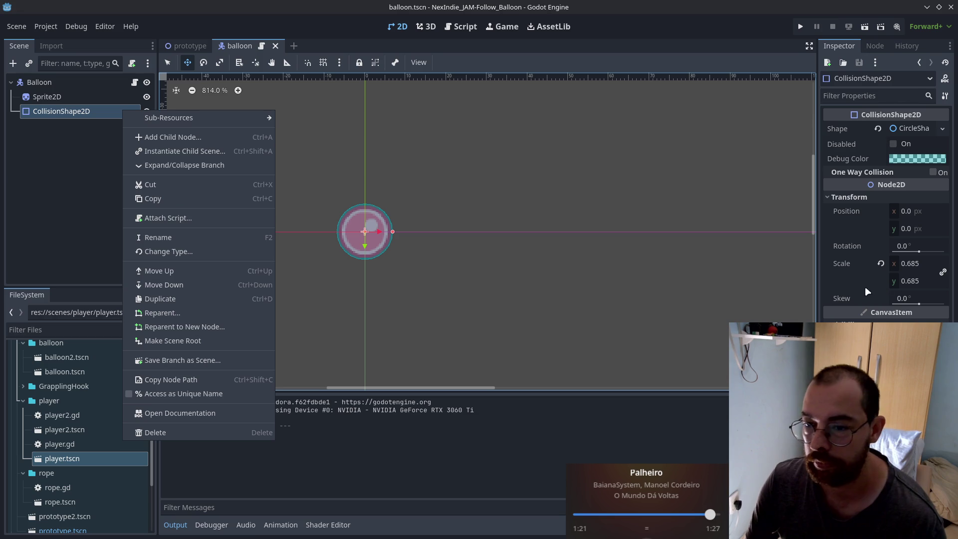
click(853, 277)
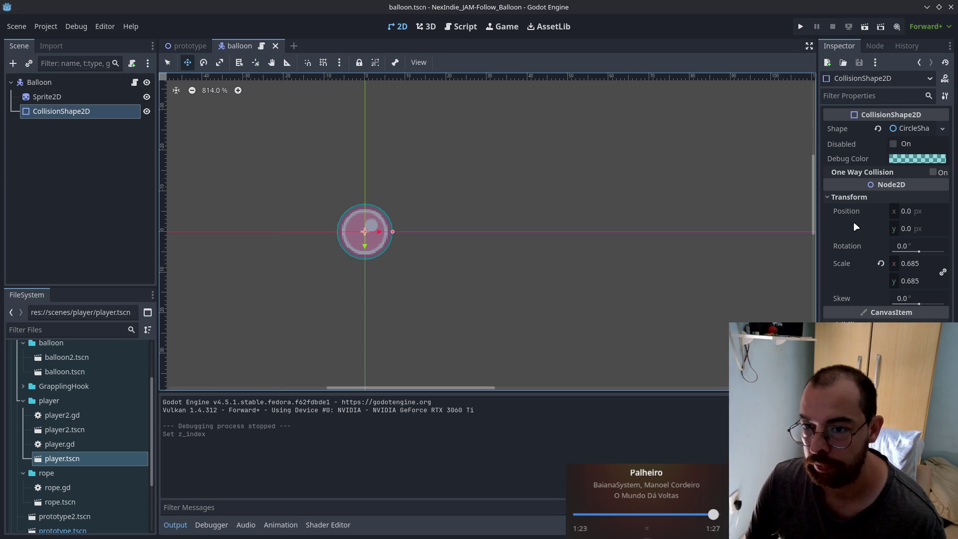
Edit the Balloon root node's collision layer and mask in the Inspector and save balloon.tscn
mouse_move(838, 173)
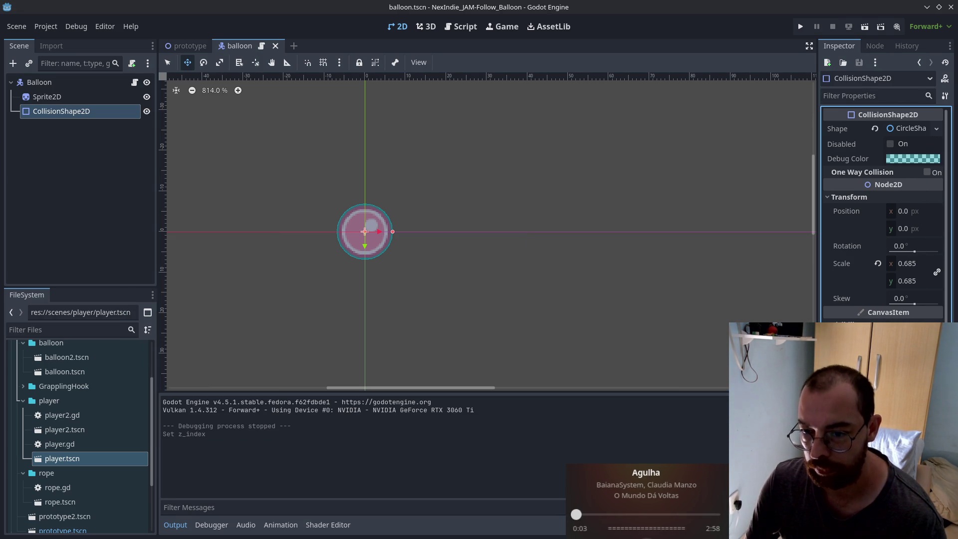
scroll(832, 214, down, 3)
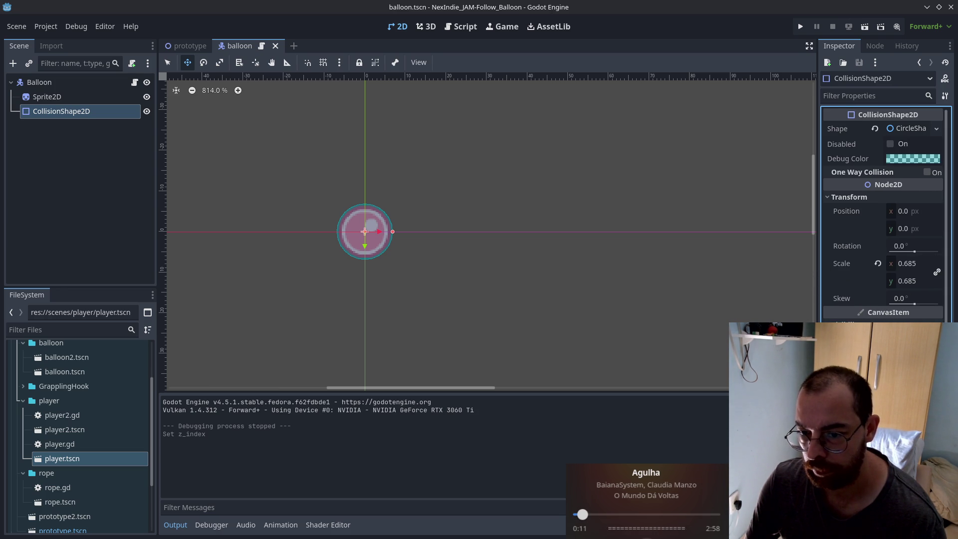
click(83, 96)
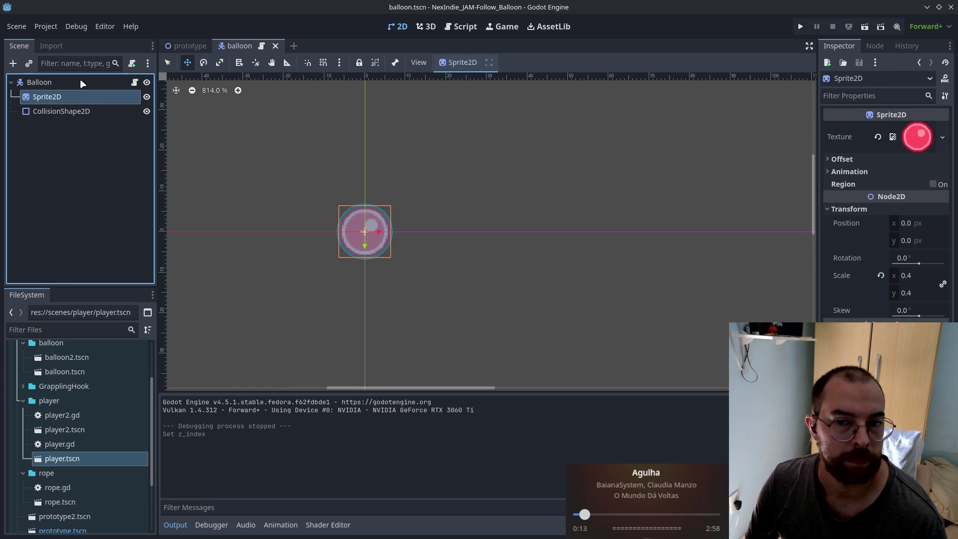
click(83, 83)
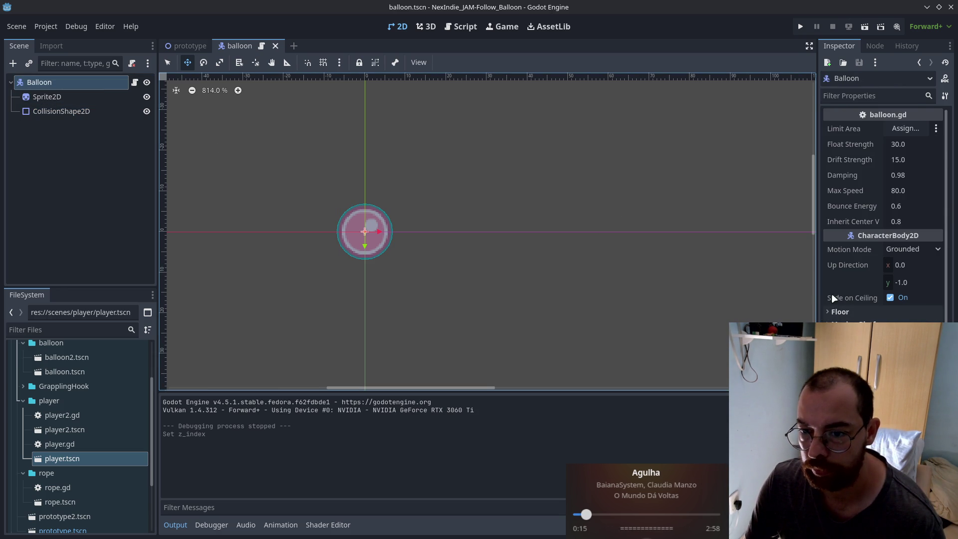
scroll(836, 284, down, 2)
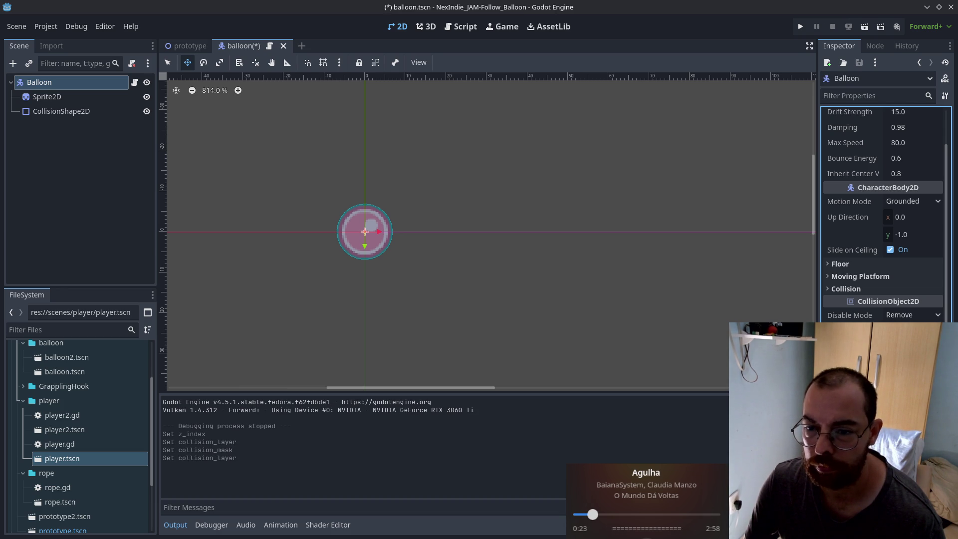
key(ctrl+s)
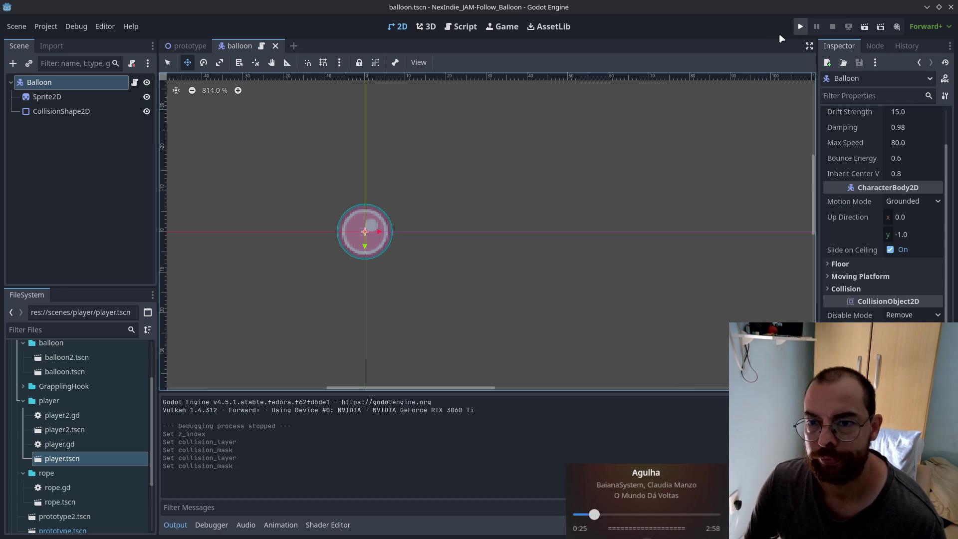
Run the project and walk and jump the player onto the higher step
click(800, 27)
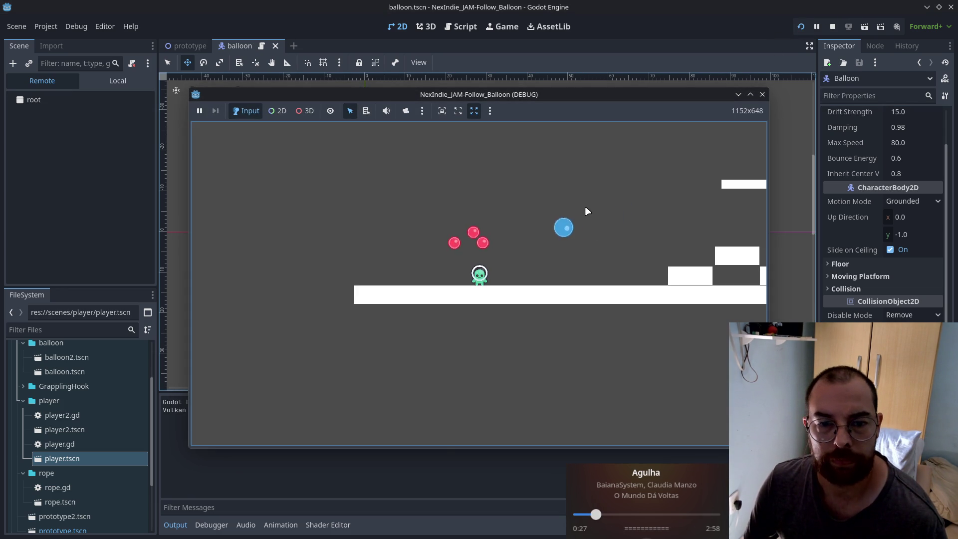
key(d)
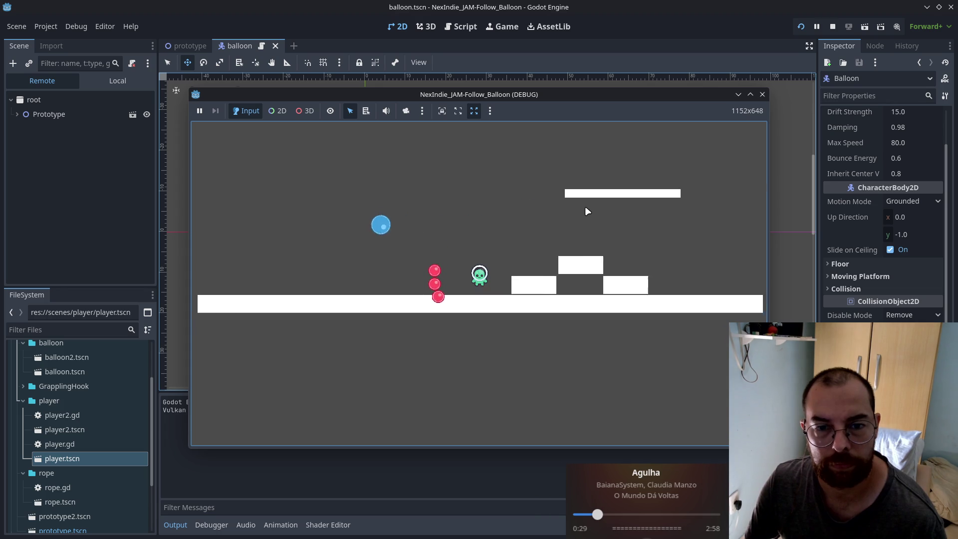
key(d)
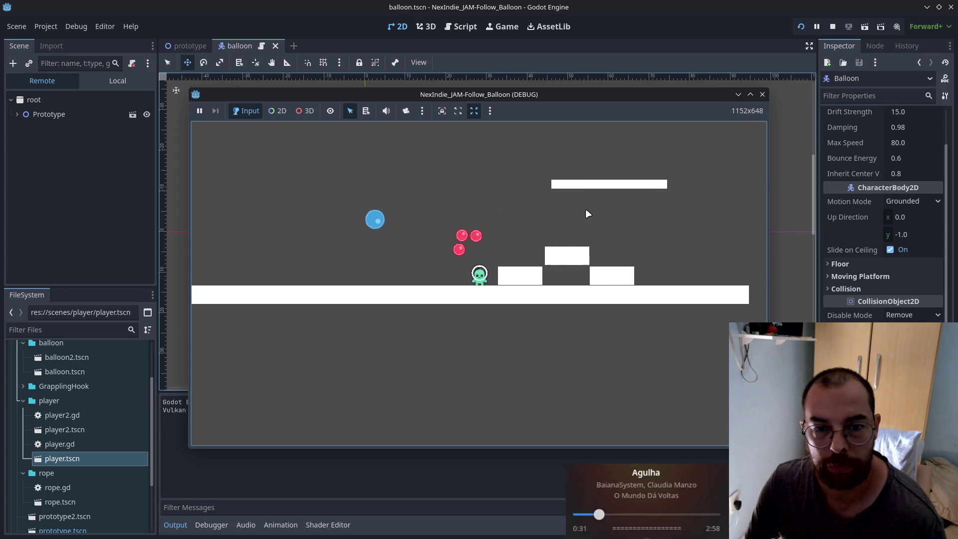
key(d)
key(space)
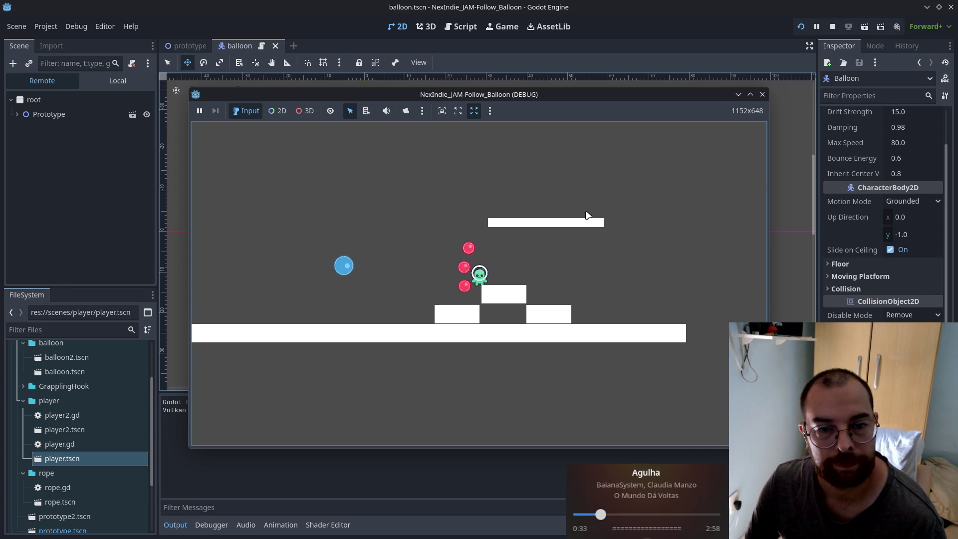
key(a)
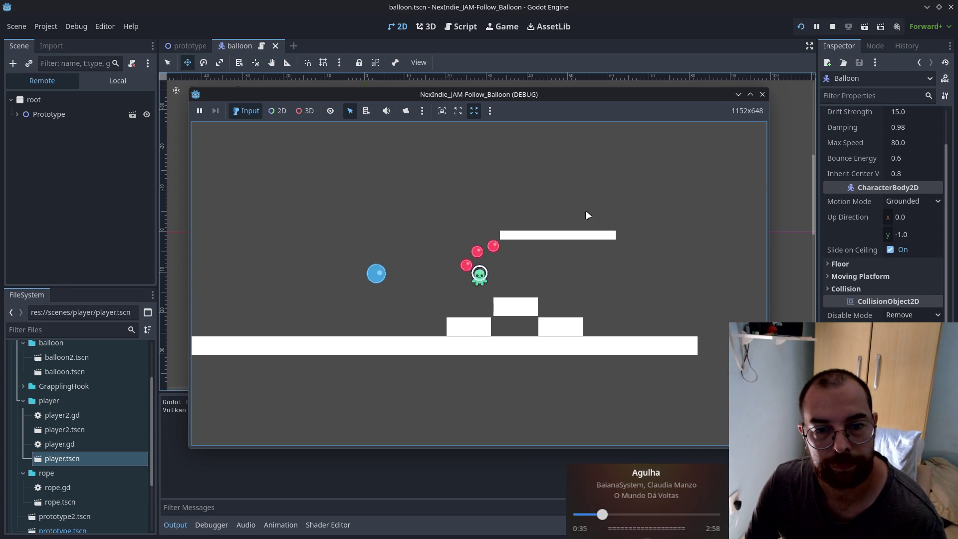
key(space)
key(d)
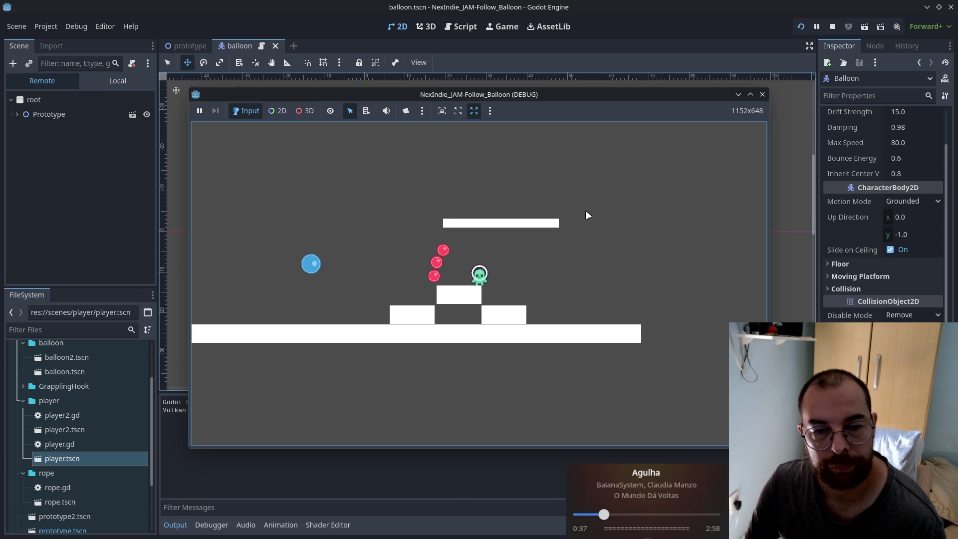
key(d)
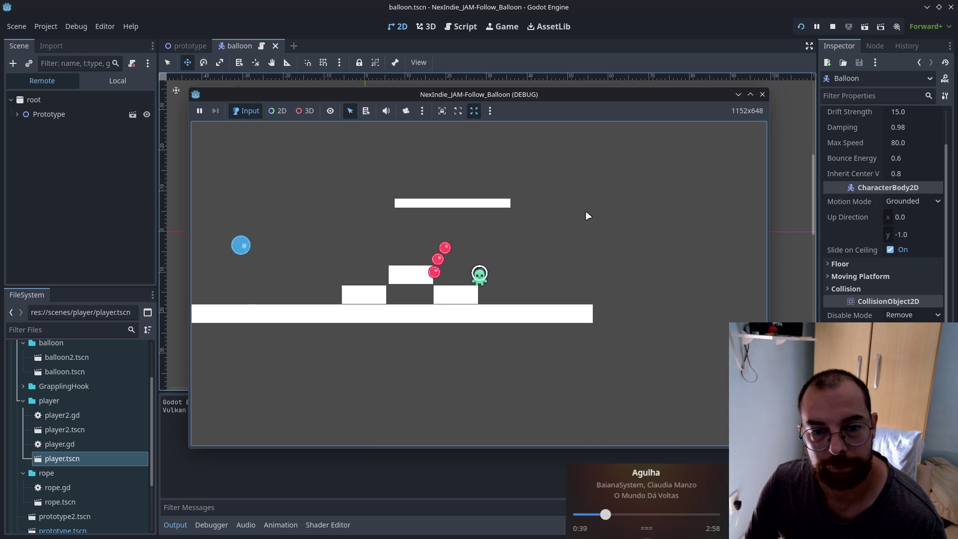
Jump the player across the raised blocks, watching the balloons trail, then stop the game
key(a)
key(space)
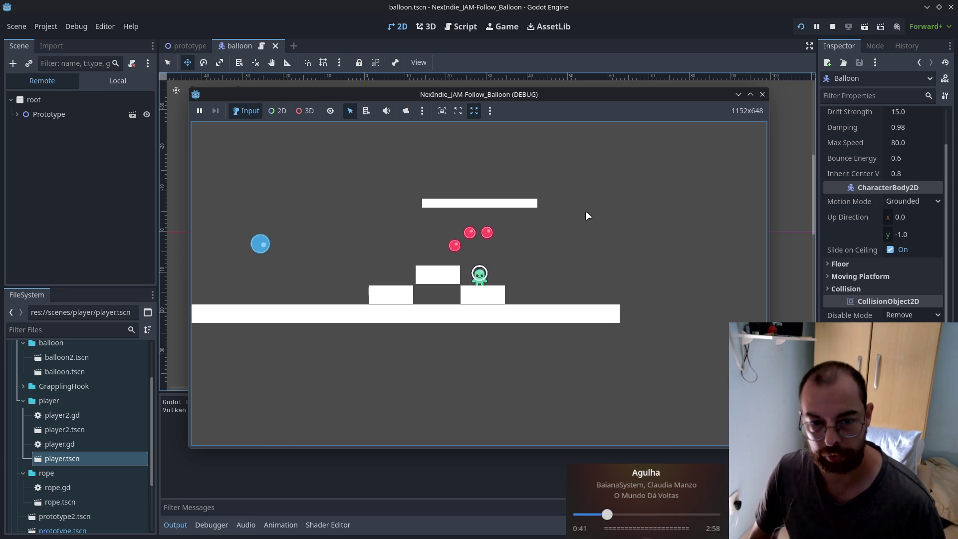
key(d)
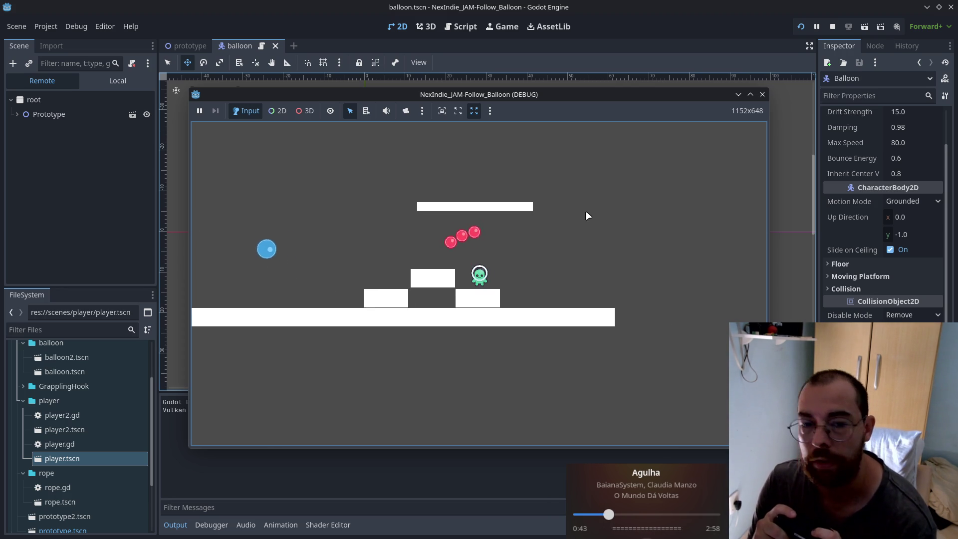
key(a)
key(space)
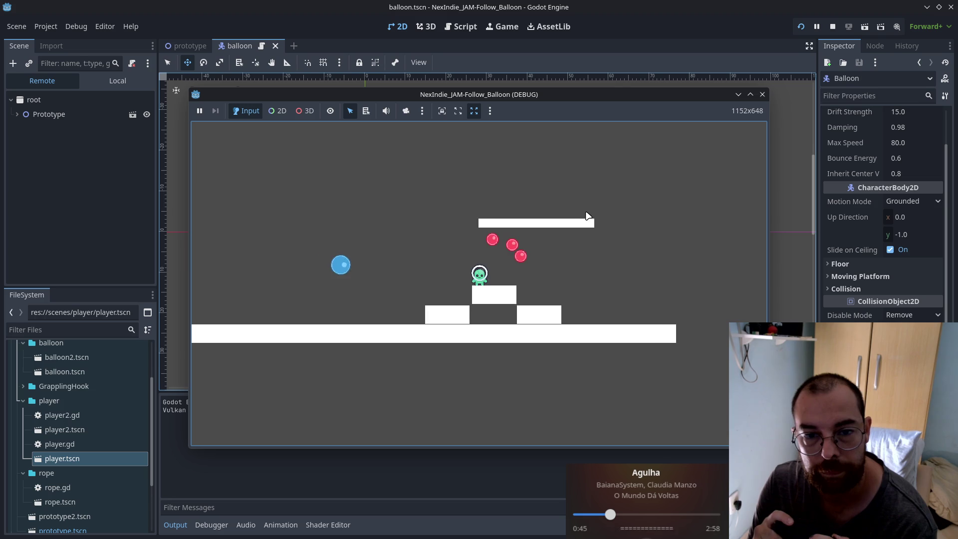
key(d)
key(space)
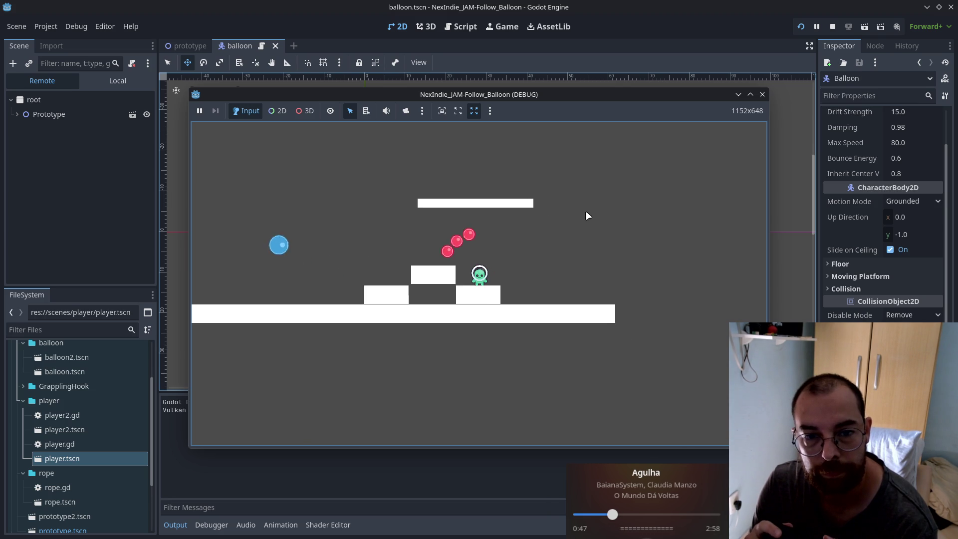
key(a)
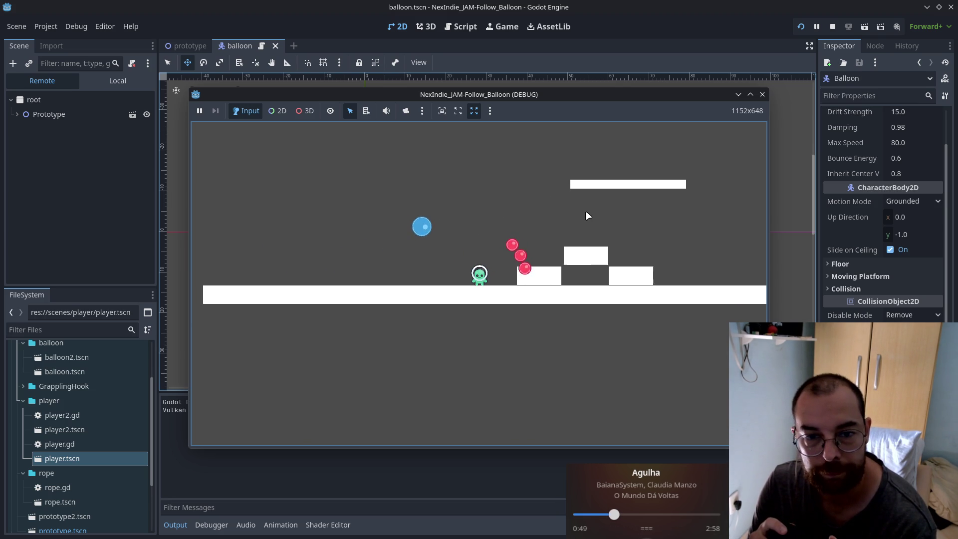
key(d)
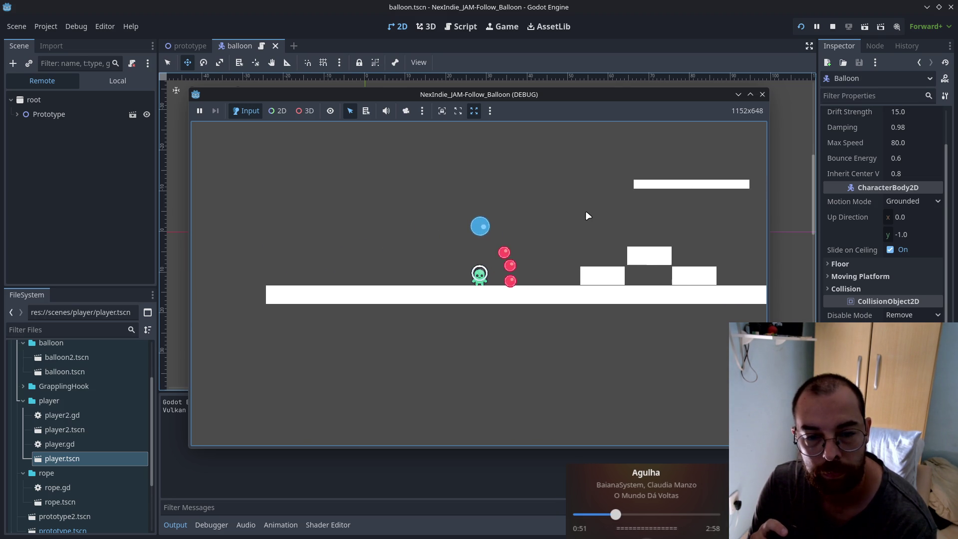
key(d)
key(space)
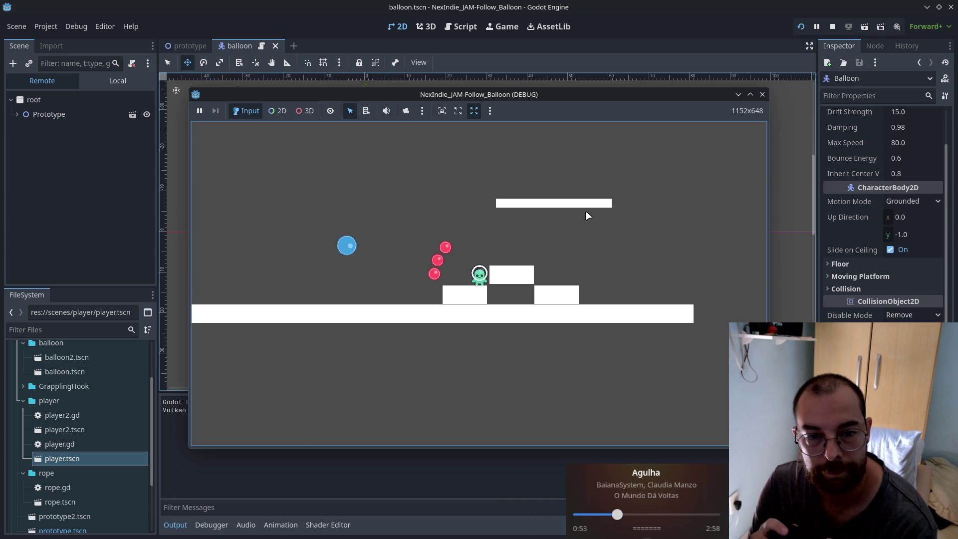
key(d)
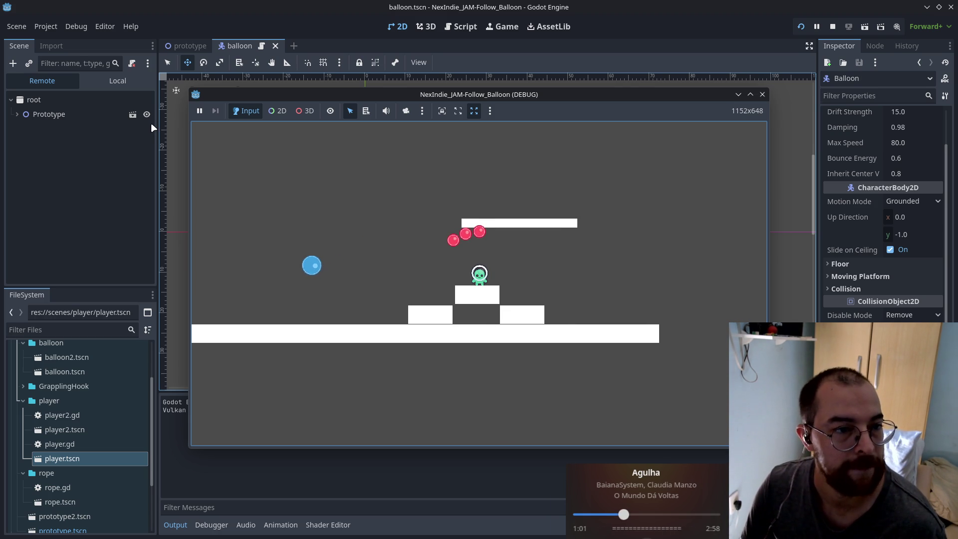
click(762, 94)
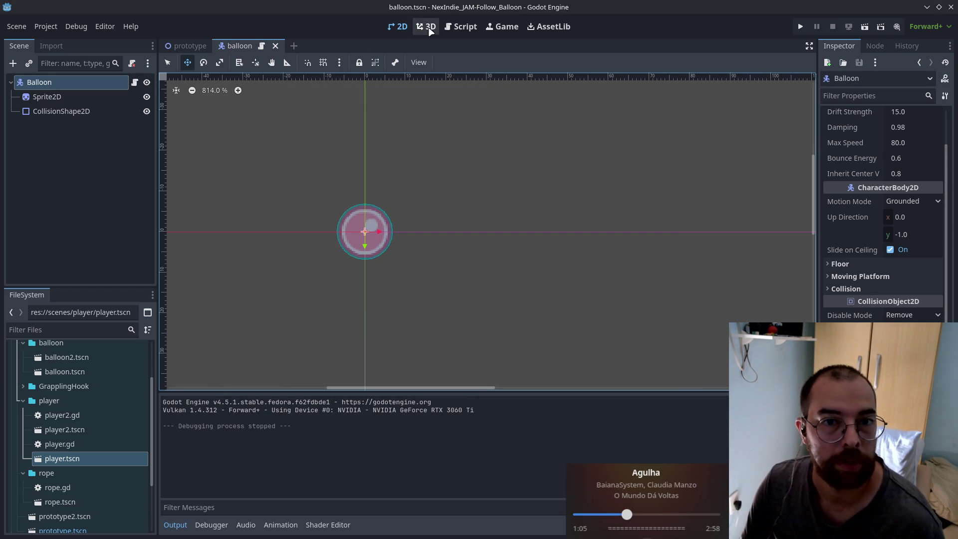
Switch to prototype.tscn, centre the blue ball, and expand RigidBody2D to inspect its Sprite2D
click(181, 49)
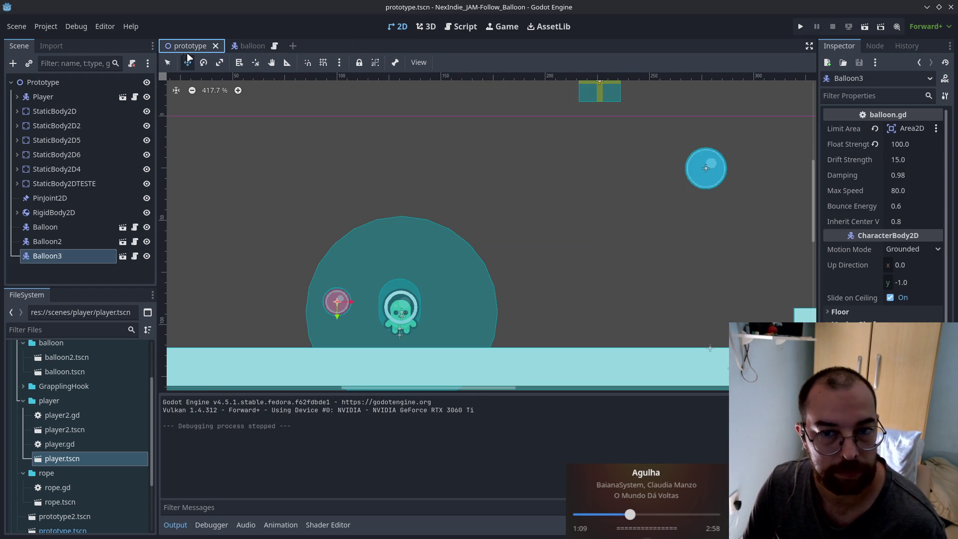
drag(647, 182, 422, 247)
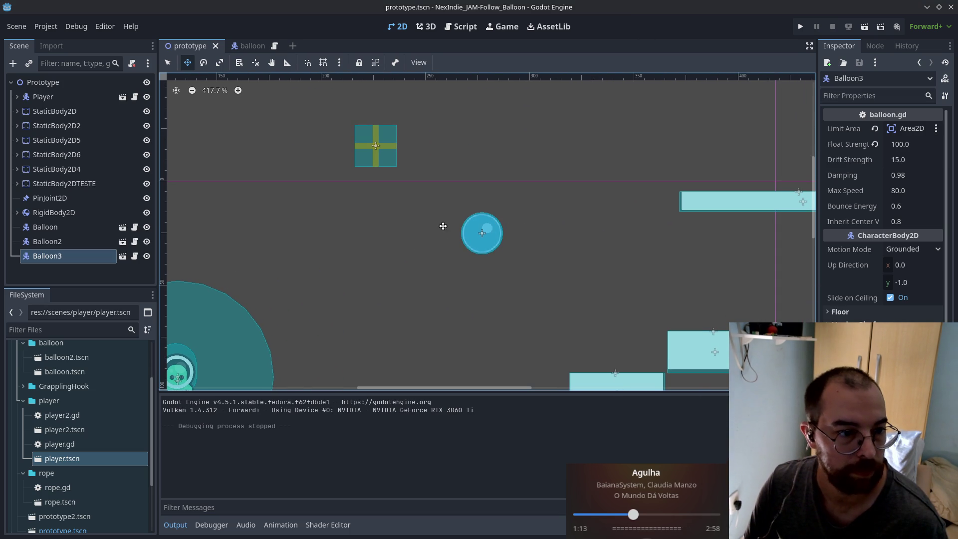
click(31, 213)
click(16, 213)
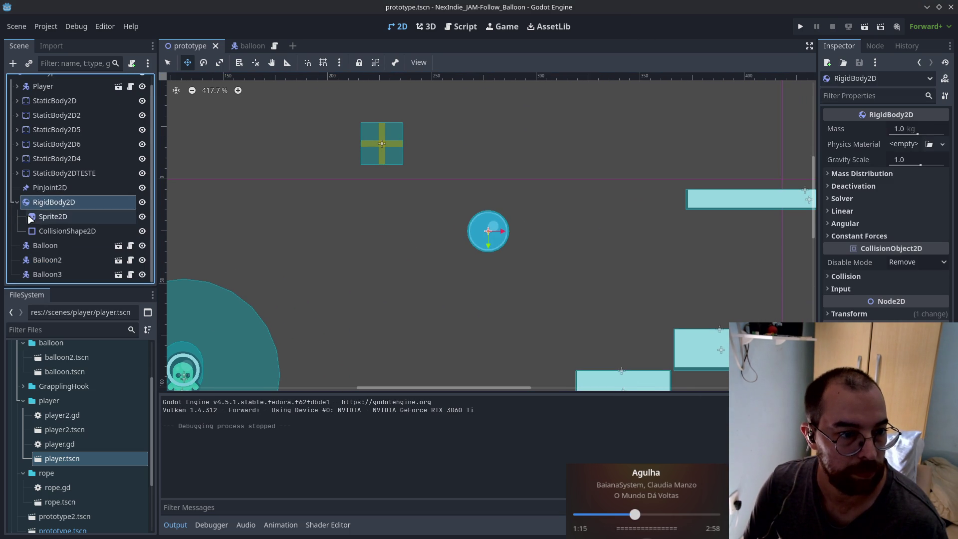
click(50, 218)
click(64, 227)
click(64, 216)
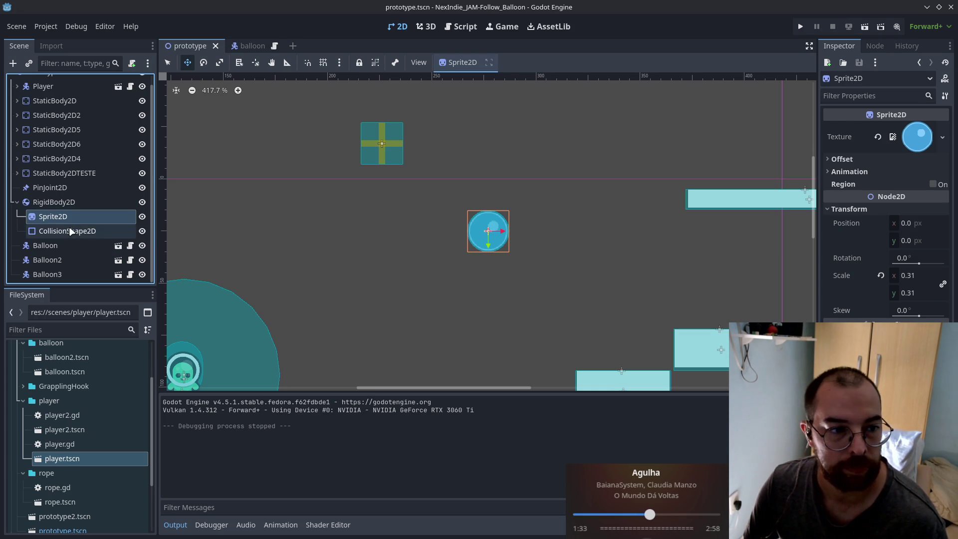
click(70, 231)
click(68, 216)
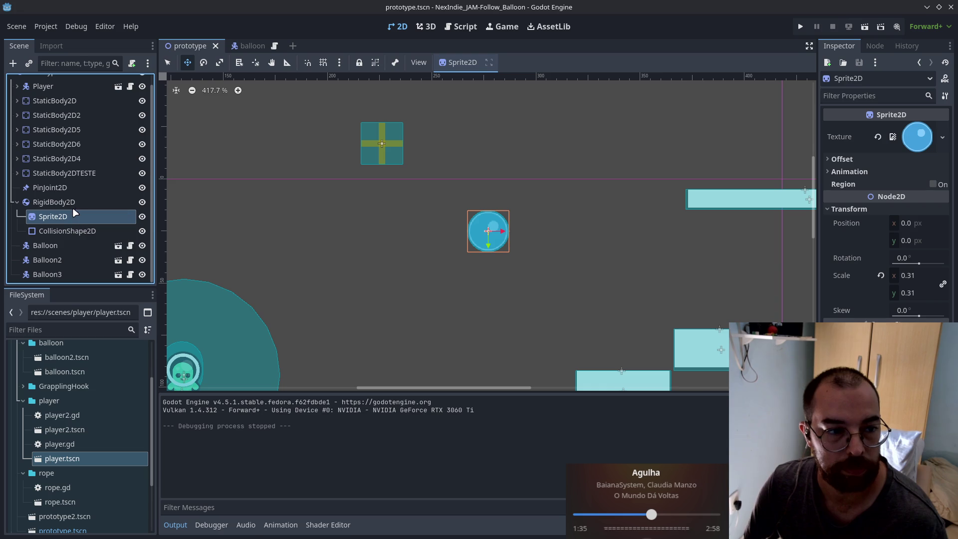
click(75, 201)
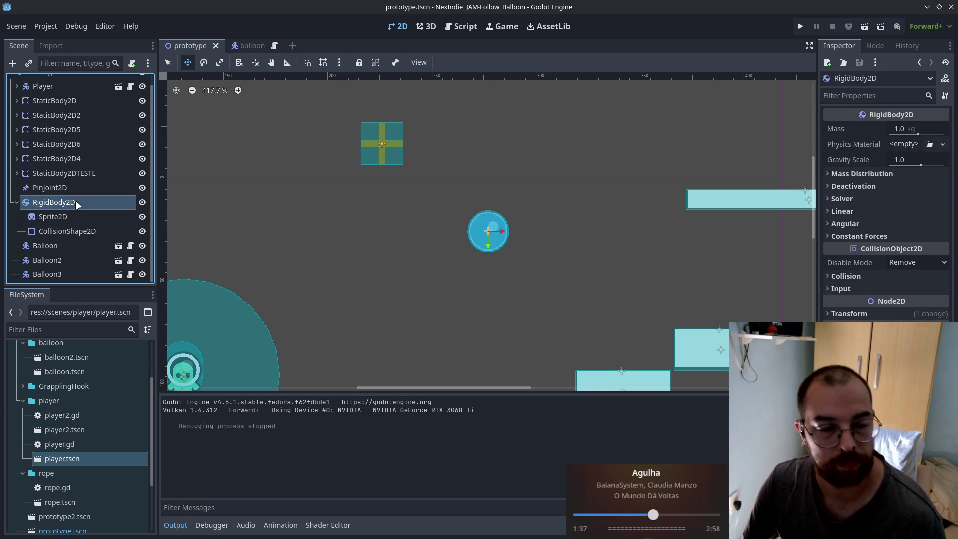
Add a TextureRect under RigidBody2D and review its modulate colour and Scale stretch mode
key(ctrl+a)
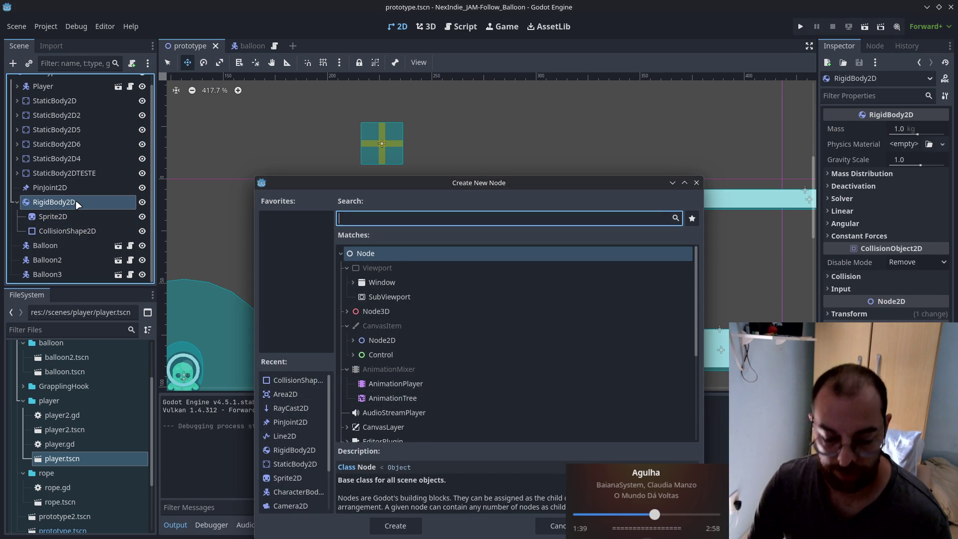
text(rec)
key(Up)
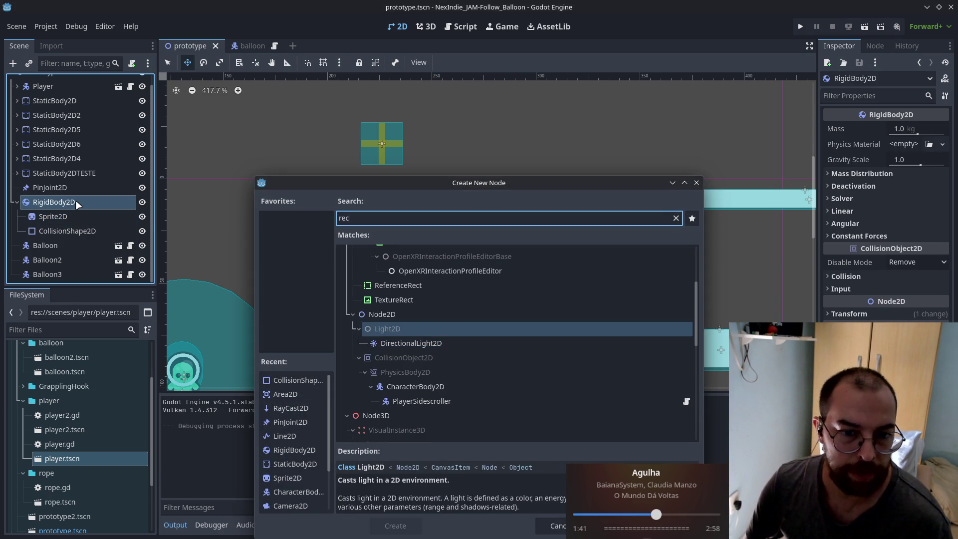
key(Up)
key(Up)
key(Return)
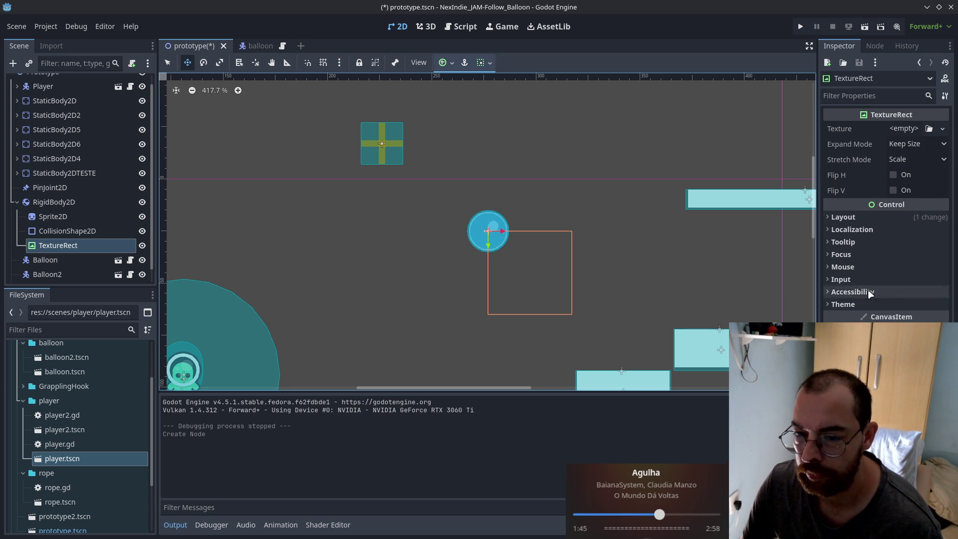
click(869, 221)
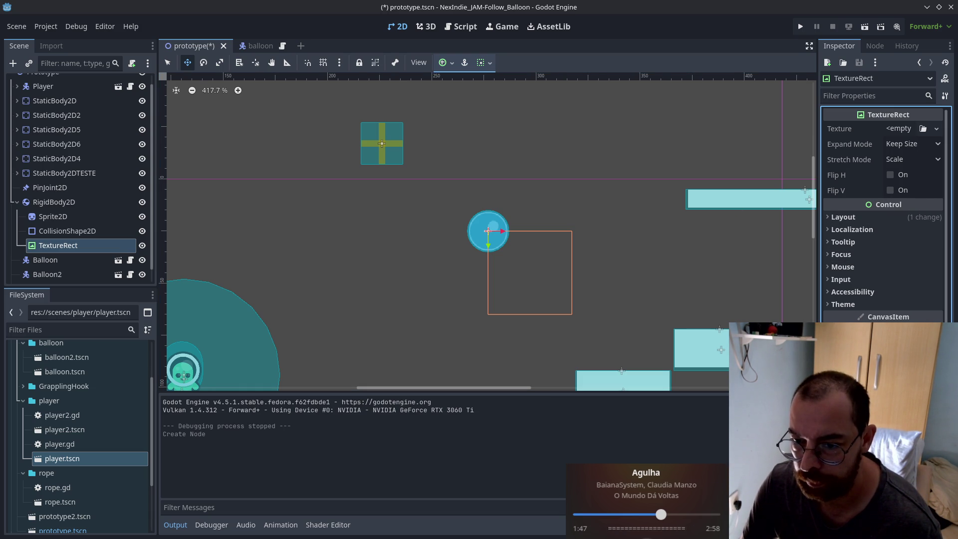
click(908, 339)
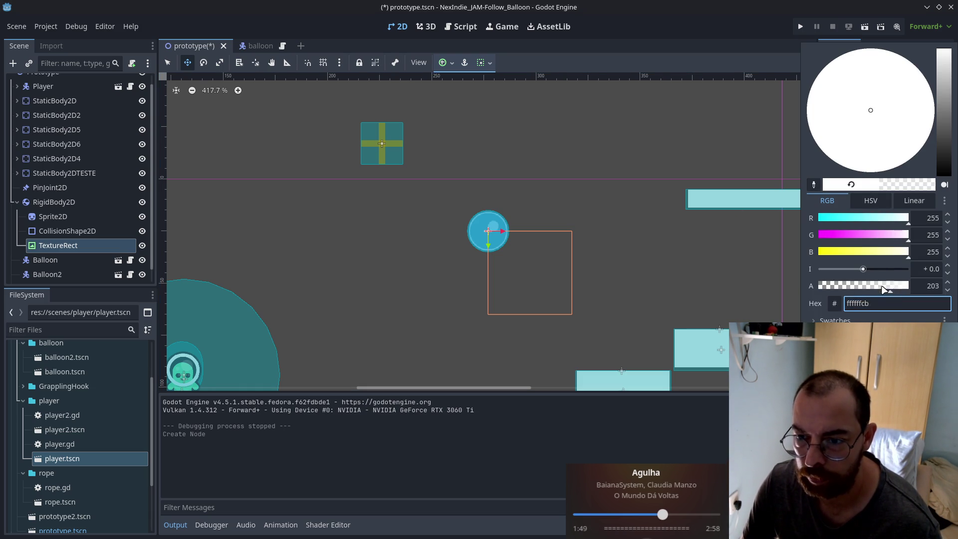
key(Escape)
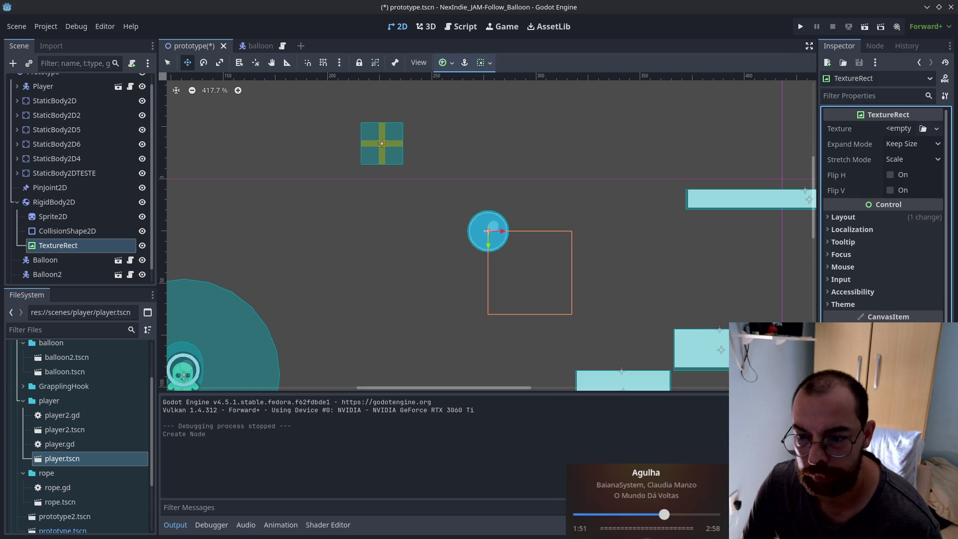
click(830, 218)
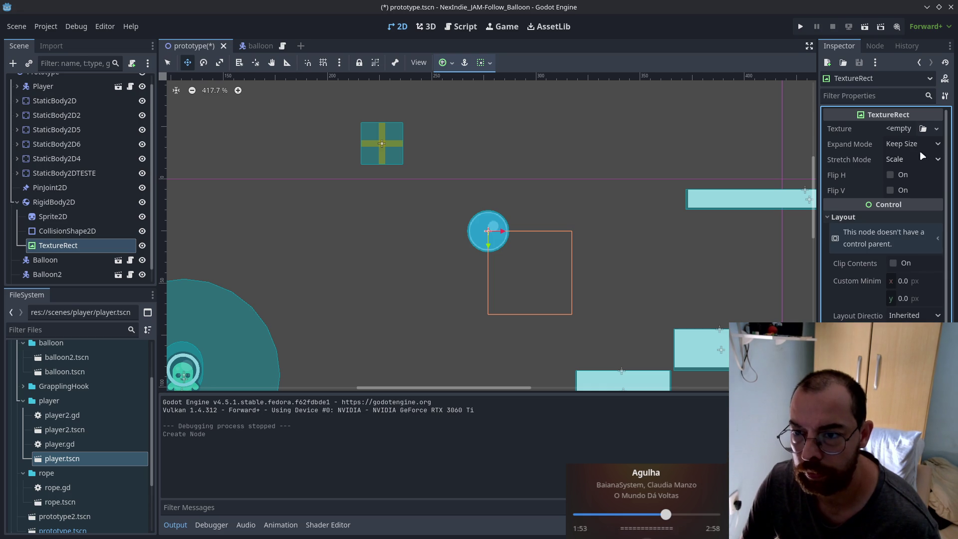
click(936, 160)
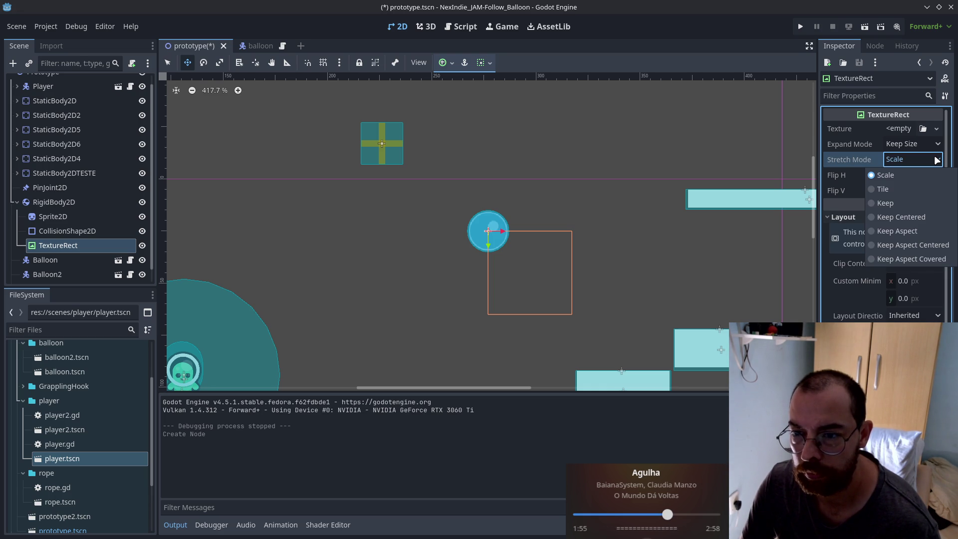
click(937, 159)
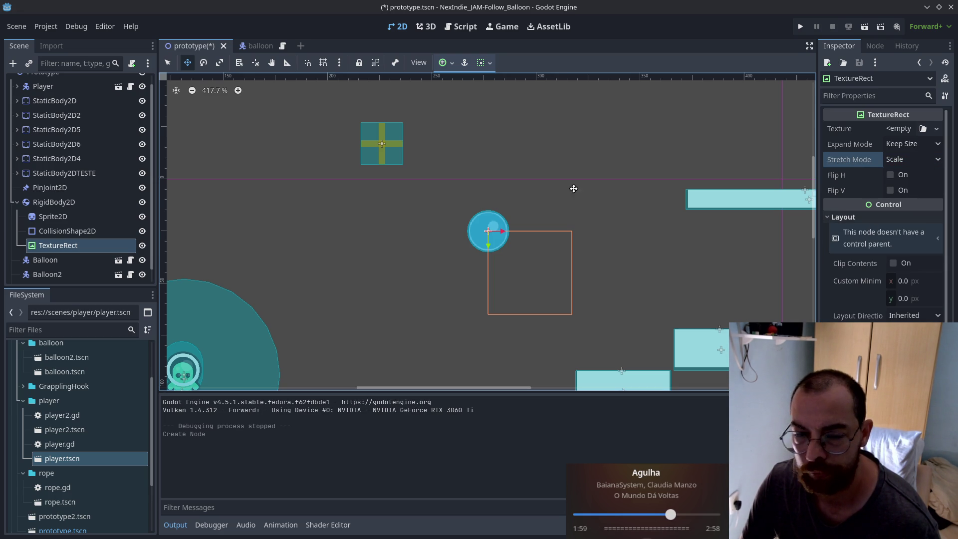
Delete the TextureRect from the RigidBody2D
click(65, 231)
click(60, 246)
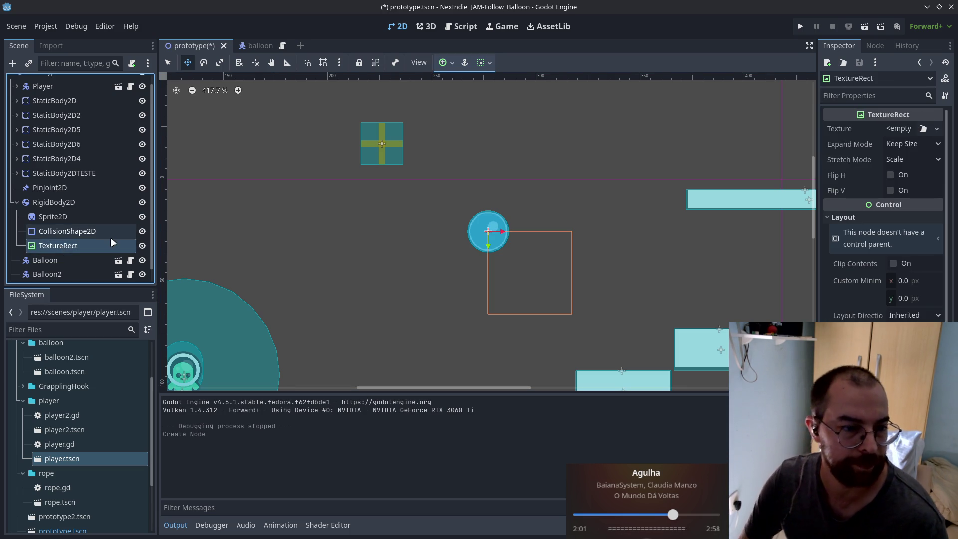
key(Delete)
key(Return)
Add a ColorRect child to RigidBody2D and scale it into a thin white bar
click(68, 206)
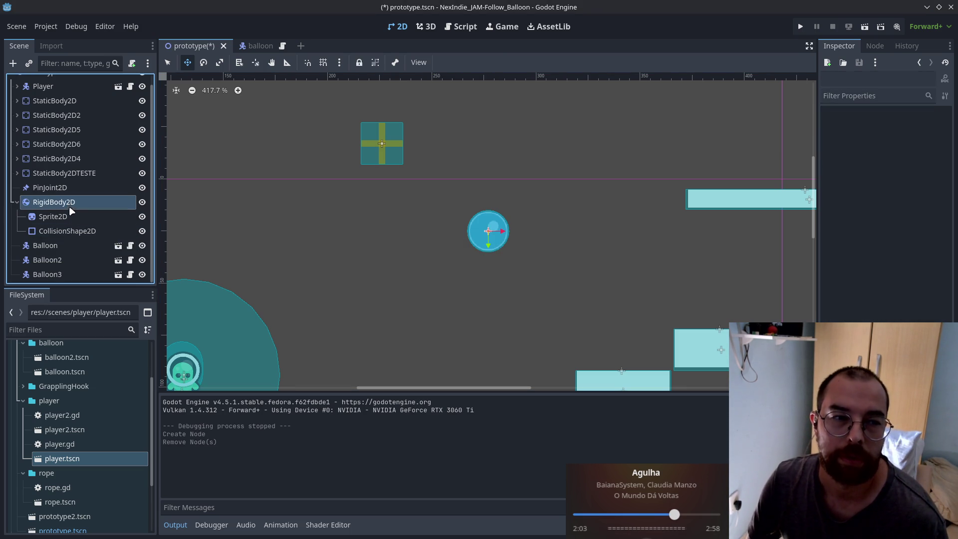
key(ctrl+a)
text(color)
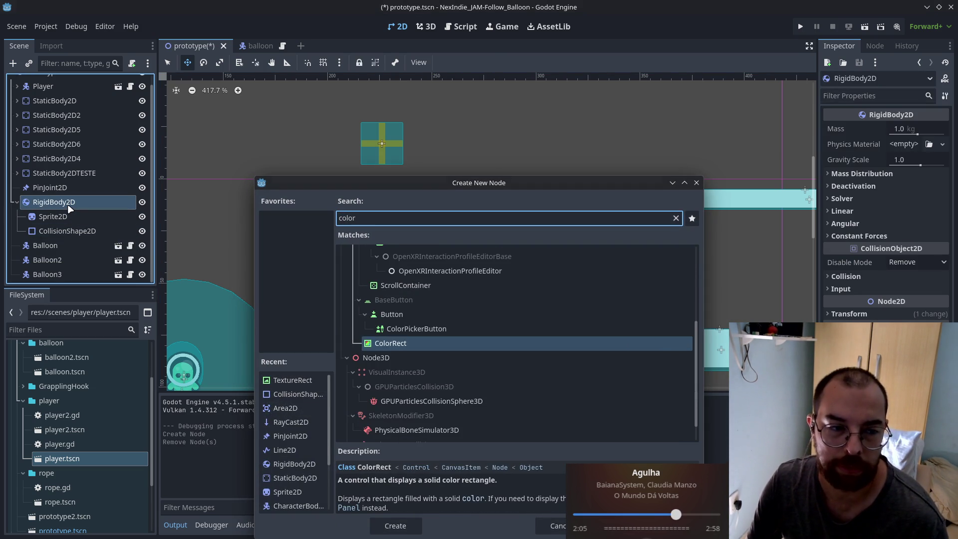
key(Return)
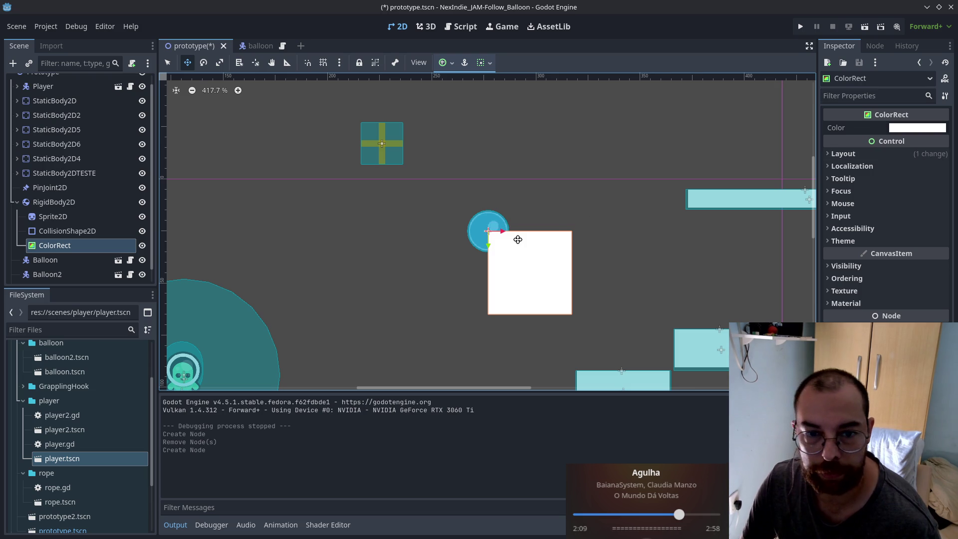
key(e)
key(s)
mouse_move(489, 251)
mouse_down()
mouse_move(489, 232)
mouse_move(489, 248)
mouse_move(461, 224)
mouse_up()
Keep the ColorRect under RigidBody2D before Sprite2D and centre the bar on the ball
key(w)
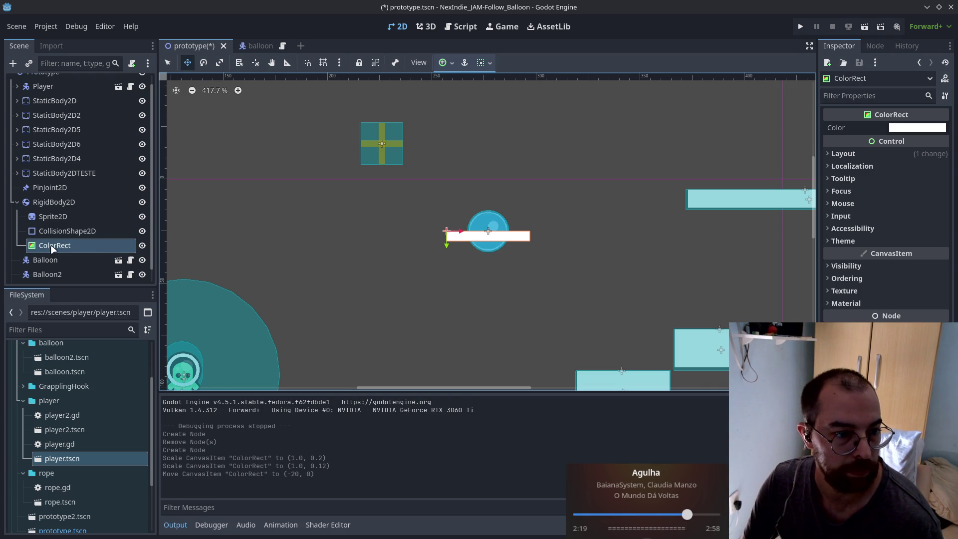
drag(50, 242, 64, 223)
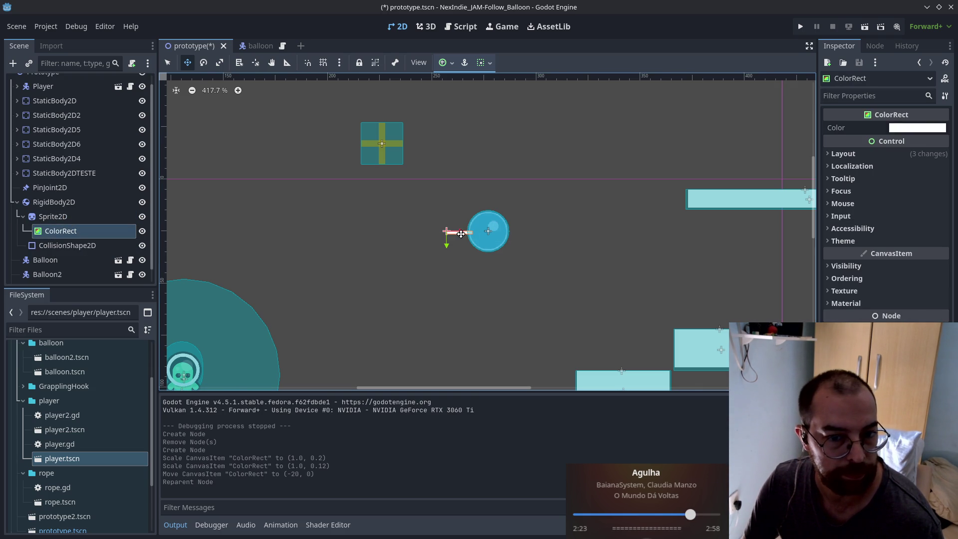
mouse_move(456, 232)
mouse_down()
mouse_move(486, 231)
mouse_move(466, 234)
mouse_up()
key(ctrl+z)
key(ctrl+z)
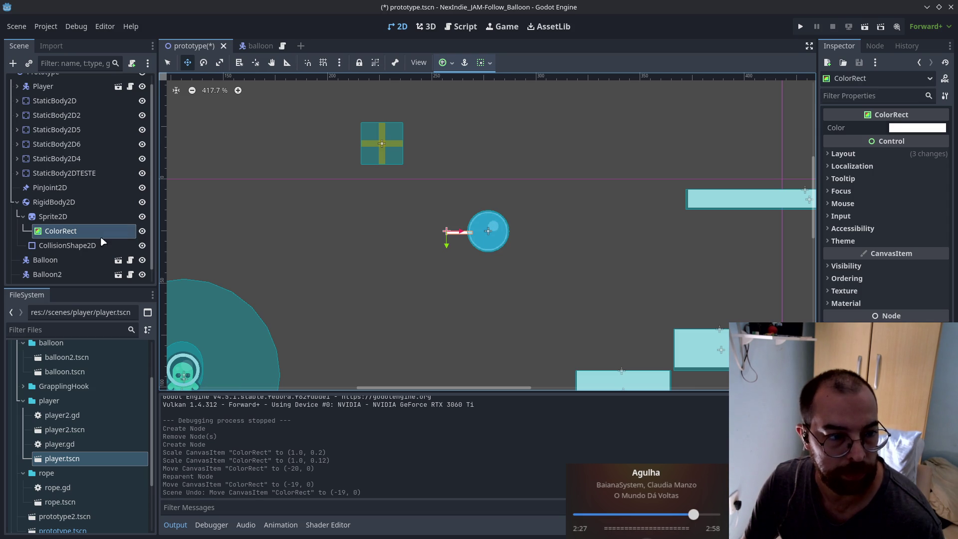
drag(74, 244, 51, 211)
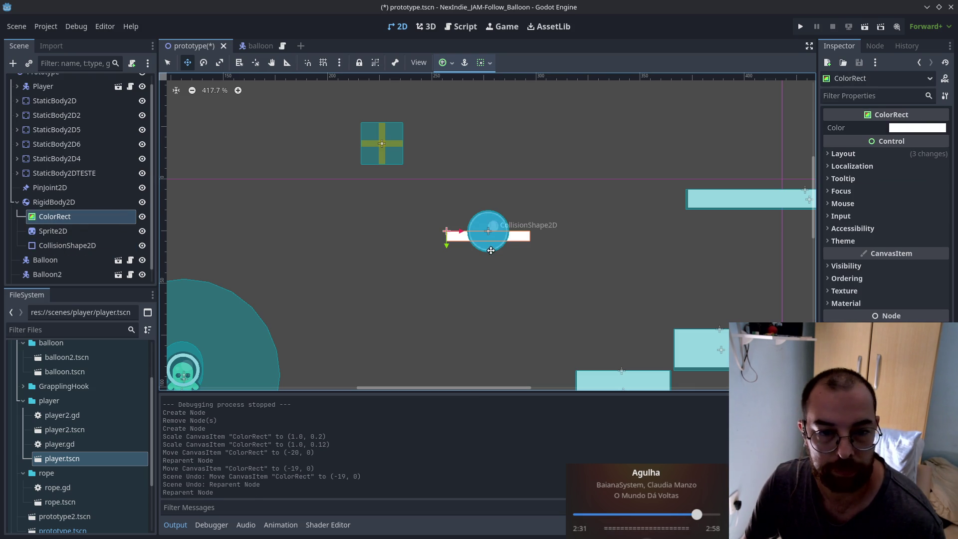
drag(461, 238, 463, 234)
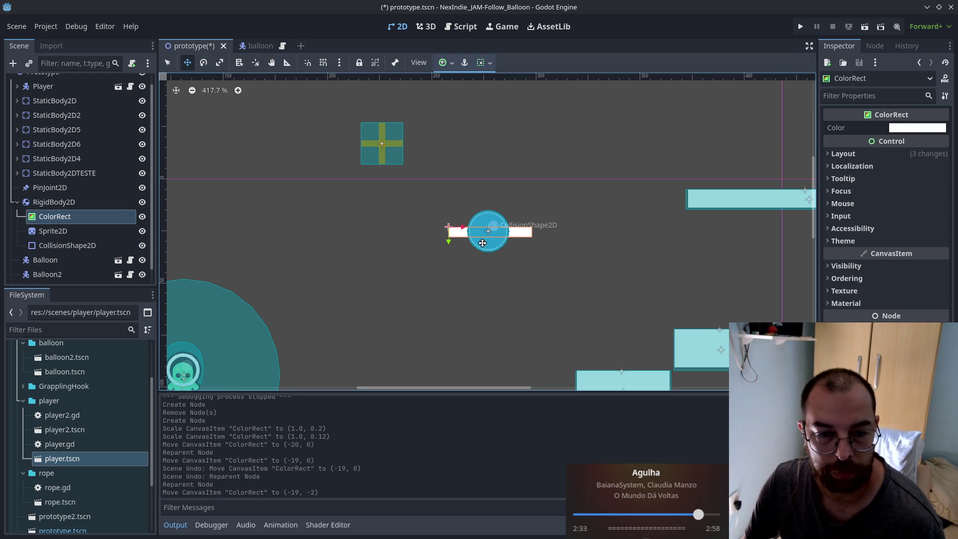
Make the bar thinner and duplicate it as ColorRect2
scroll(493, 247, up, 5)
key(e)
key(s)
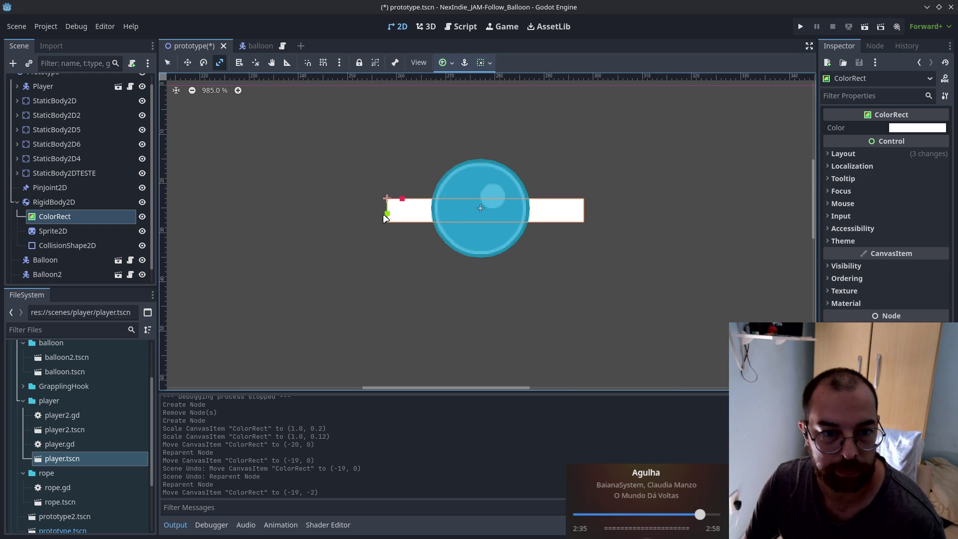
mouse_move(388, 216)
mouse_down()
mouse_move(401, 202)
mouse_move(390, 220)
mouse_move(388, 204)
mouse_move(389, 227)
mouse_move(388, 203)
mouse_move(424, 200)
mouse_move(405, 244)
mouse_up()
key(w)
key(ctrl+z)
key(ctrl+d)
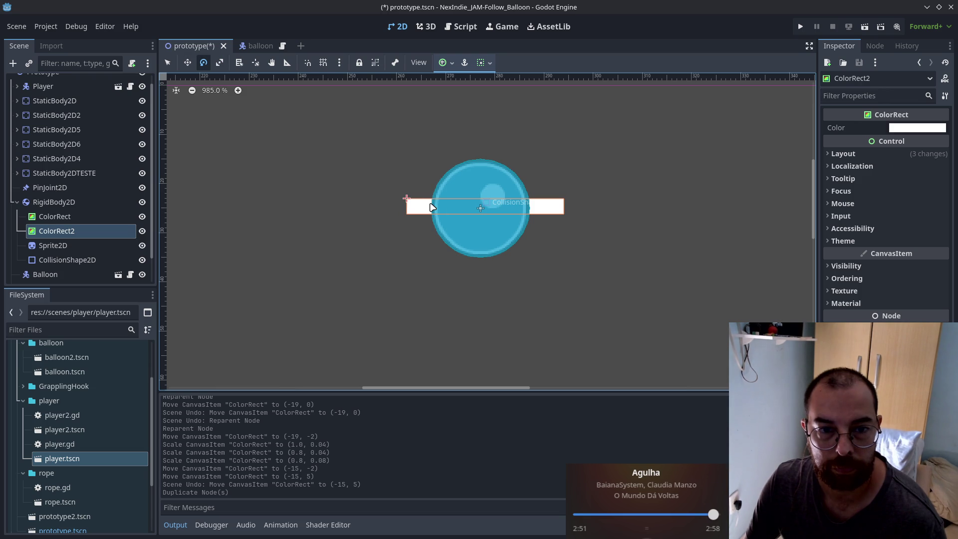
Rotate ColorRect2 90 degrees into a vertical bar across the ball
key(s)
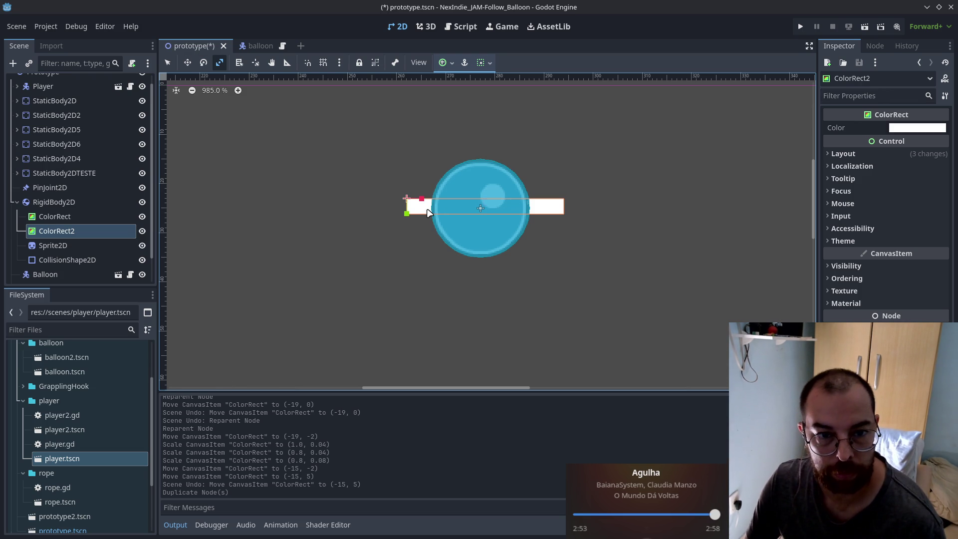
drag(427, 212, 412, 254)
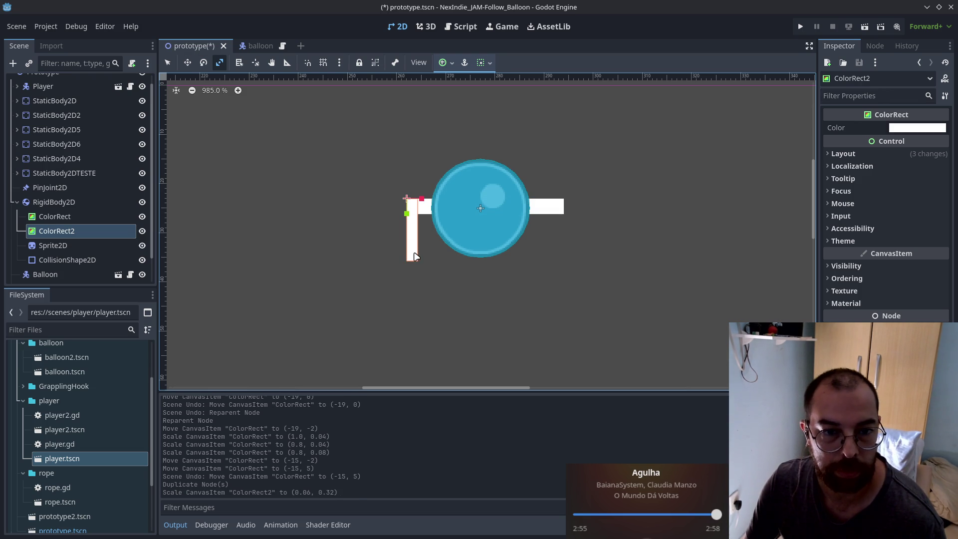
key(ctrl+z)
key(w)
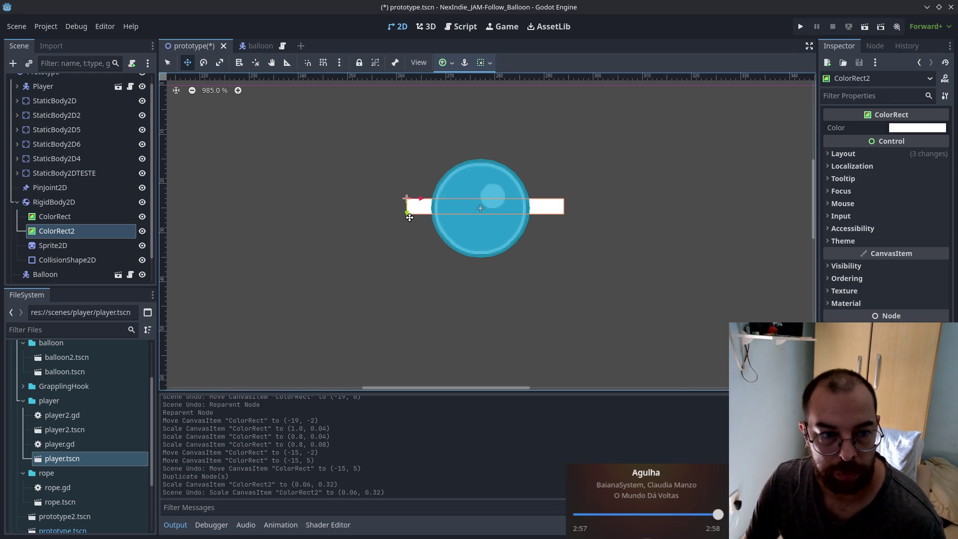
mouse_move(419, 207)
mouse_down()
mouse_move(410, 271)
mouse_move(419, 297)
mouse_move(393, 304)
mouse_move(481, 175)
mouse_move(487, 182)
mouse_up()
key(e)
key(w)
Nudge ColorRect2 into alignment, save prototype.tscn, and run the current scene with F6
key(Right)
key(Right)
key(Left)
key(Left)
key(Right)
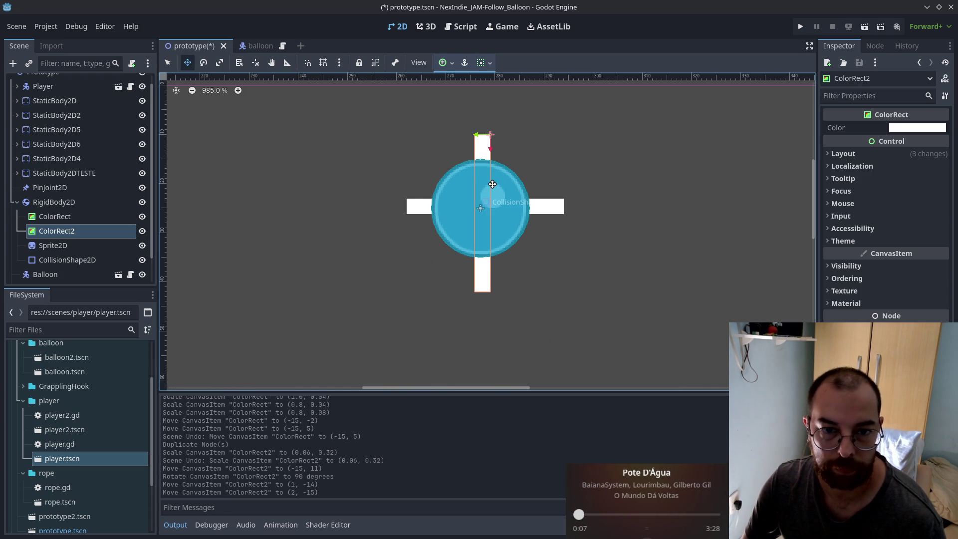
key(Up)
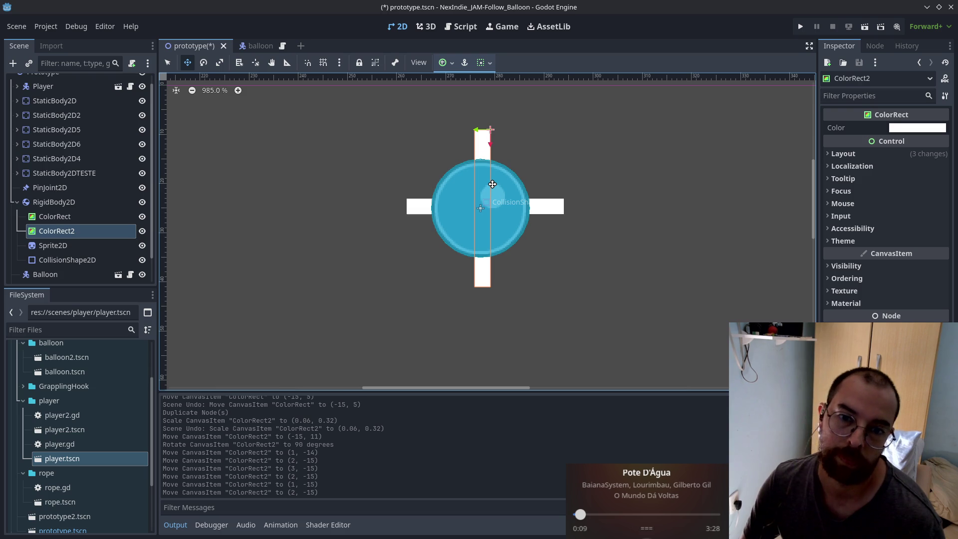
key(ctrl+s)
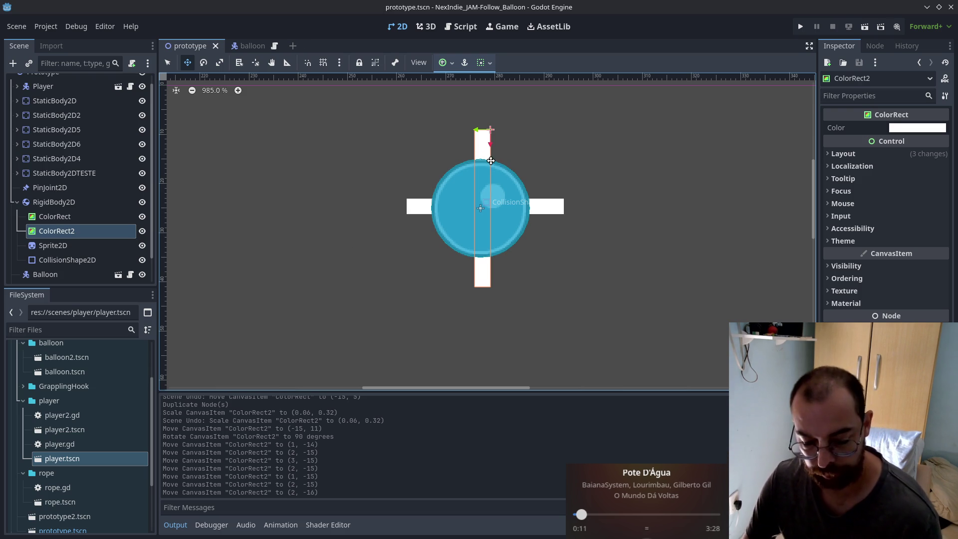
key(F6)
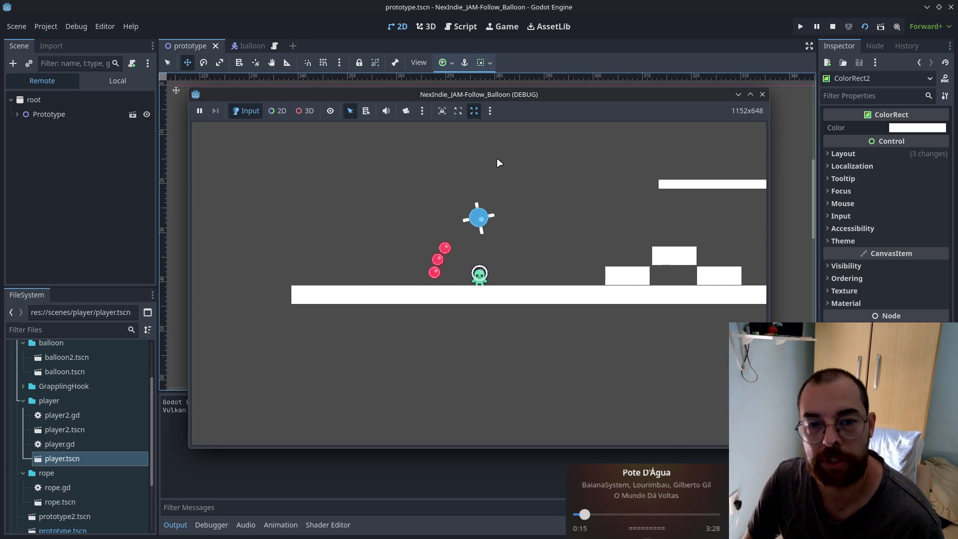
Walk the player left and right with the arrow keys, jumping up and down the block stairs
key(Right)
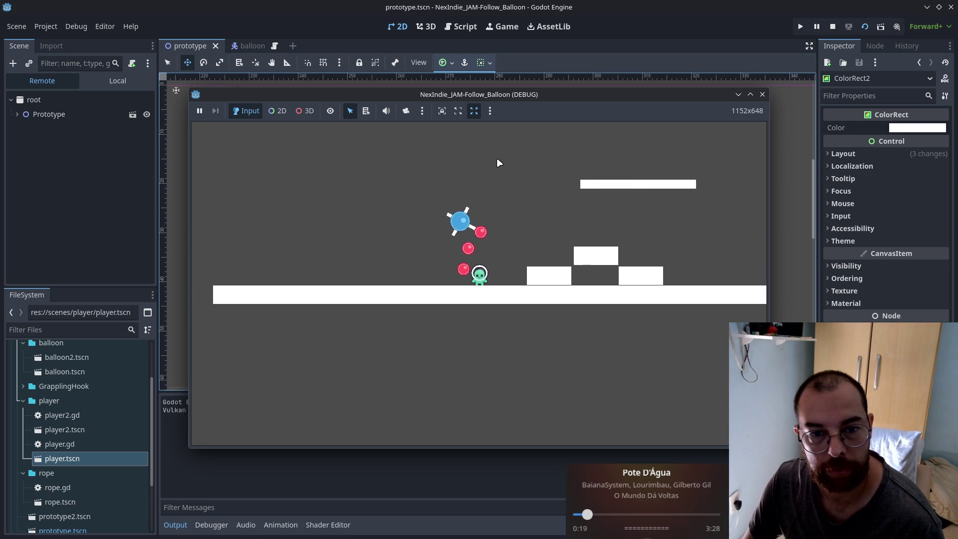
key(Right)
key(space)
key(Left)
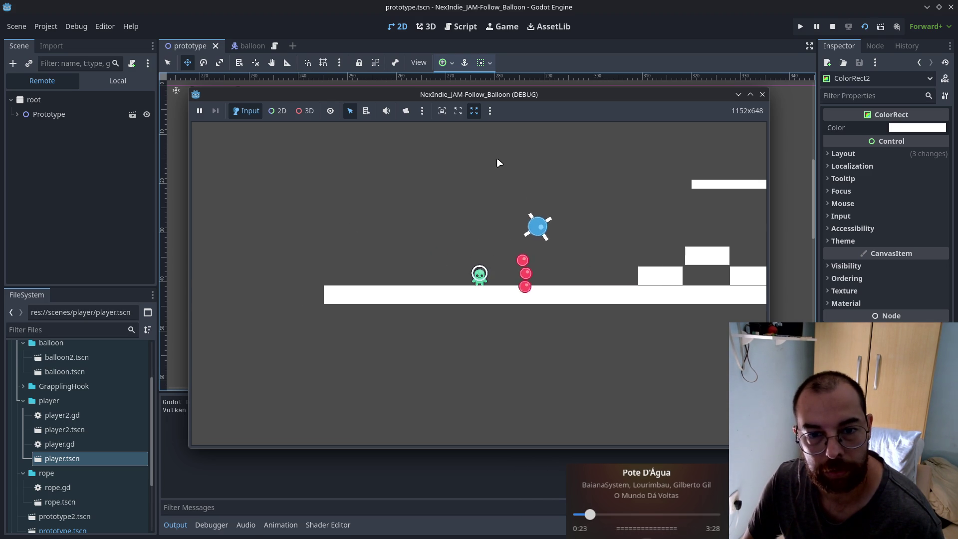
key(Right)
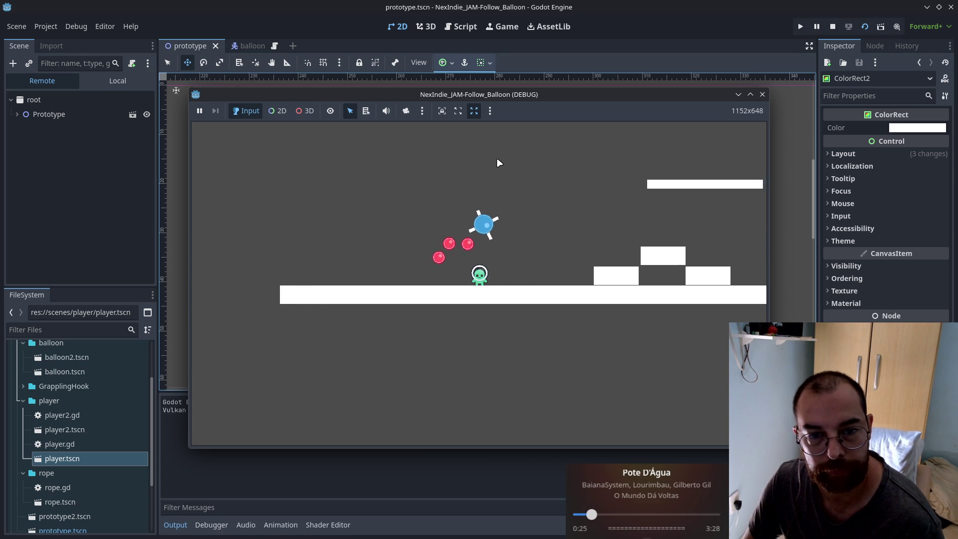
key(space)
key(space)
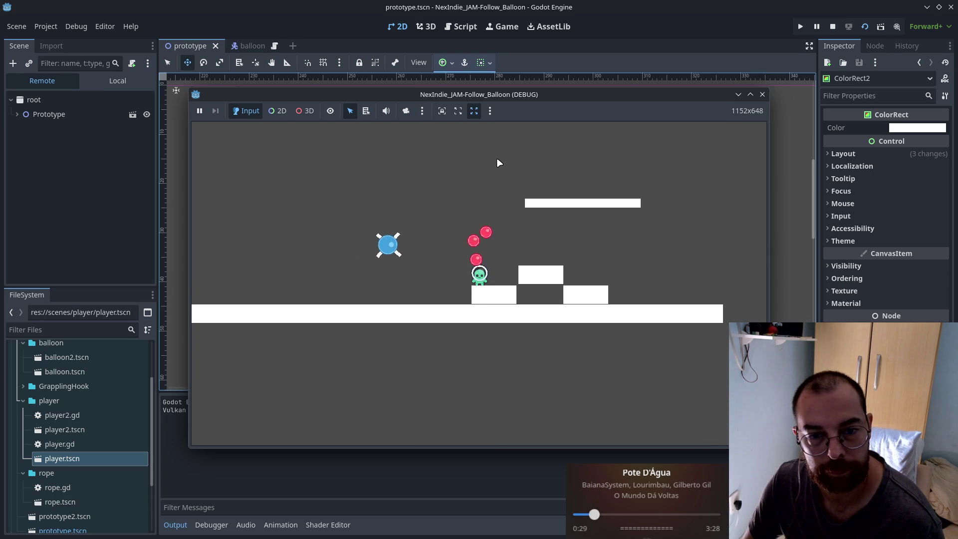
key(Right)
key(space)
key(Left)
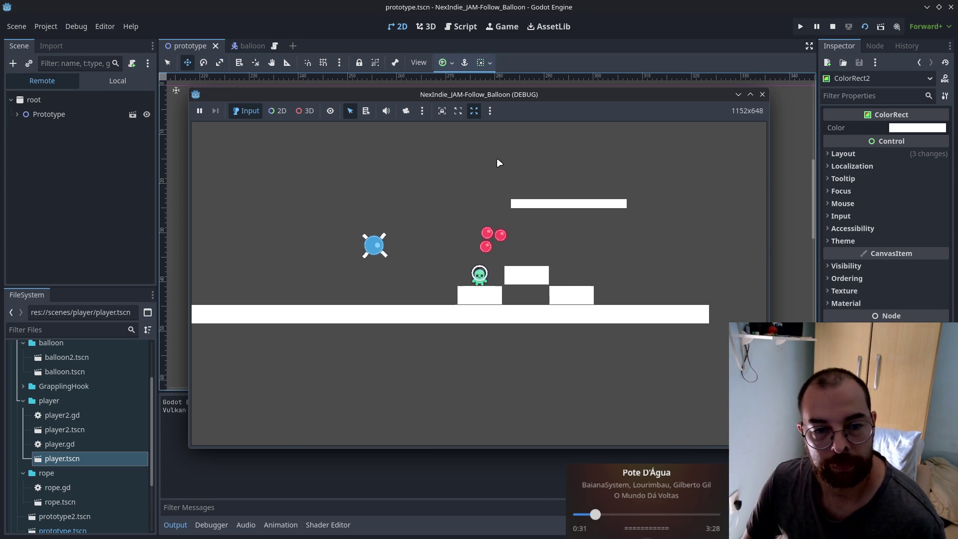
key(Right)
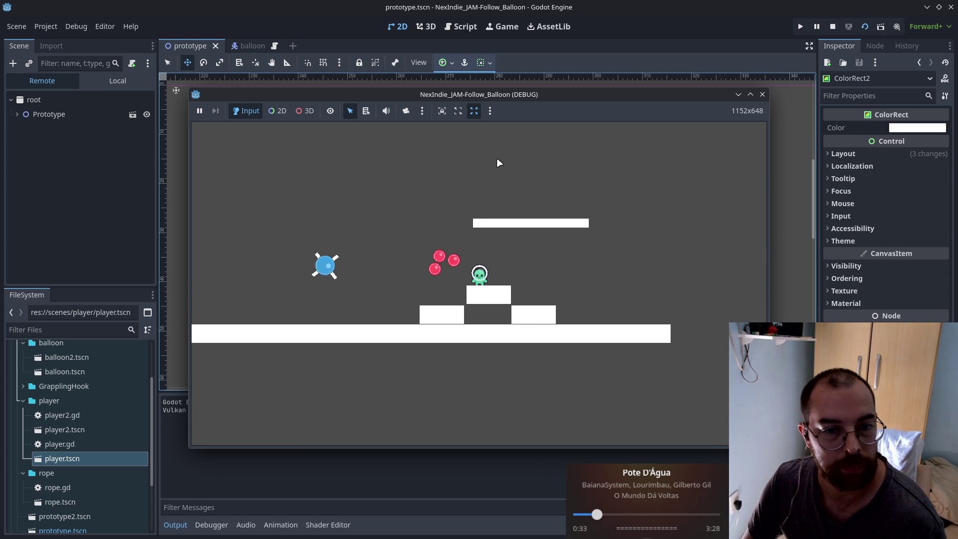
key(Left)
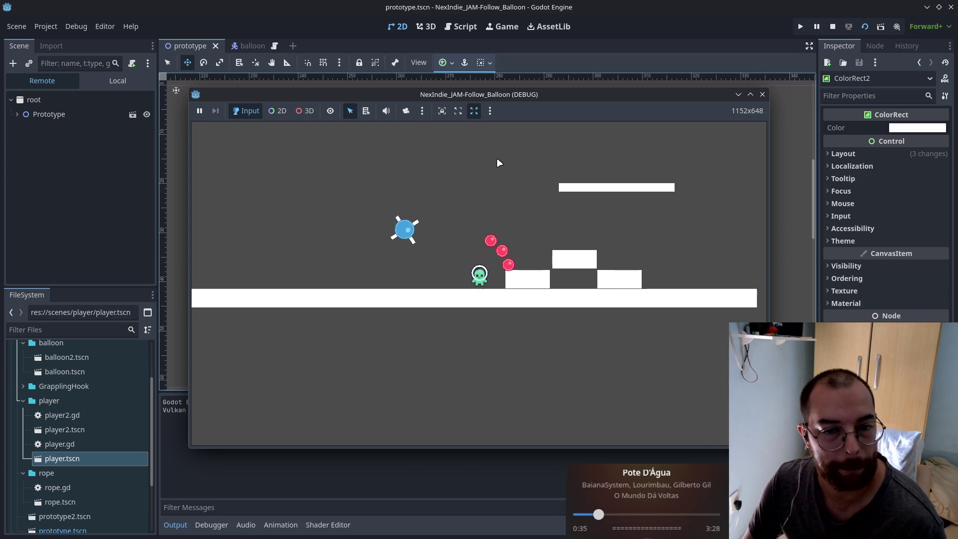
key(Left)
key(Right)
key(space)
key(Right)
key(space)
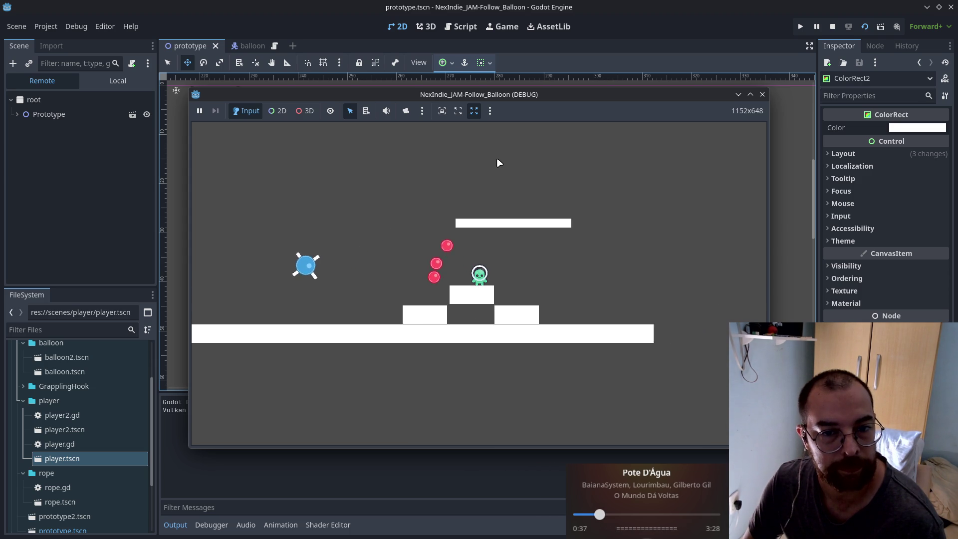
key(Left)
key(Left)
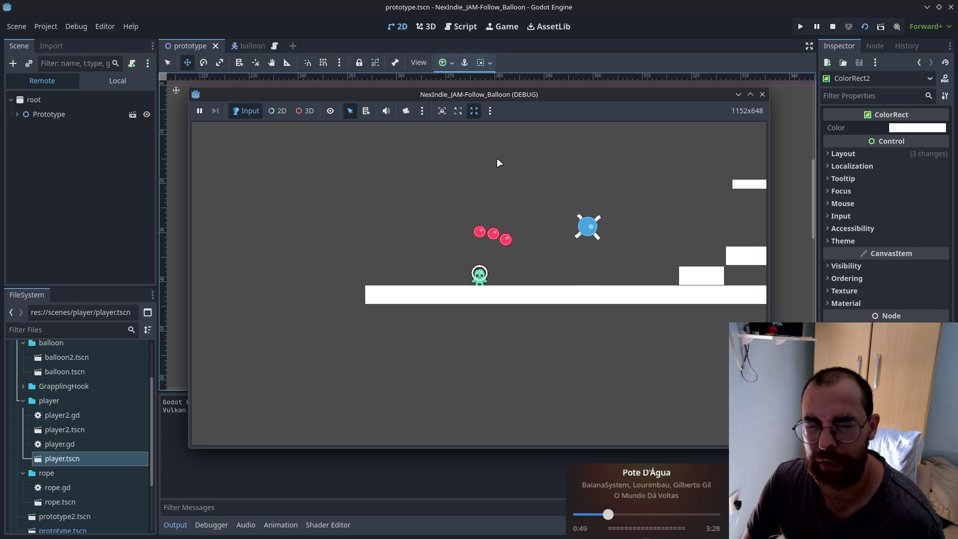
Run the player back and forth with A and D, jumping so the balloons swing behind
key(d)
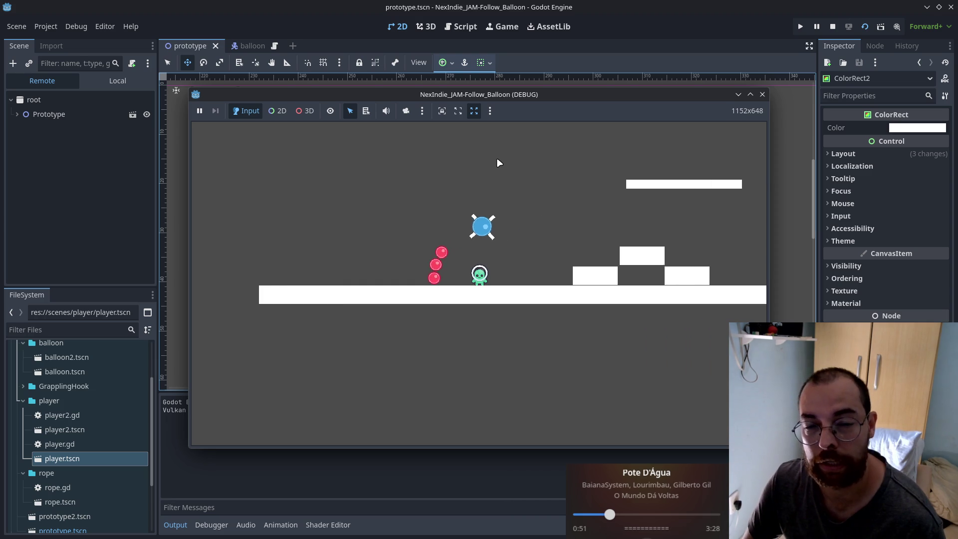
key(a)
key(d)
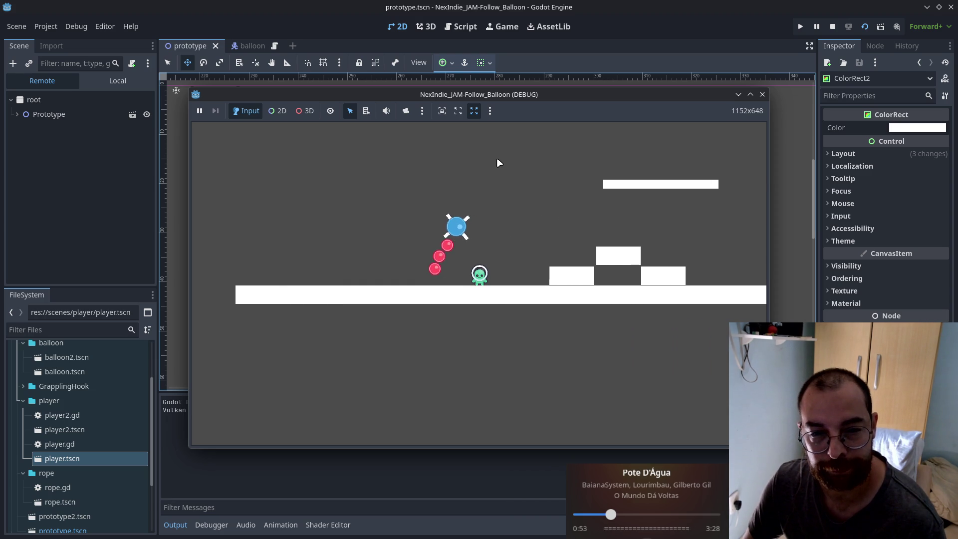
key(space)
key(a)
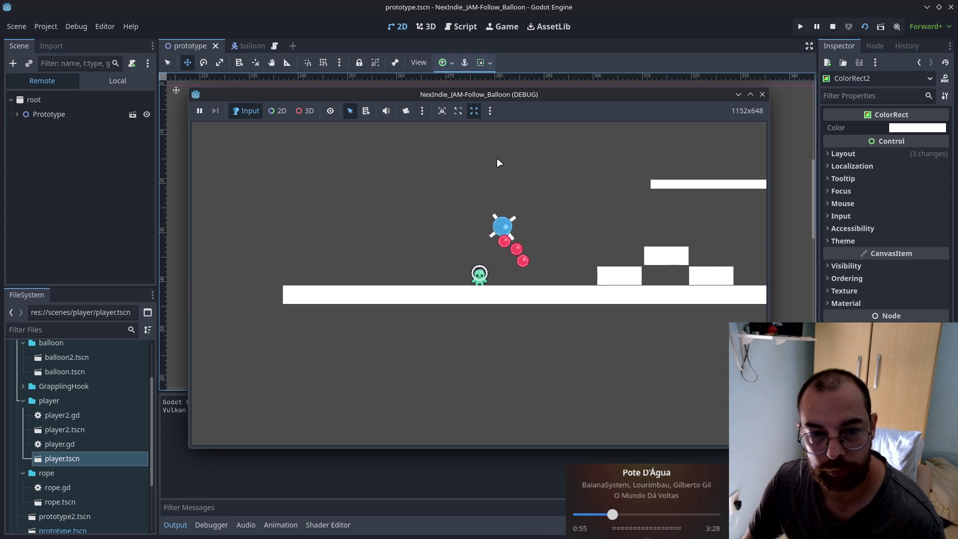
key(d)
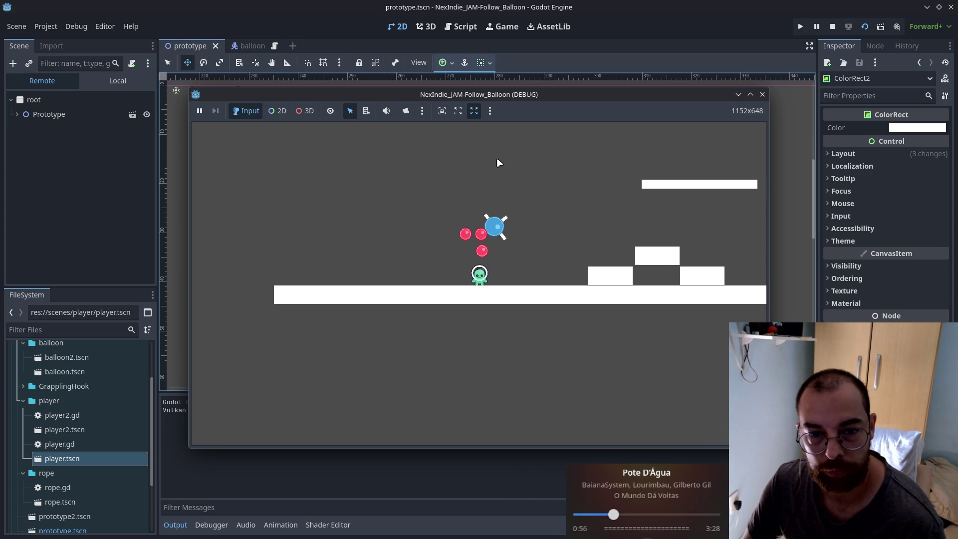
key(d)
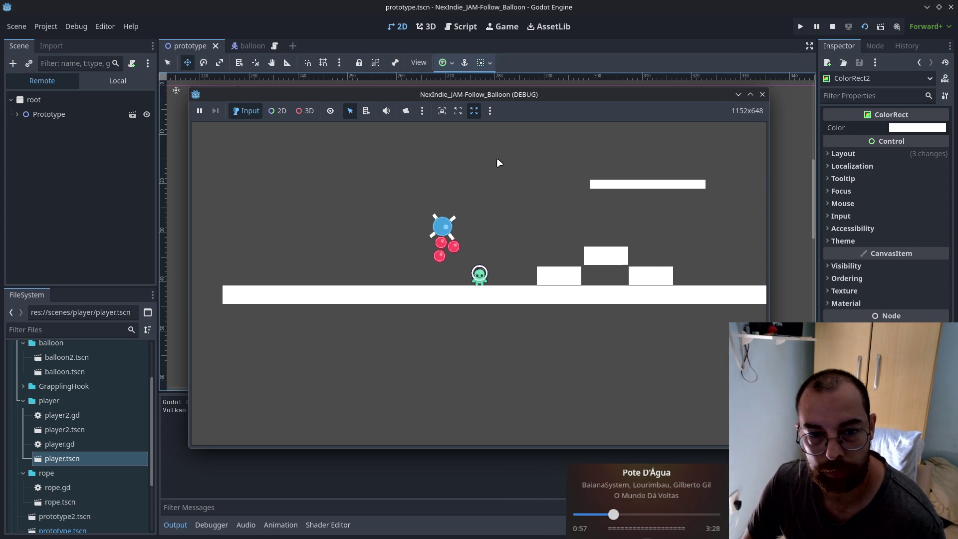
key(a)
key(space)
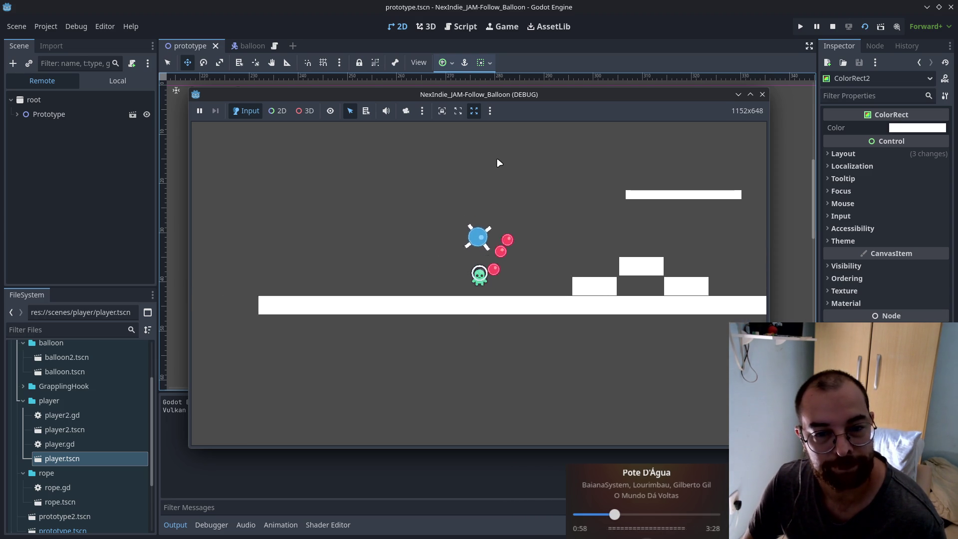
key(a)
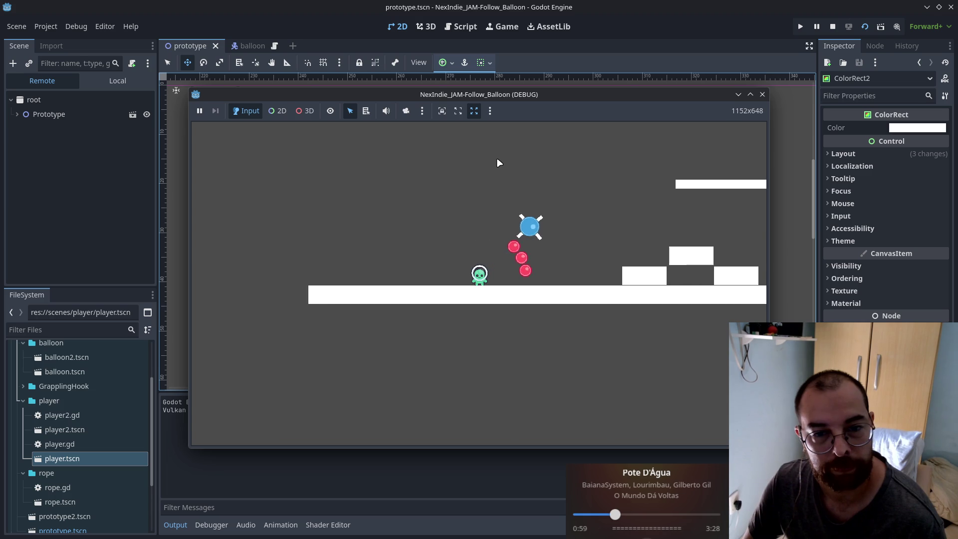
key(d)
key(d)
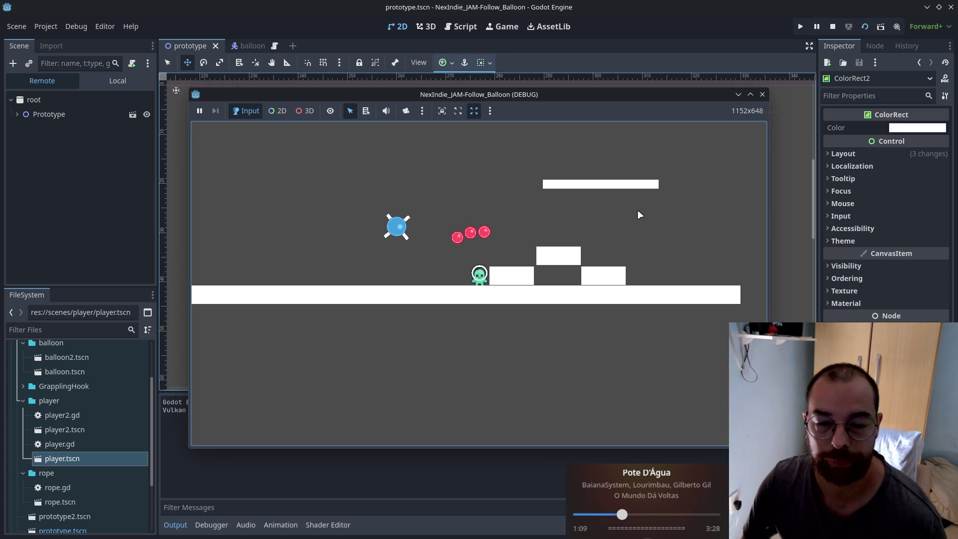
Run the player right onto a step, then turn left and back right
key(Right)
key(space)
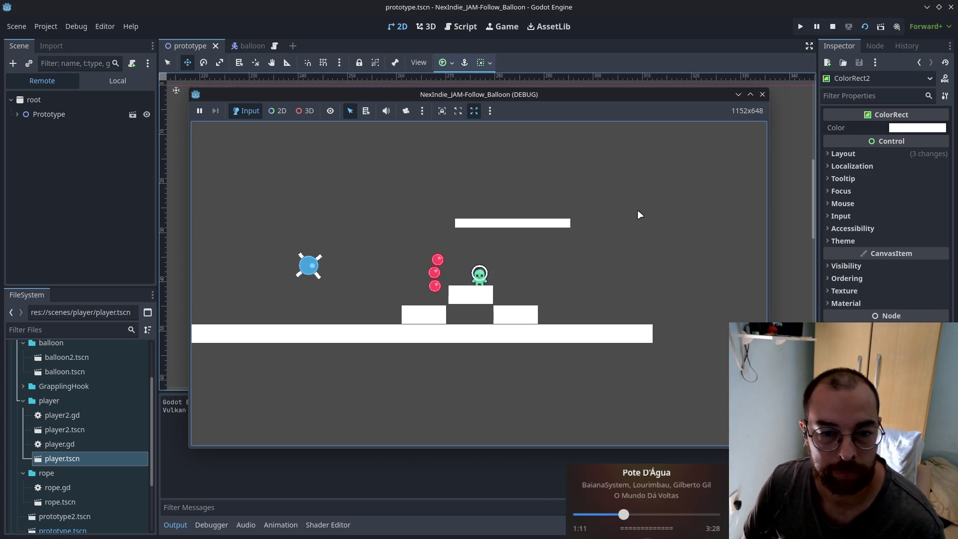
key(Left)
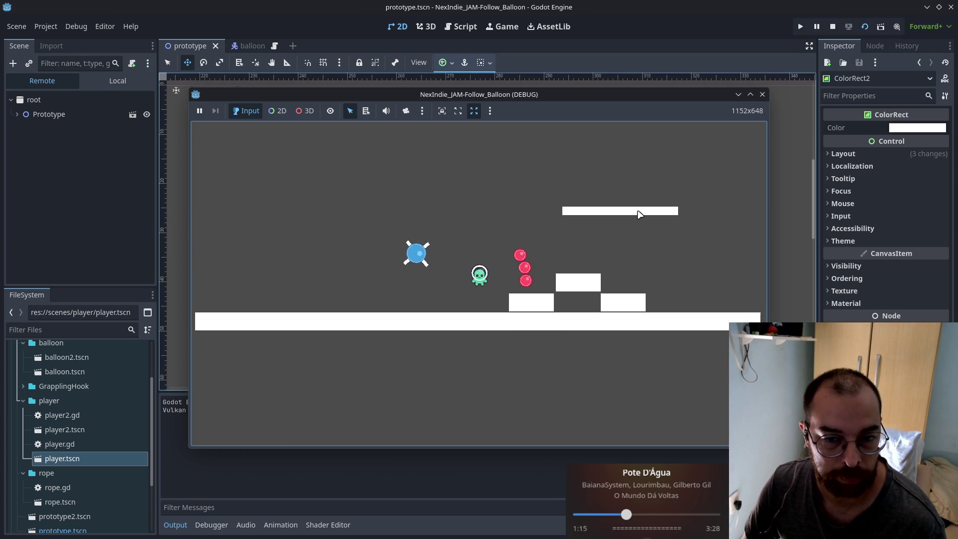
key(Right)
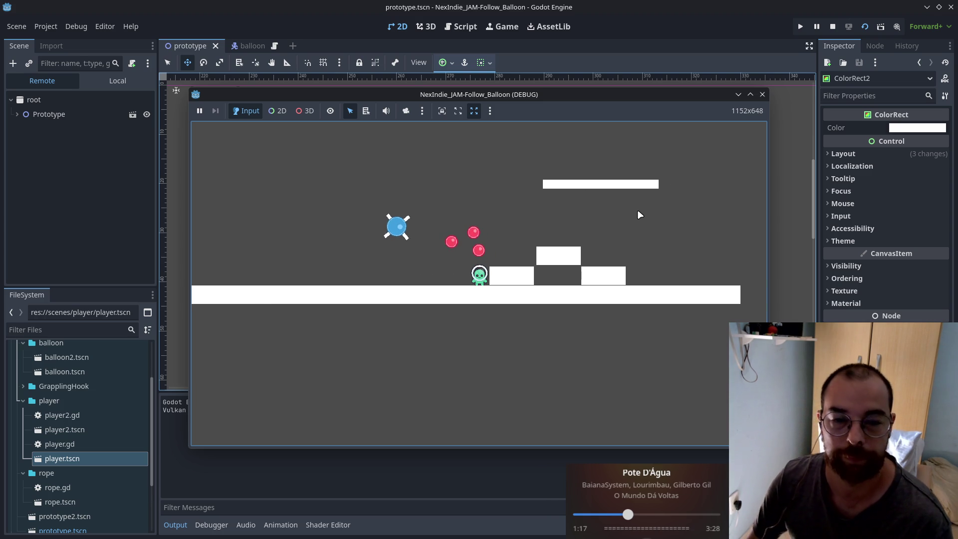
Stop the running game, then zoom out and pan to show more of the level
click(762, 94)
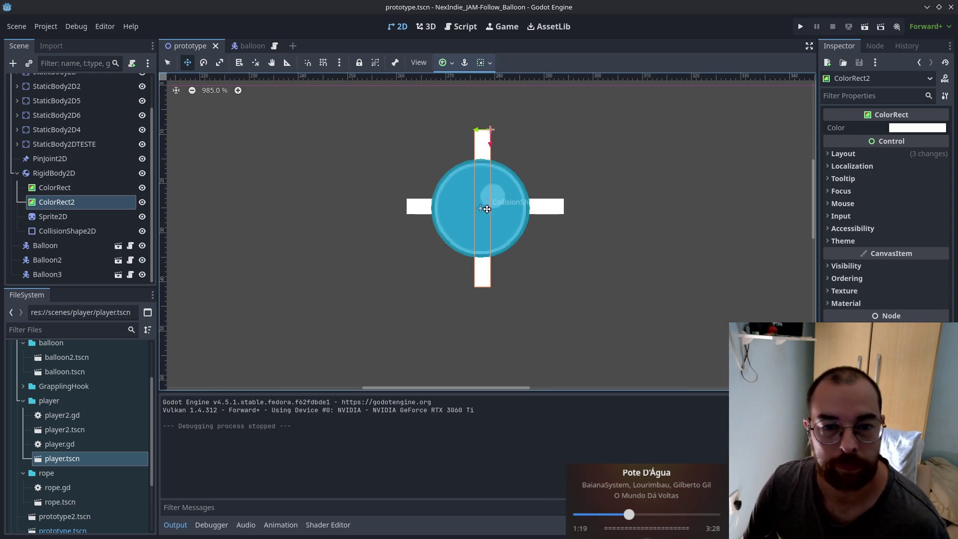
scroll(604, 176, down, 6)
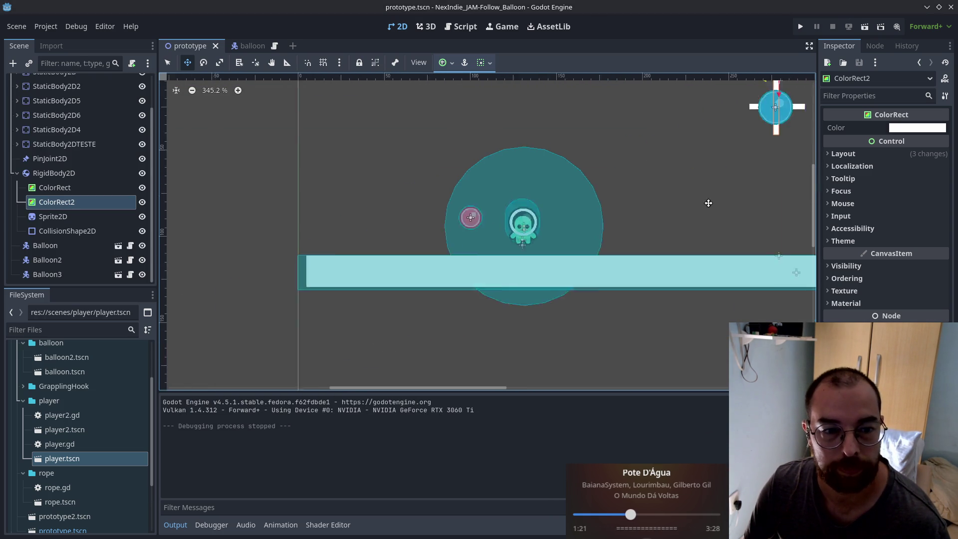
drag(627, 222, 434, 279)
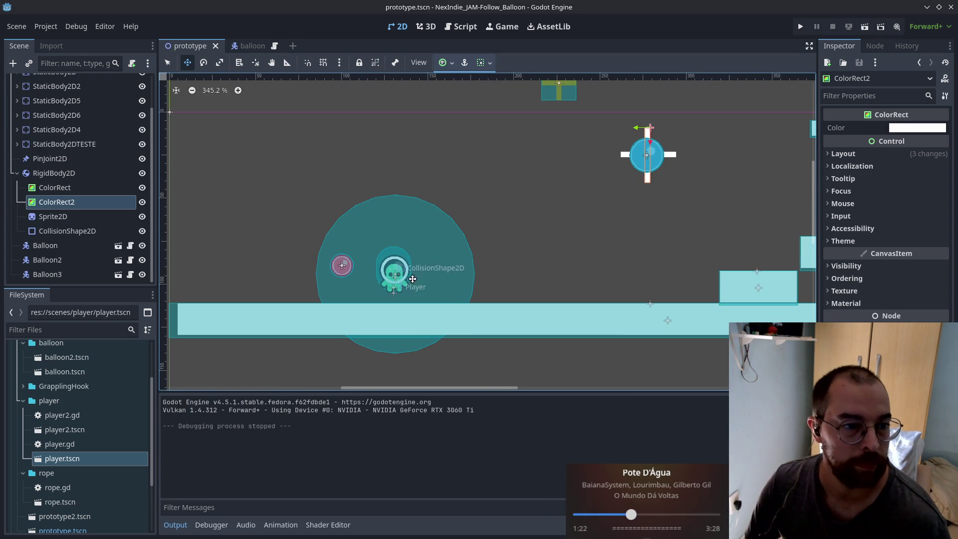
Select the PinJoint2D node and toggle its visibility off and back on
click(16, 173)
click(53, 213)
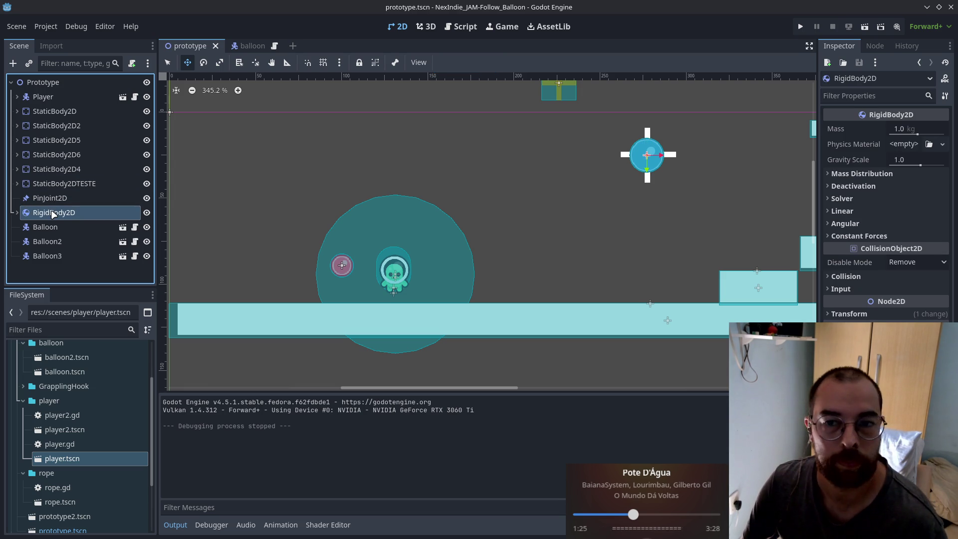
key(Up)
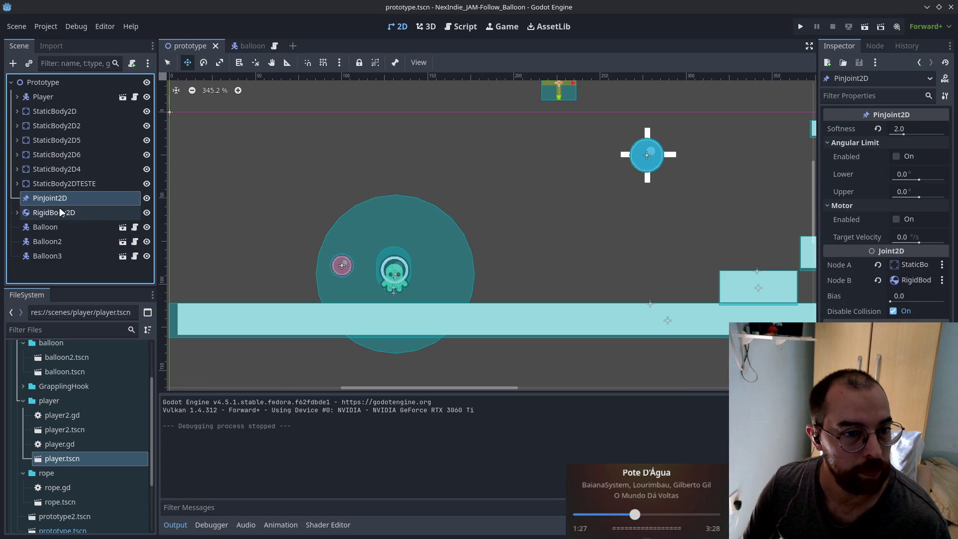
click(146, 198)
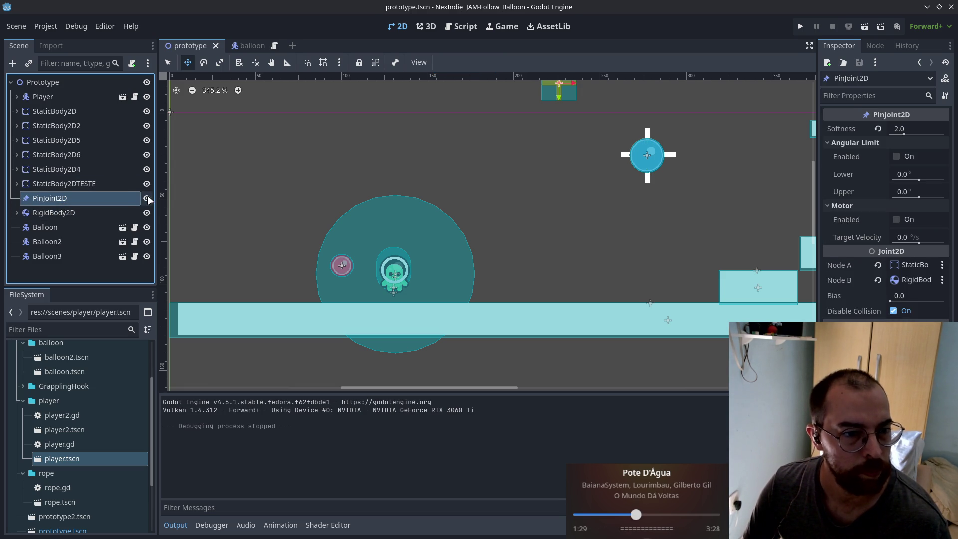
click(146, 198)
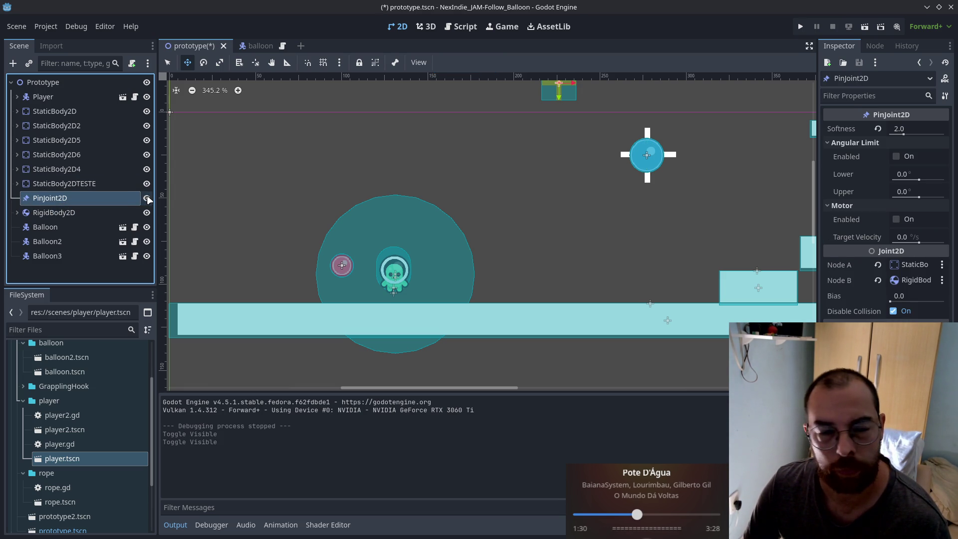
Toggle the RigidBody2D ball's visibility off and on, then check its CollisionShape2D and Sprite2D children
click(16, 214)
scroll(17, 213, down, 1)
click(26, 175)
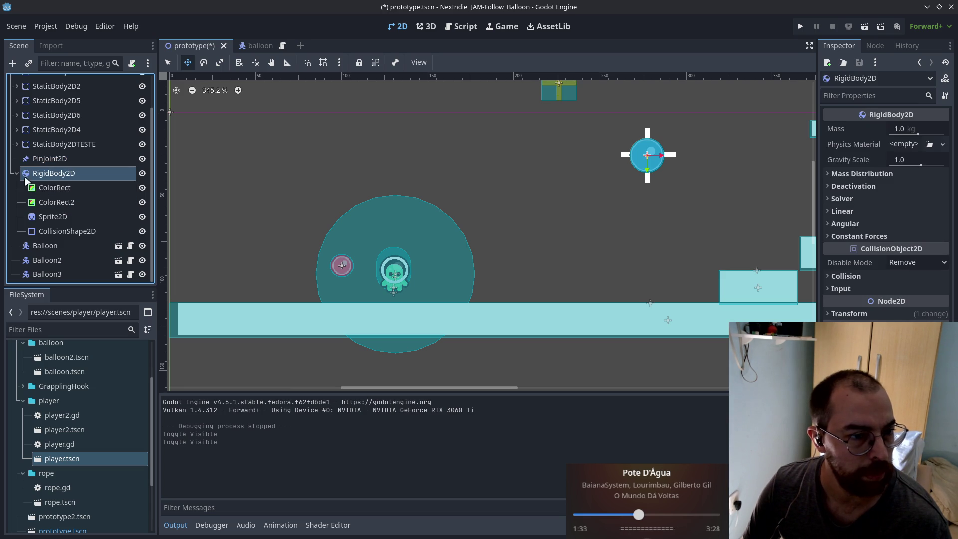
click(142, 173)
click(142, 173)
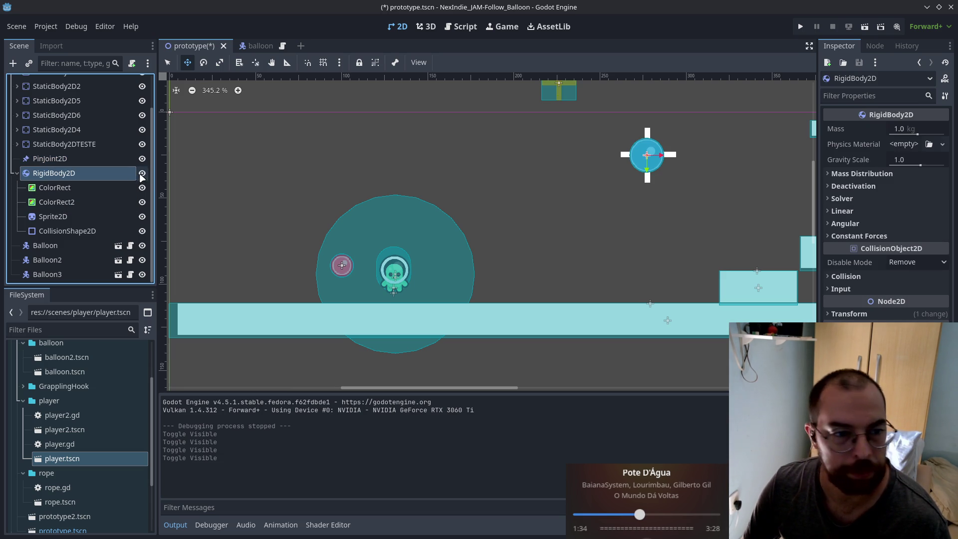
click(92, 229)
click(90, 214)
click(79, 175)
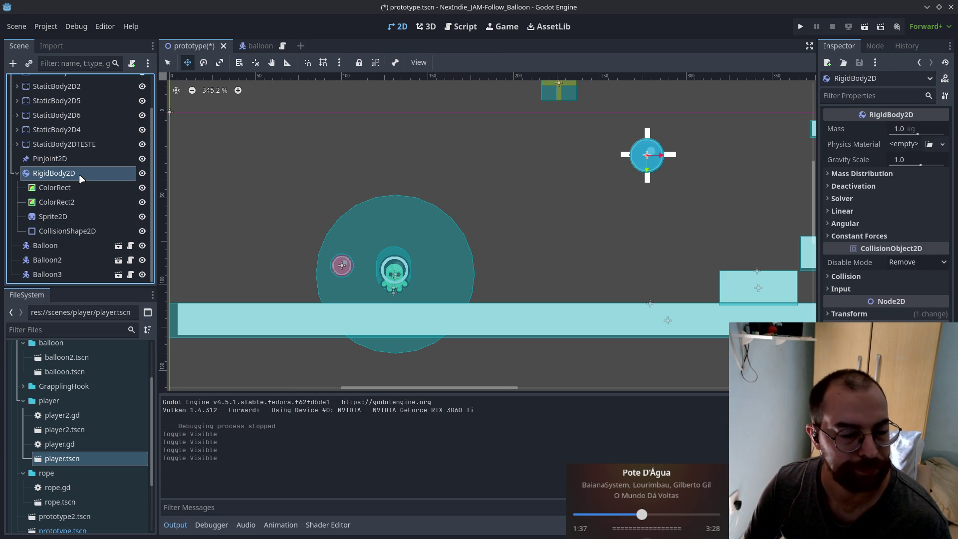
Save prototype.tscn and centre the blue ball in the 2D viewport
key(ctrl+s)
mouse_move(471, 169)
mouse_down()
mouse_move(291, 207)
mouse_move(285, 244)
mouse_up()
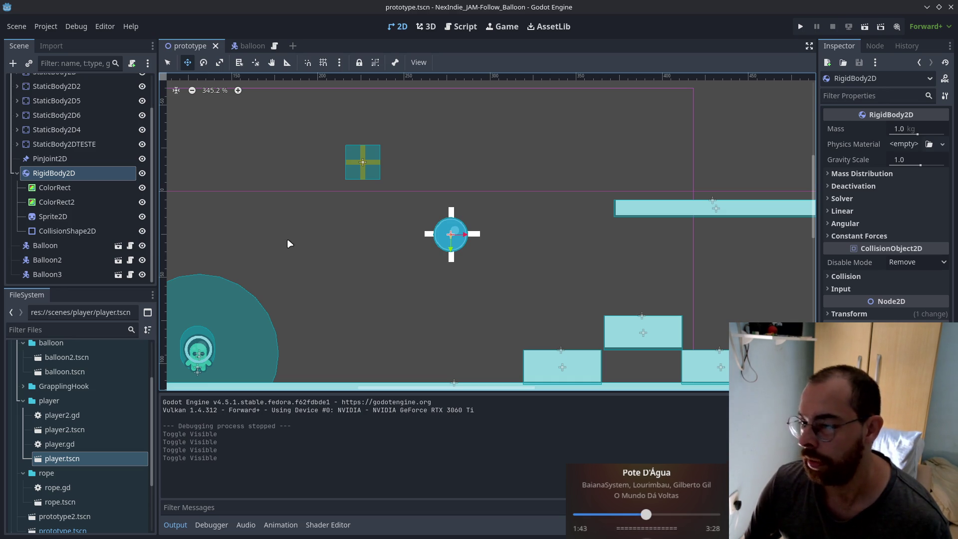
key(alt+Tab)
key(alt+Tab)
key(alt+Tab)
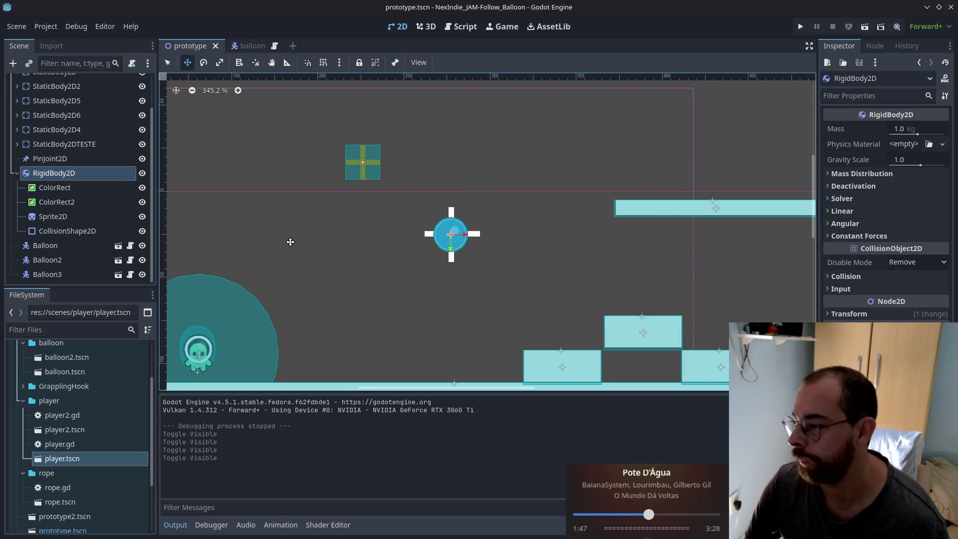
key(alt+Tab)
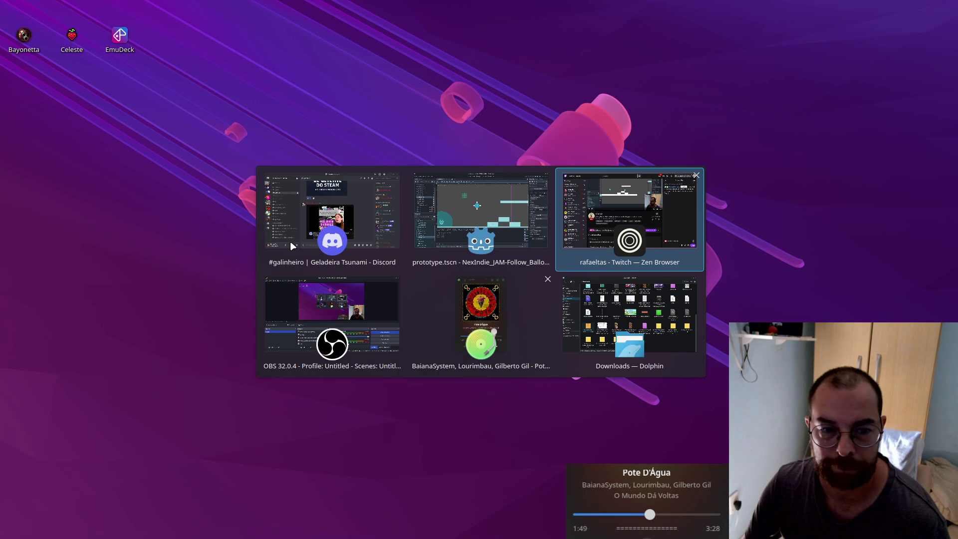
key(alt+Tab)
key(alt+Tab)
key(alt+Tab)
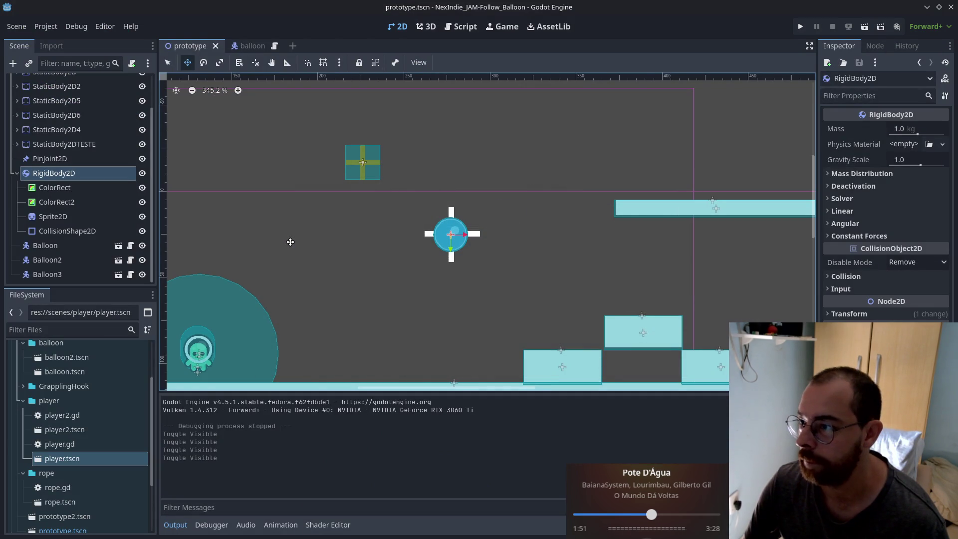
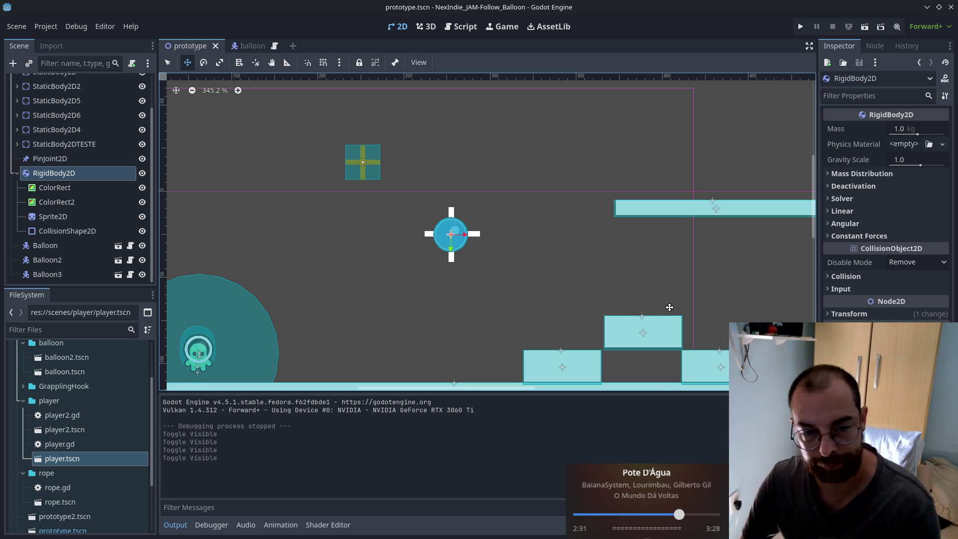
Zoom out of the Godot prototype scene and bring up the NextIndie JAM#2 FigJam board
scroll(622, 275, down, 3)
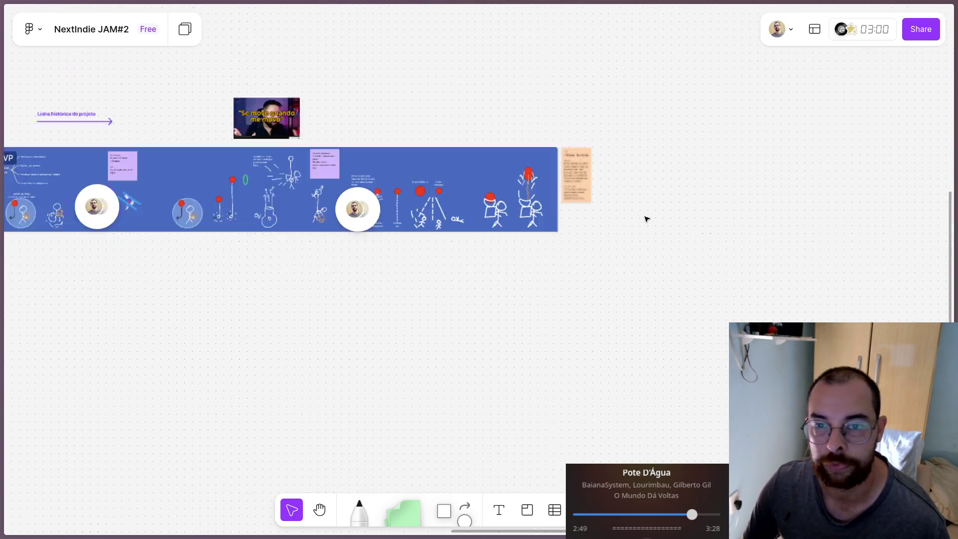
Drag the MVP section's bottom edge down to make it taller
scroll(583, 253, down, 5)
scroll(604, 239, up, 6)
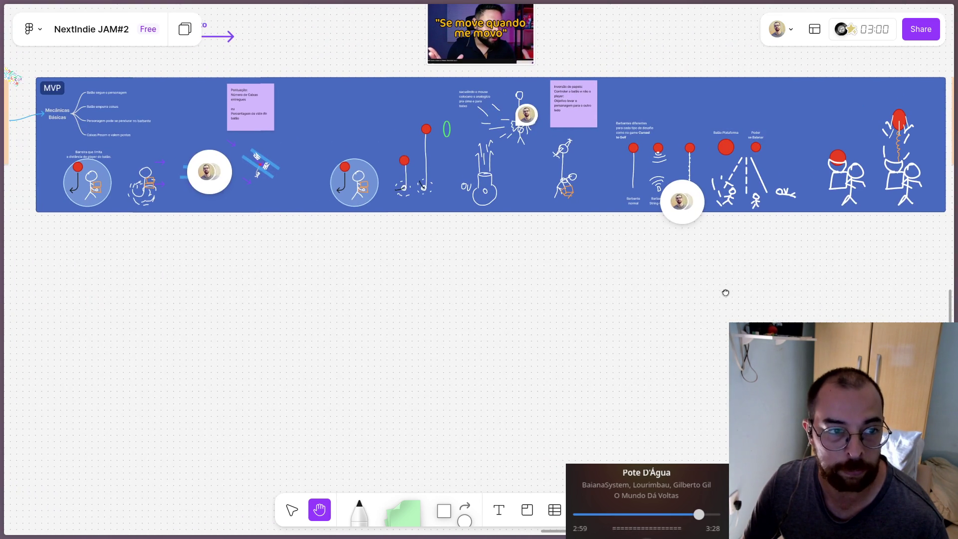
mouse_move(725, 293)
mouse_down()
mouse_move(614, 291)
mouse_move(767, 296)
mouse_up()
scroll(588, 288, left, 7)
key(v)
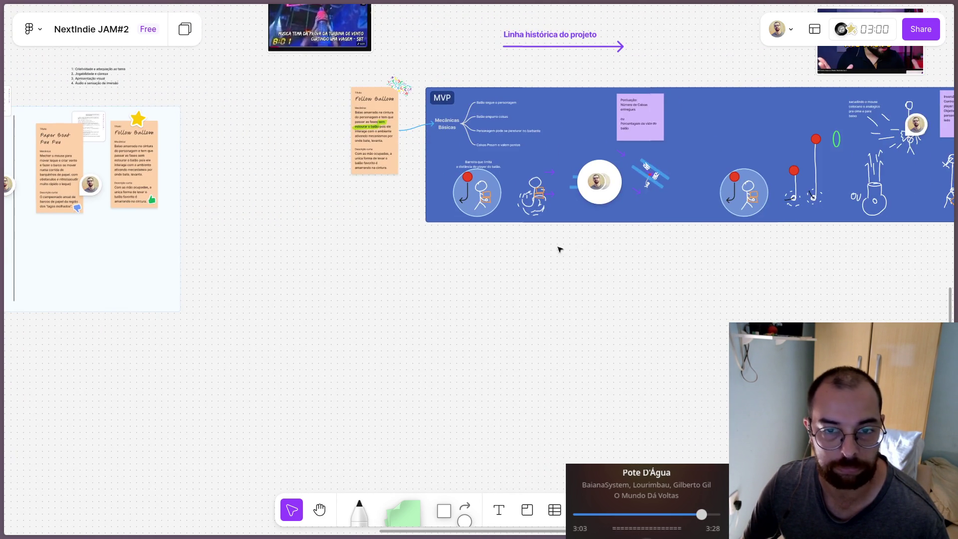
scroll(554, 249, up, 5)
scroll(547, 250, up, 1)
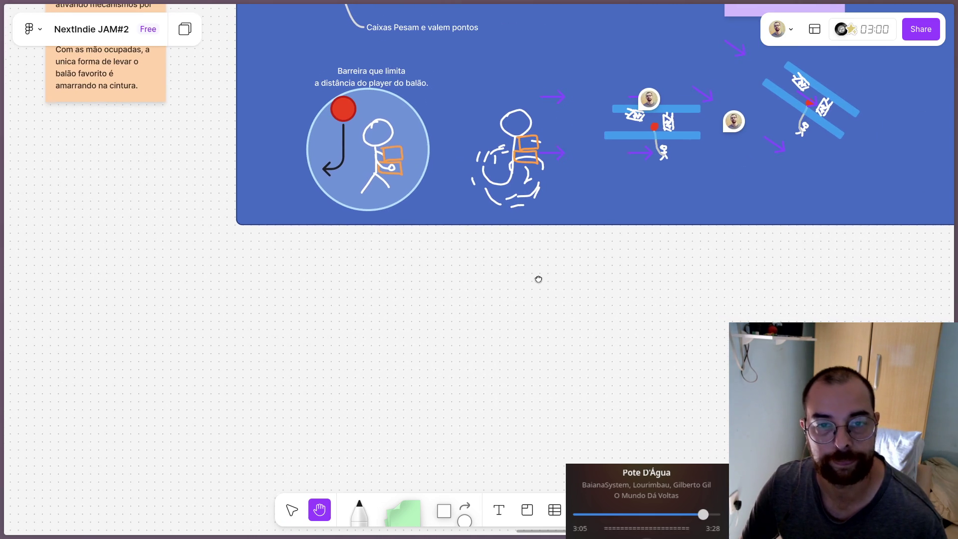
key(h)
mouse_move(517, 315)
mouse_down()
mouse_move(516, 218)
mouse_move(494, 260)
mouse_up()
key(v)
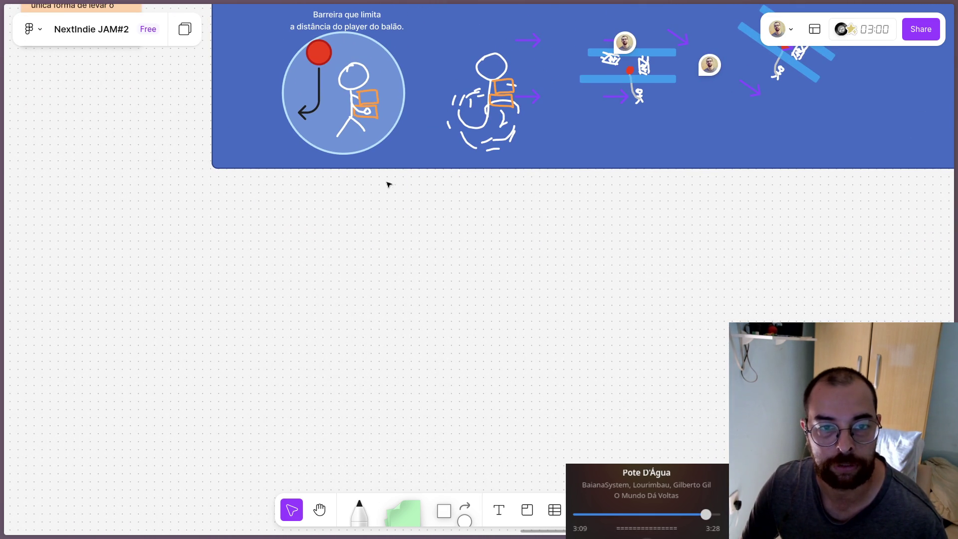
click(399, 165)
scroll(446, 195, down, 5)
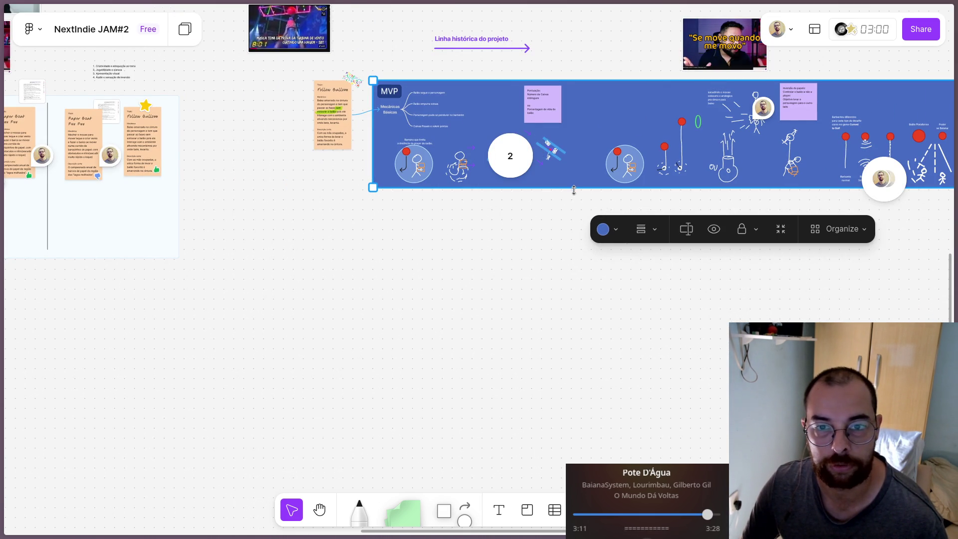
drag(573, 190, 574, 290)
Lock only the MVP section's background
scroll(492, 229, up, 6)
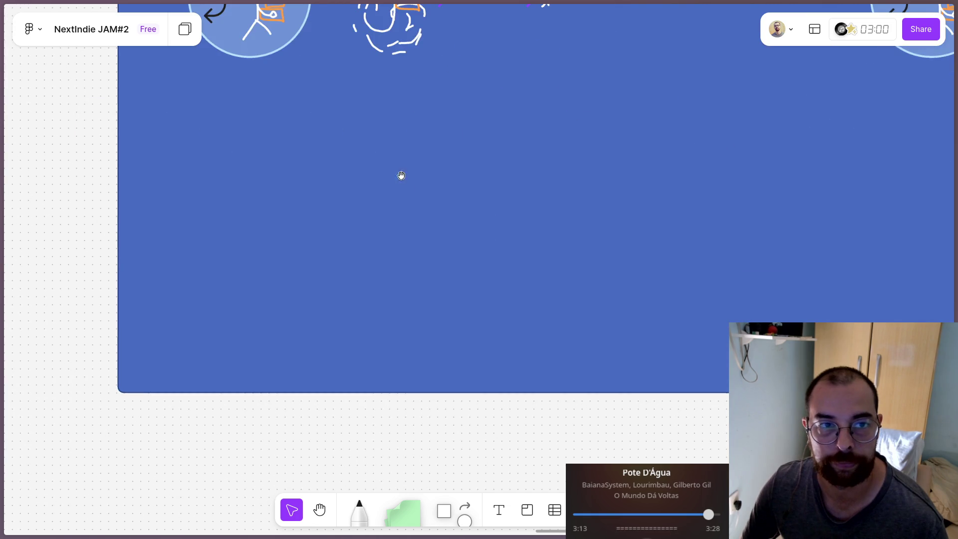
mouse_move(401, 175)
mouse_down()
mouse_move(530, 314)
mouse_move(400, 302)
mouse_up()
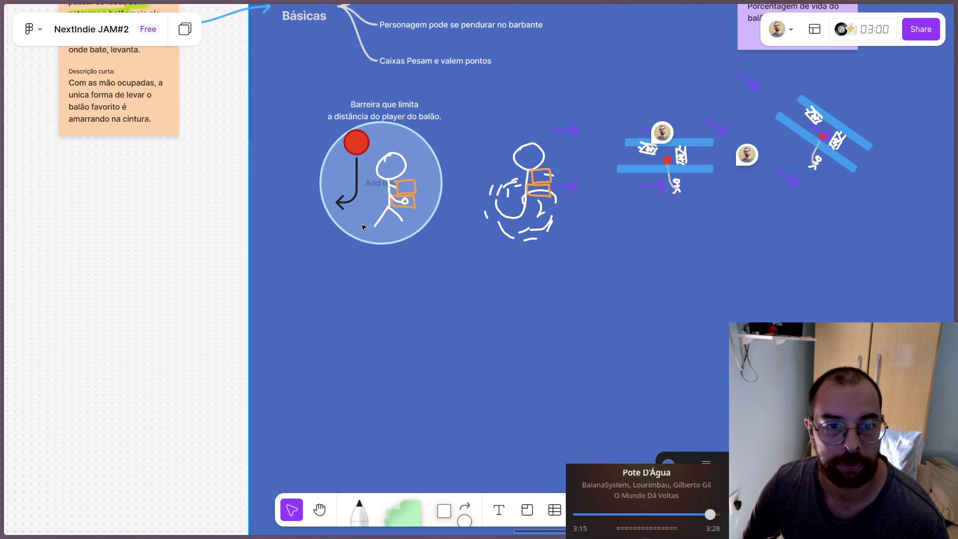
scroll(351, 99, up, 5)
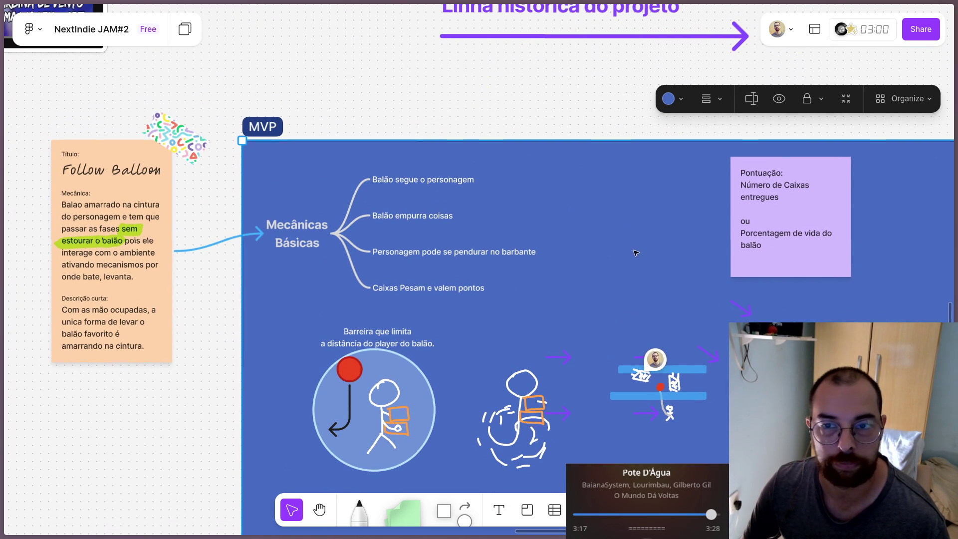
click(806, 98)
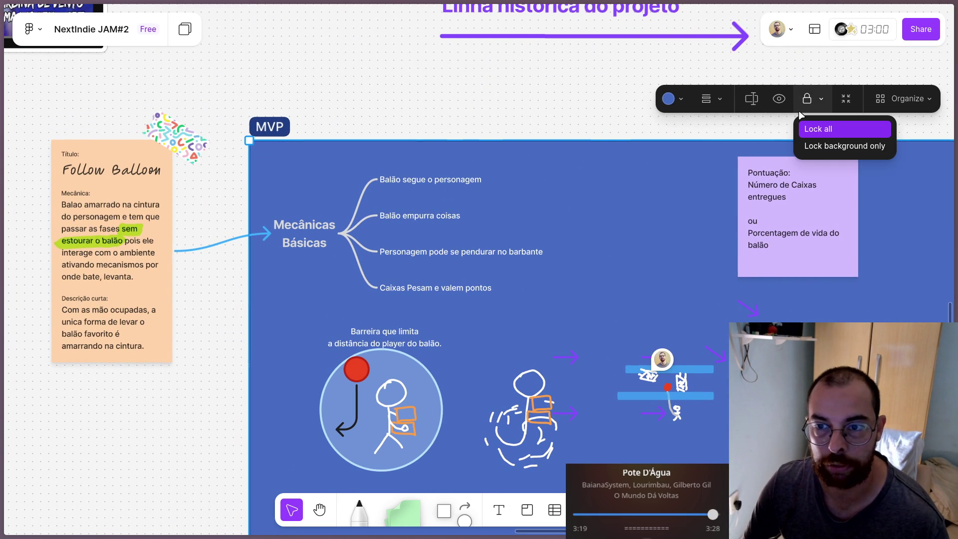
click(813, 148)
Duplicate the balloon-barrier drawing and place the copy below the original
scroll(455, 228, down, 5)
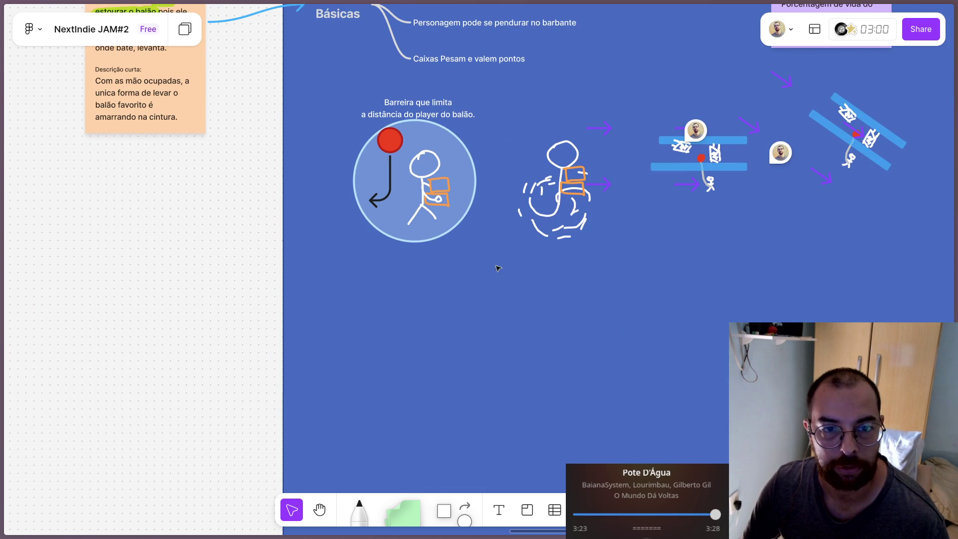
drag(498, 269, 321, 100)
drag(394, 143, 392, 319)
scroll(409, 348, up, 5)
scroll(587, 330, down, 1)
Delete the light-blue circle from the copied balloon drawing
scroll(587, 331, down, 1)
key(v)
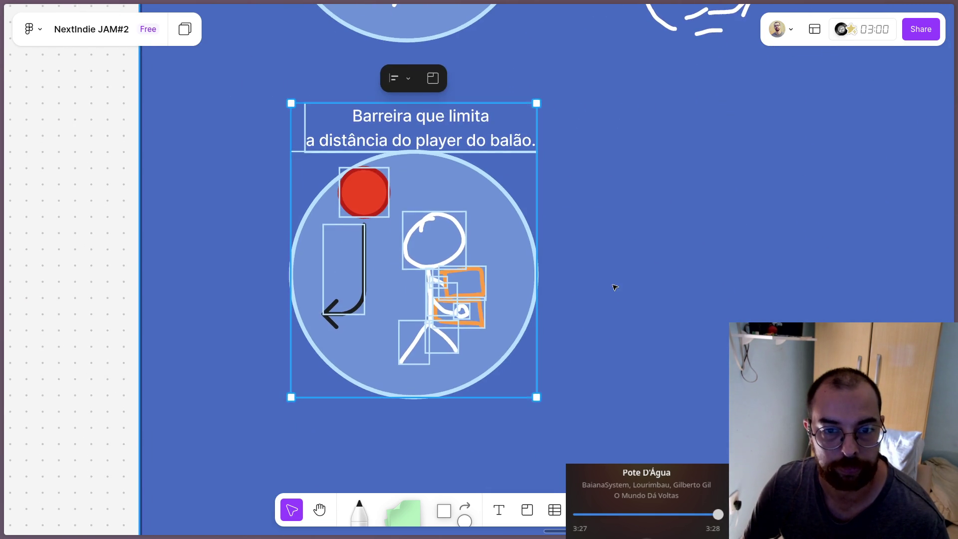
click(603, 285)
scroll(603, 285, down, 3)
key(h)
drag(613, 314, 534, 289)
key(v)
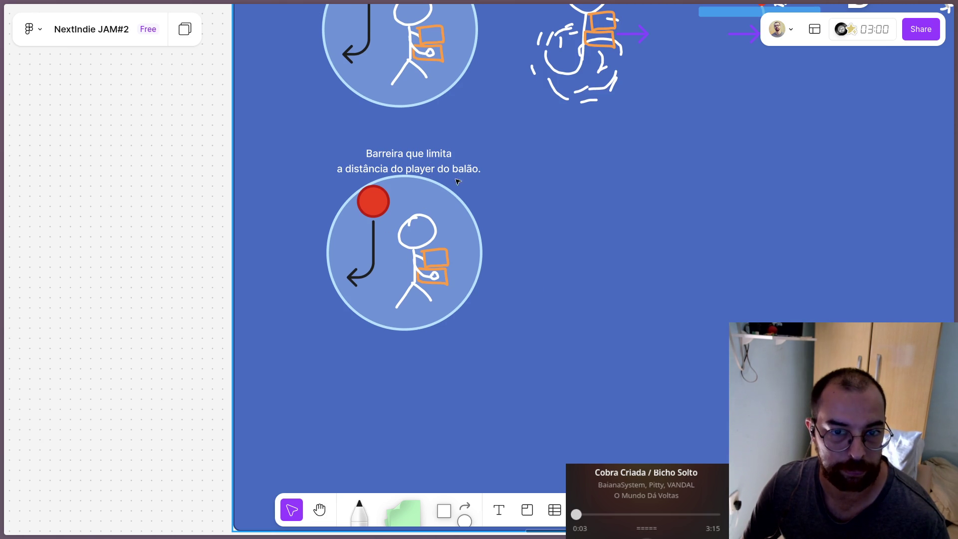
scroll(458, 181, right, 5)
drag(334, 217, 452, 267)
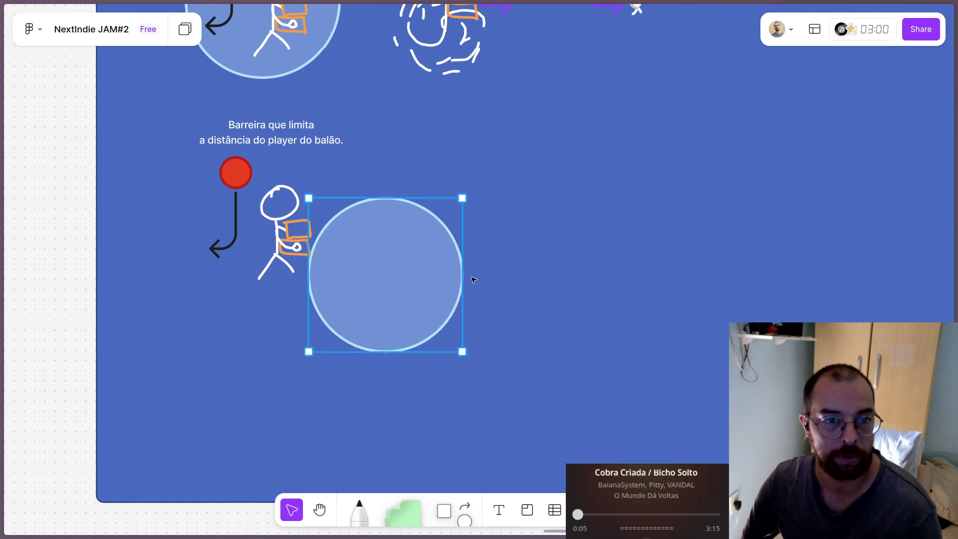
key(Delete)
Reattach the balloon arrow's end to the figure's hand
scroll(389, 229, left, 6)
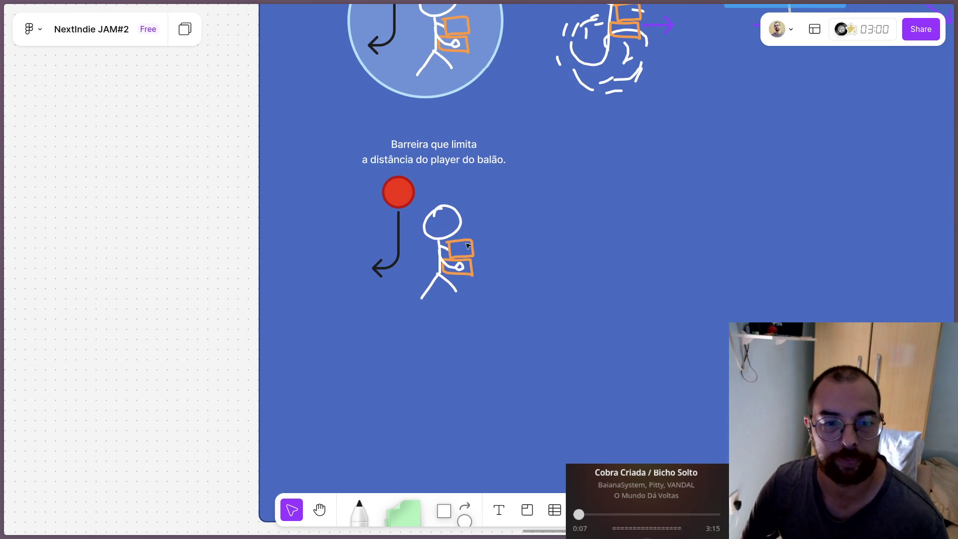
click(398, 260)
scroll(374, 268, up, 3)
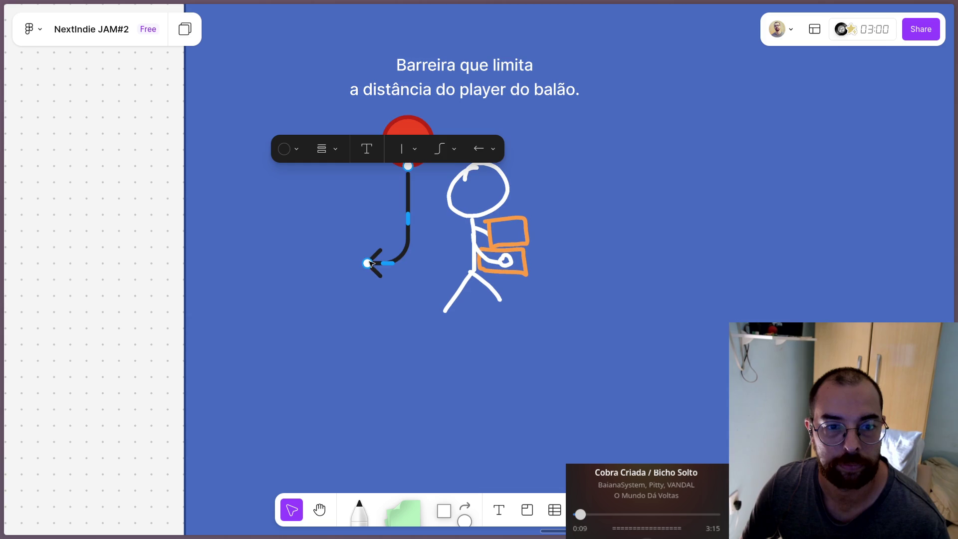
drag(369, 262, 474, 263)
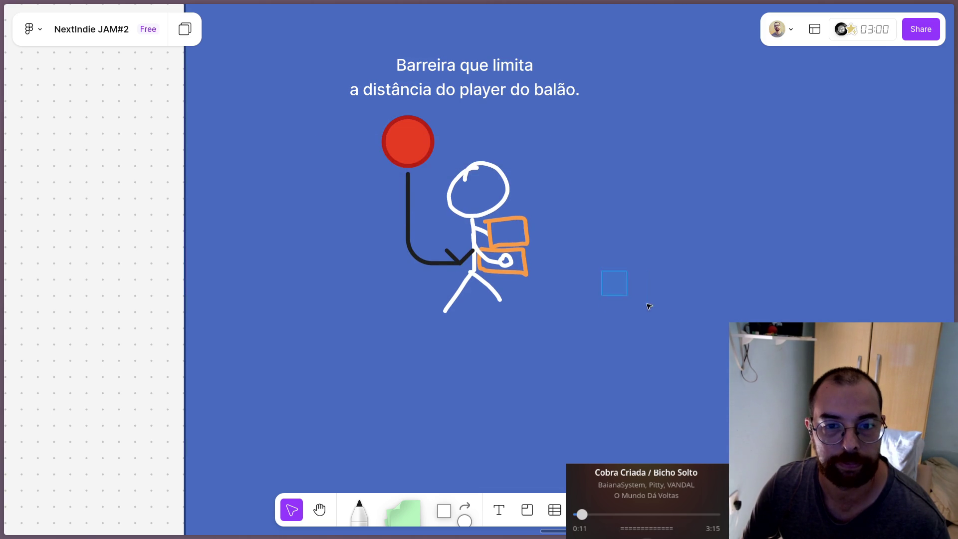
Move the copied caption below the figure
scroll(564, 285, down, 5)
scroll(591, 280, up, 4)
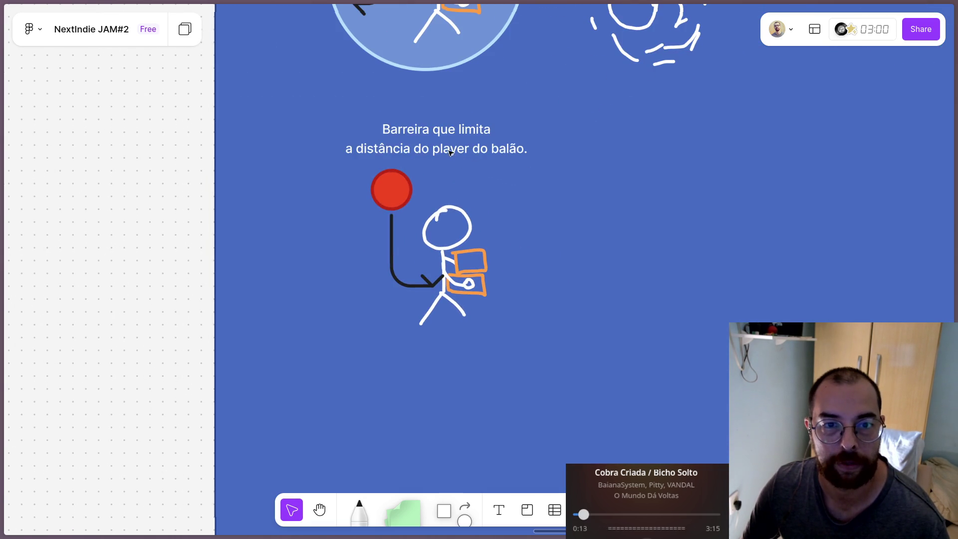
mouse_move(443, 160)
mouse_down()
mouse_move(444, 370)
mouse_move(458, 395)
mouse_up()
Rewrite the caption on two lines as 'Balões ajudam o player a se locomover / para efetuar as entregas'
double_click(447, 364)
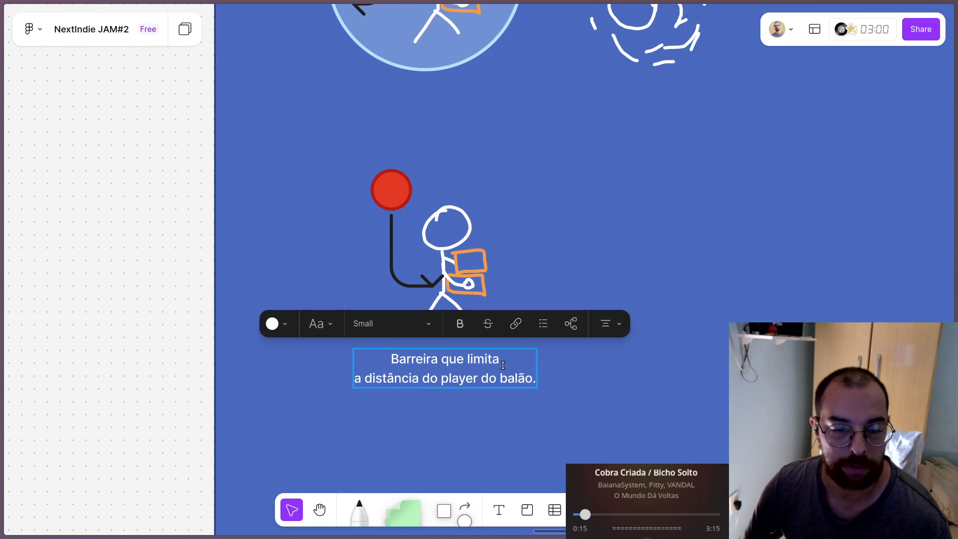
text(Ba)
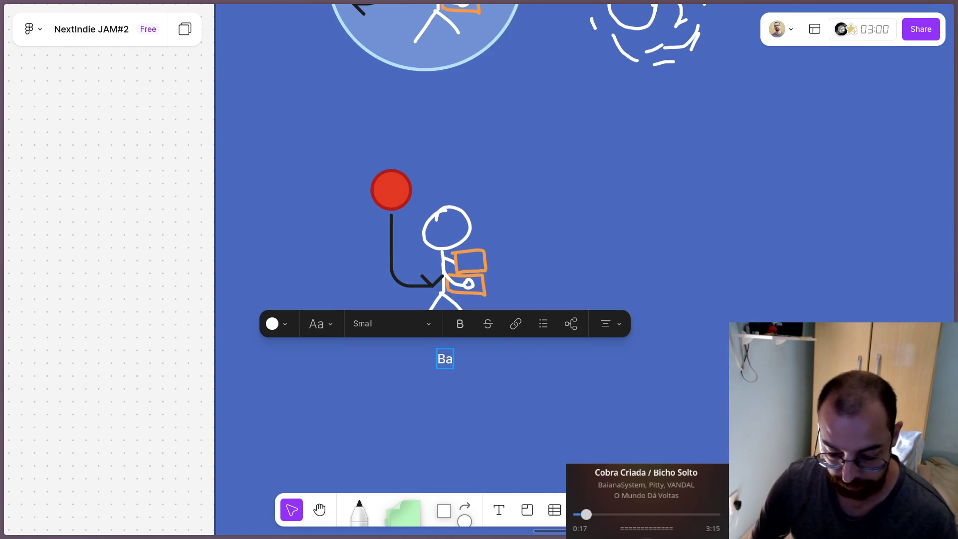
text(lões)
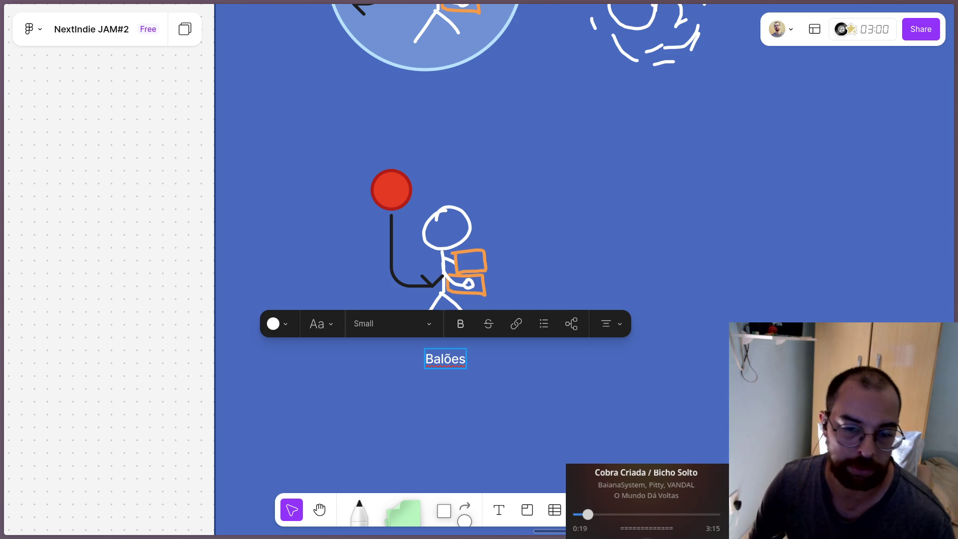
text( ajudam )
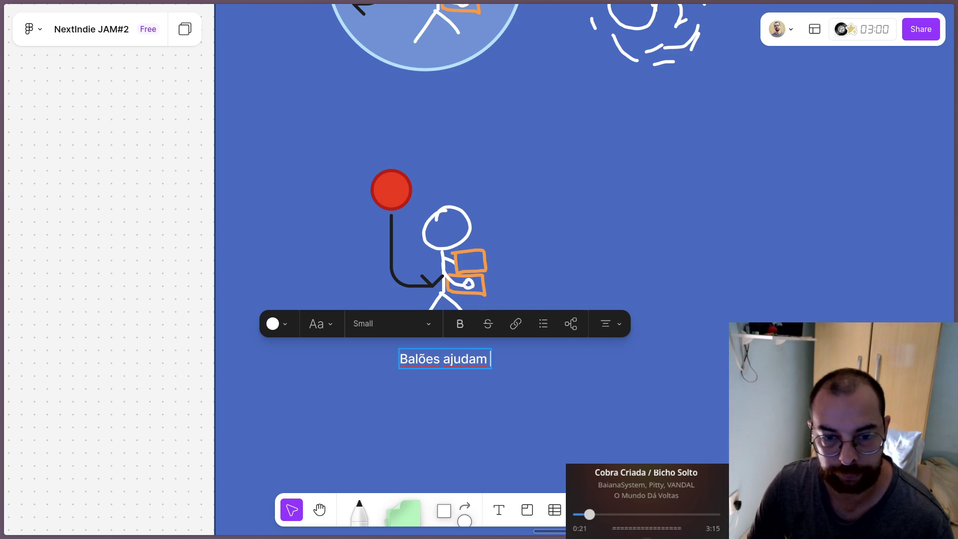
text(o player a)
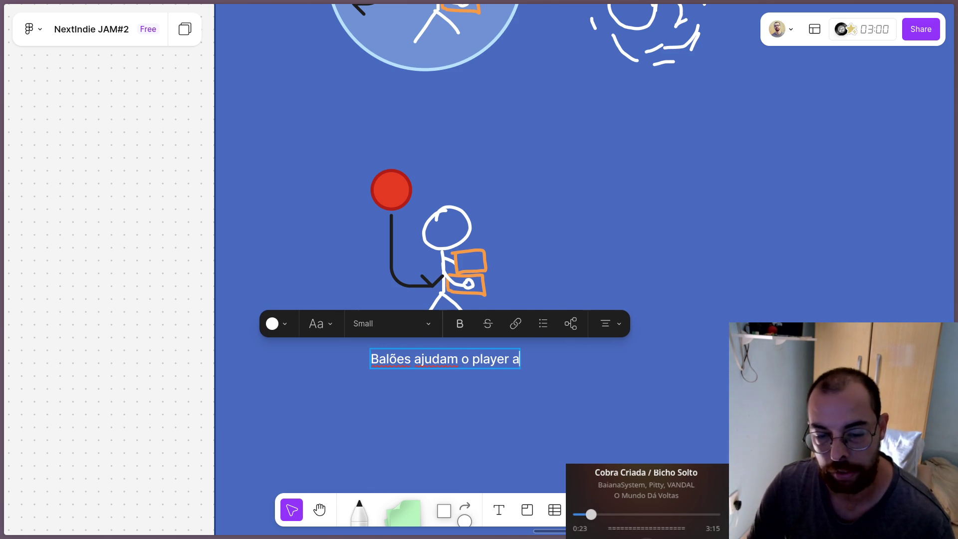
text( se locomo)
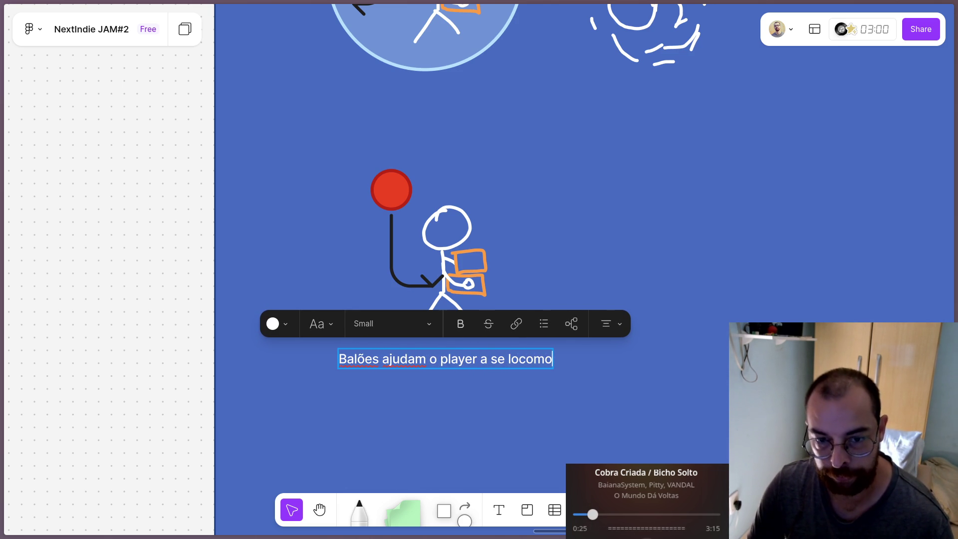
text(ver)
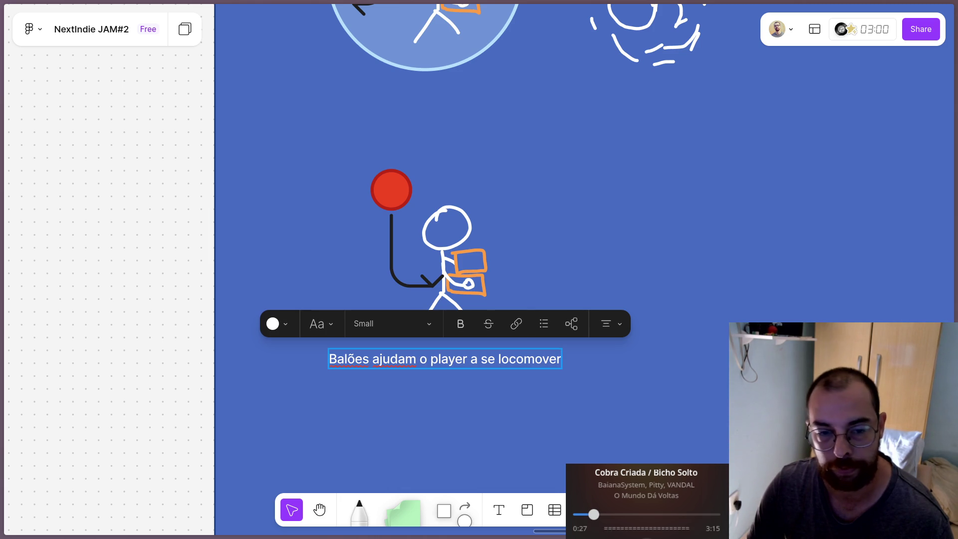
key(Return)
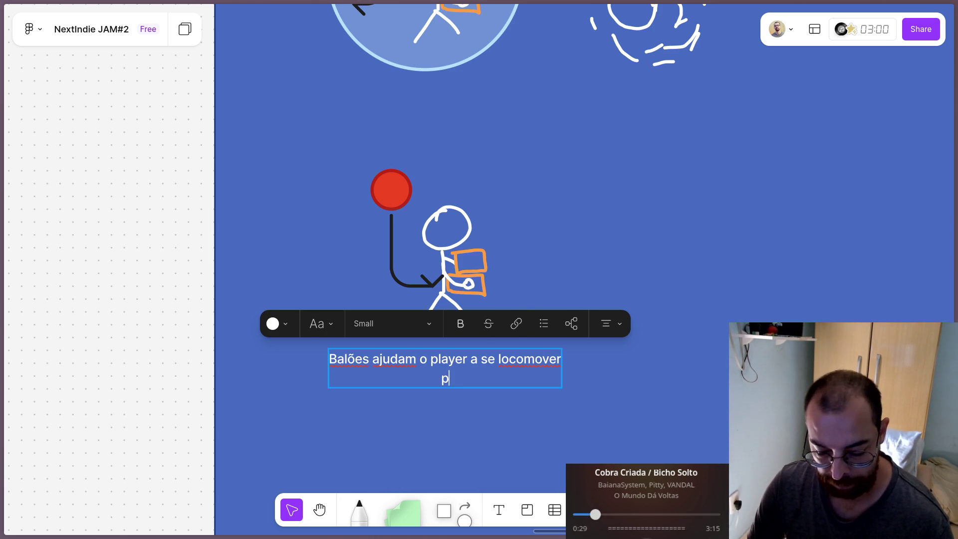
text(ara eftuar)
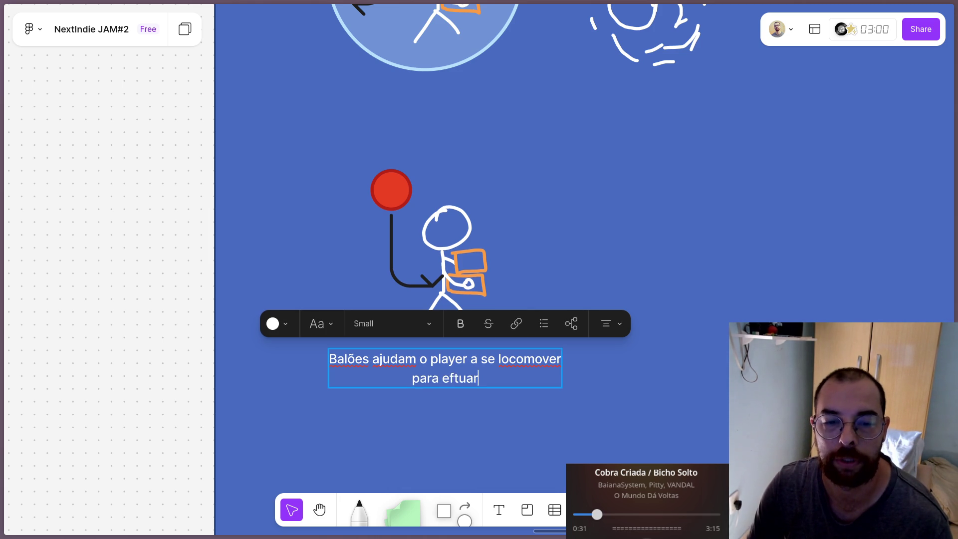
key(BackSpace)
key(BackSpace)
key(BackSpace)
text(efetuar as en)
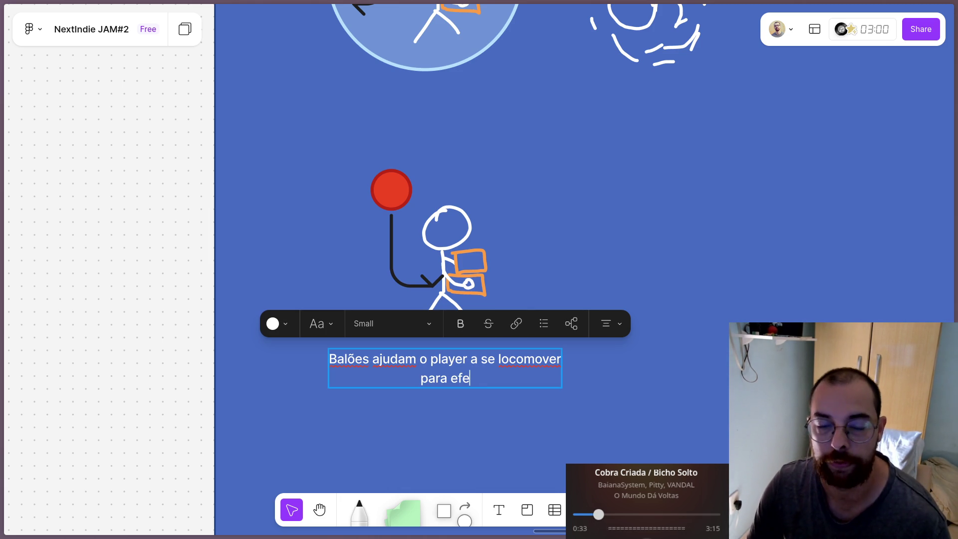
text(tregas)
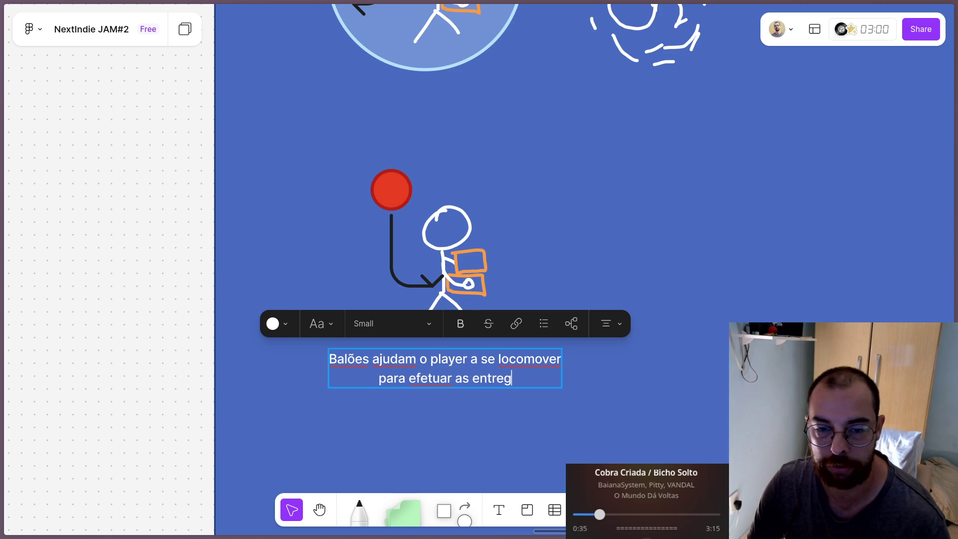
key(BackSpace)
text(r)
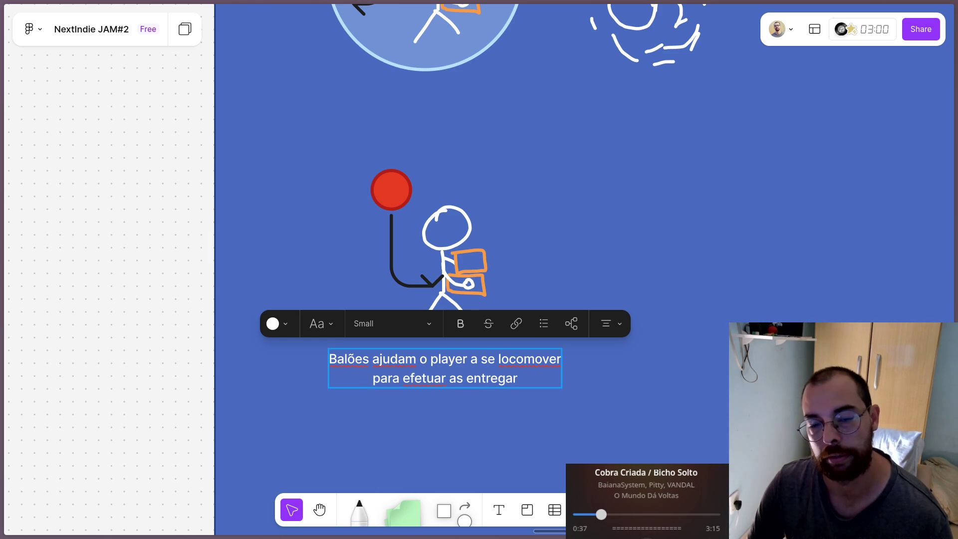
key(BackSpace)
text(s)
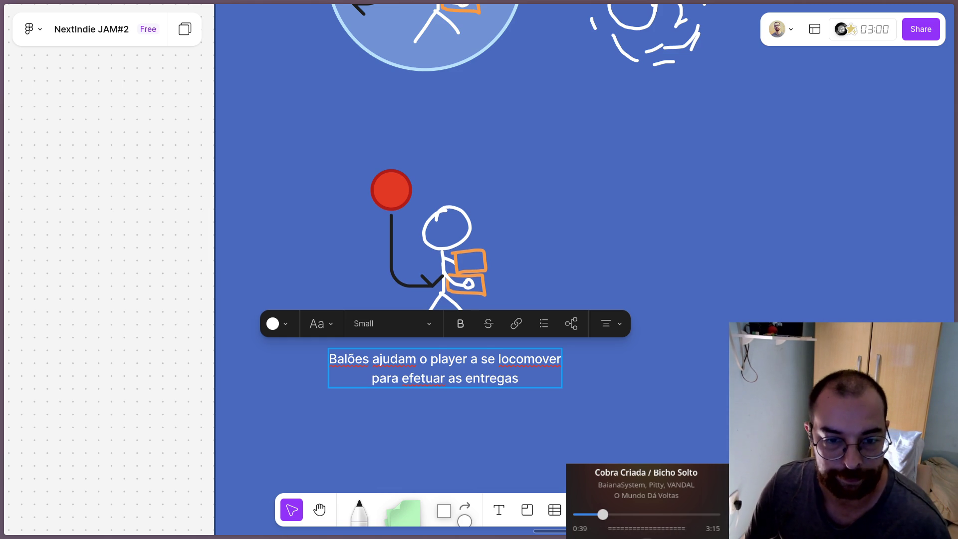
key(Escape)
key(Escape)
scroll(545, 263, down, 5)
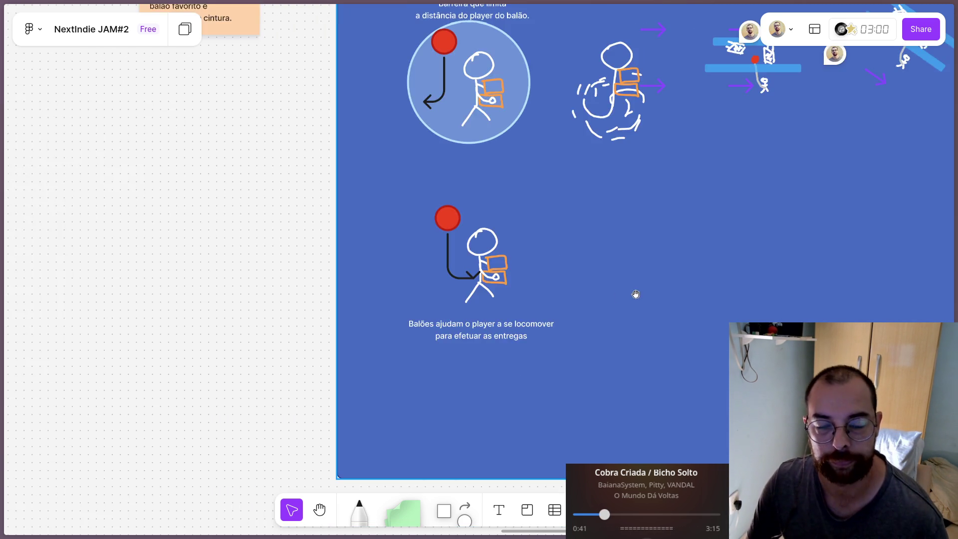
scroll(485, 352, up, 3)
Duplicate the balloon figure and its caption to the right, aligned with the original
key(v)
drag(474, 352, 195, 199)
mouse_move(278, 208)
mouse_down()
mouse_move(270, 264)
mouse_move(497, 270)
mouse_move(463, 272)
mouse_up()
scroll(488, 371, up, 3)
double_click(487, 362)
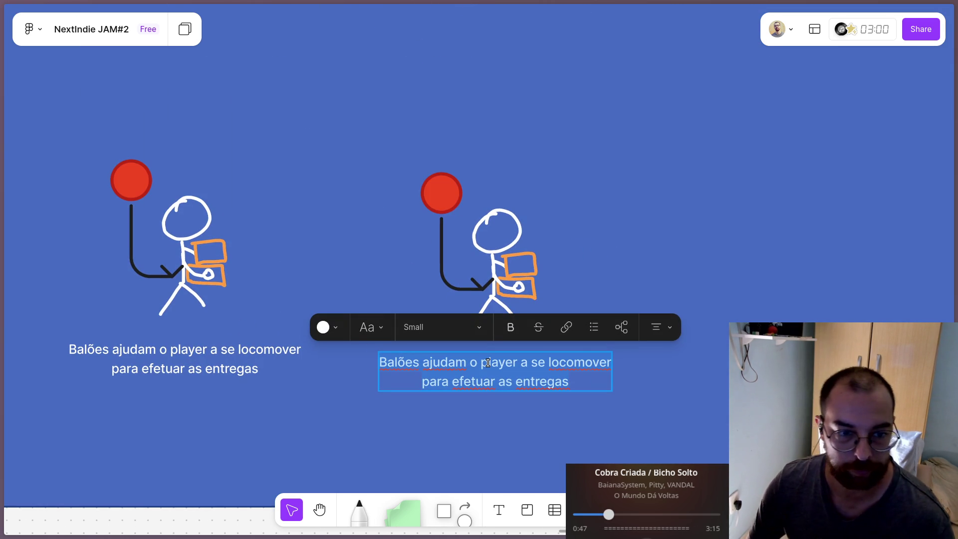
key(Escape)
scroll(573, 422, down, 3)
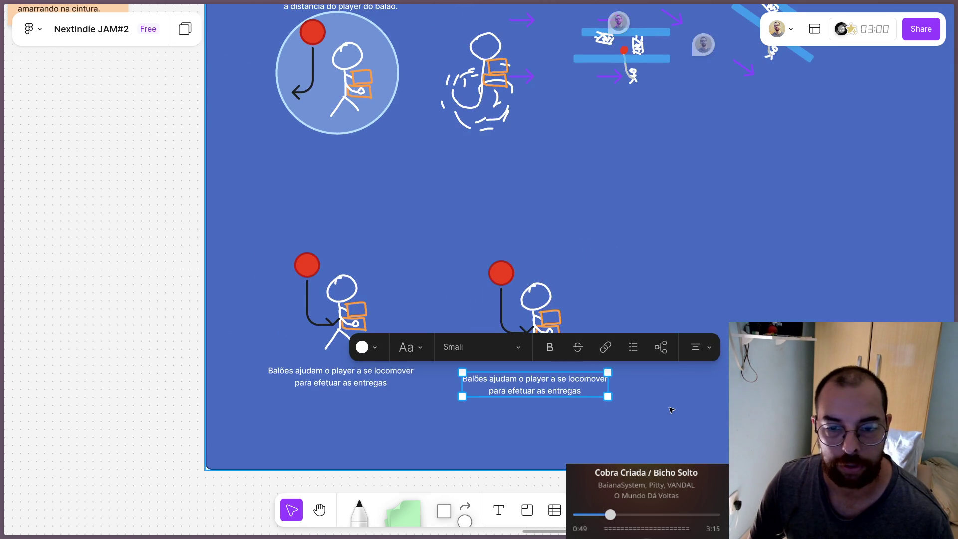
drag(474, 284, 474, 276)
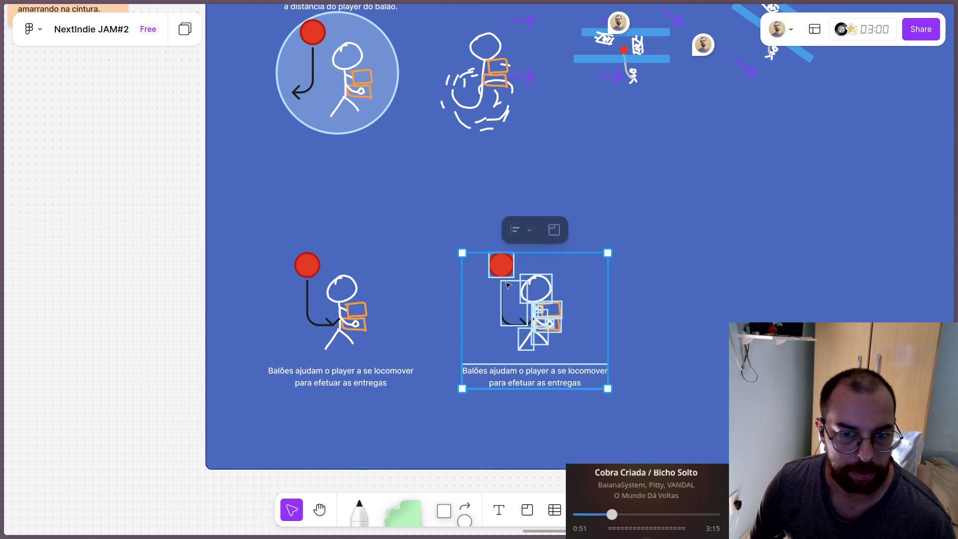
key(Escape)
Retype the copied caption as 'Cabe ao player gerenciar balões que são…' about balloons per gameplay moment
click(520, 384)
double_click(521, 385)
key(BackSpace)
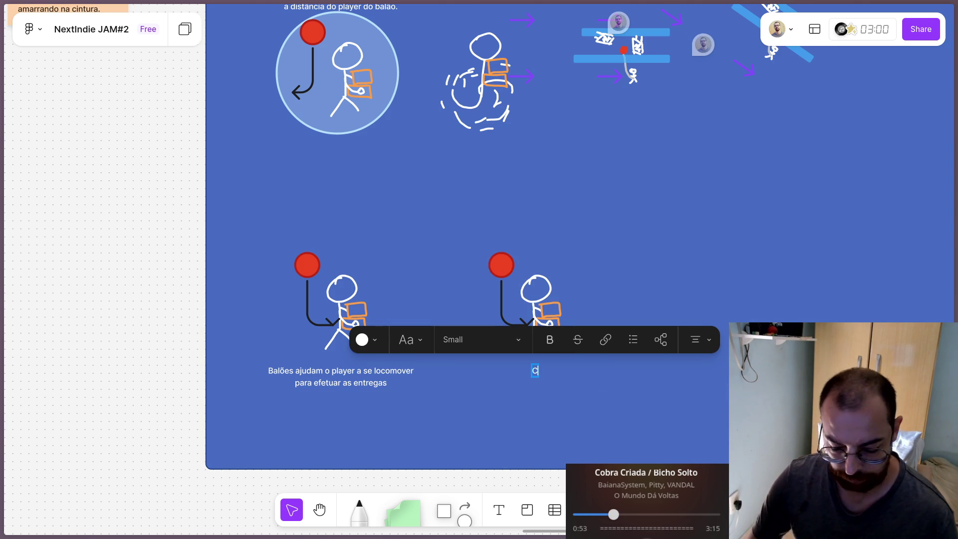
text(Cabe ao player gerenc)
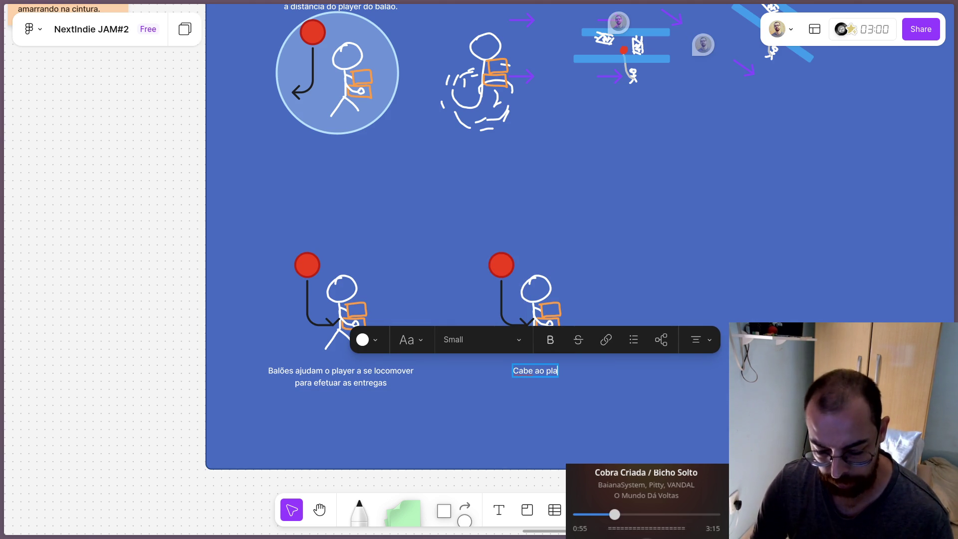
text(iar)
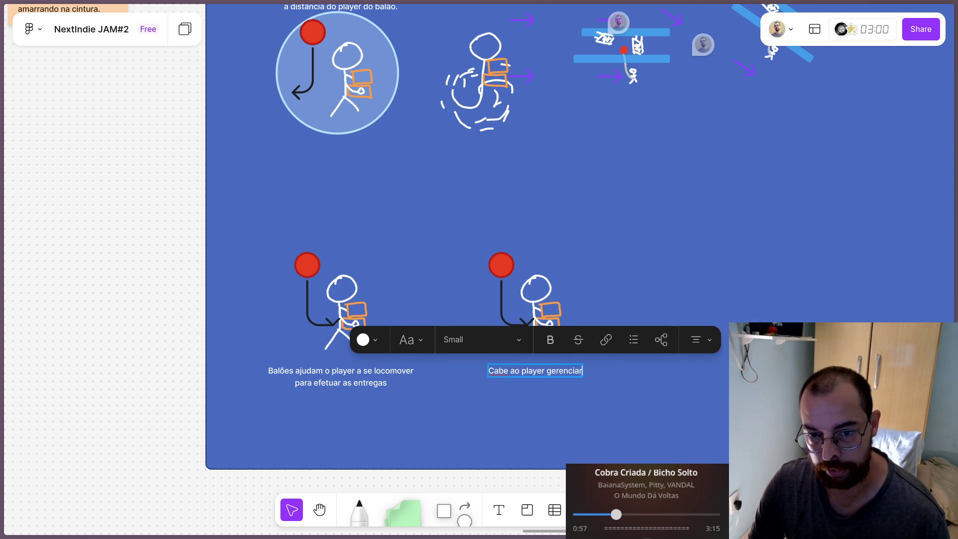
key(Return)
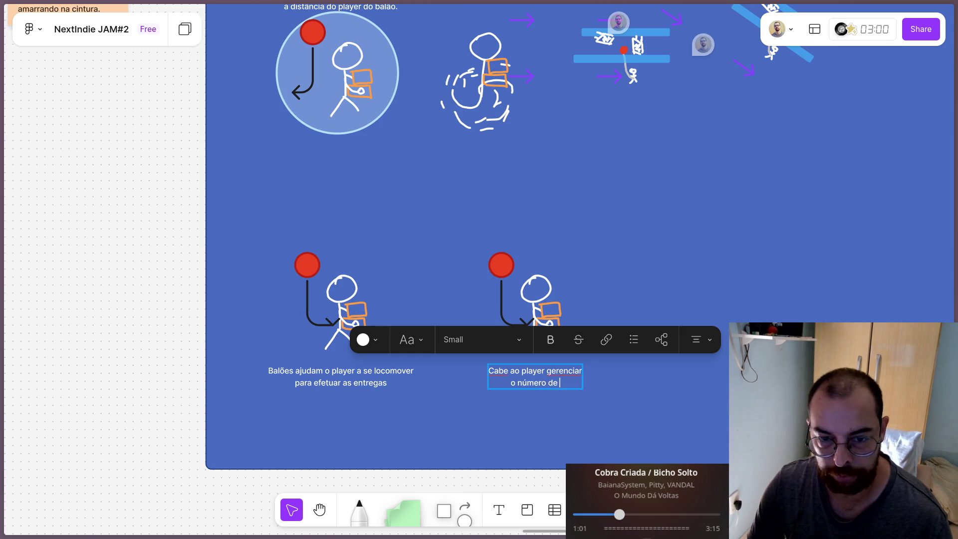
text(balões)
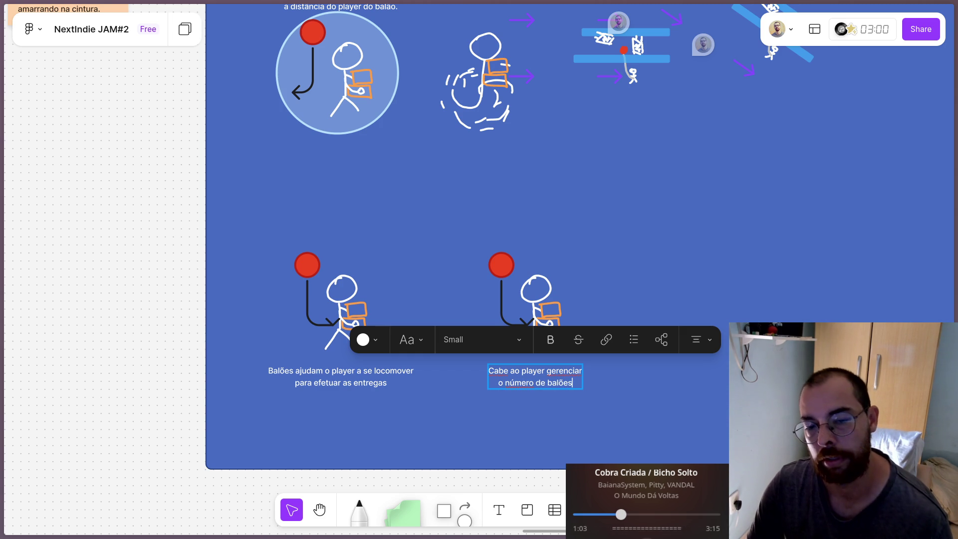
text( a se)
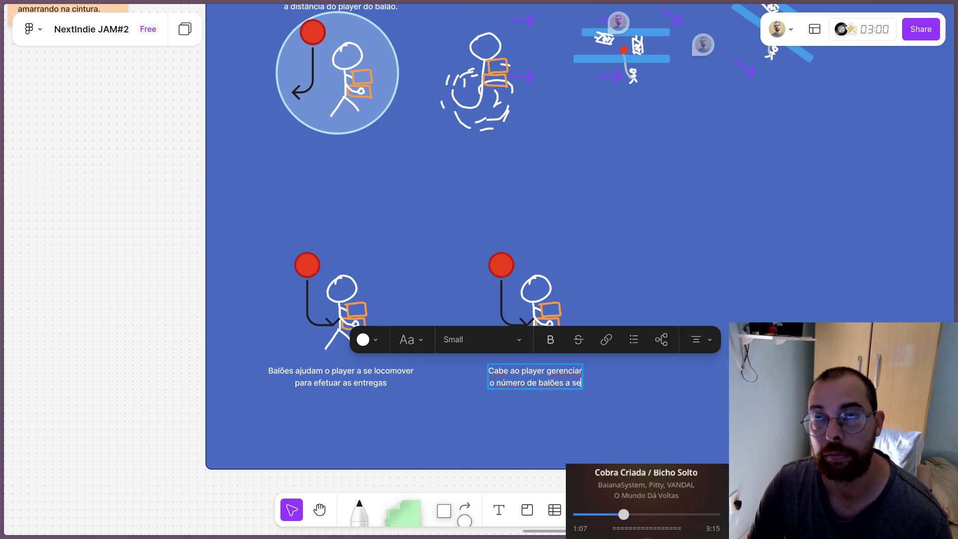
key(BackSpace)
key(BackSpace)
key(BackSpace)
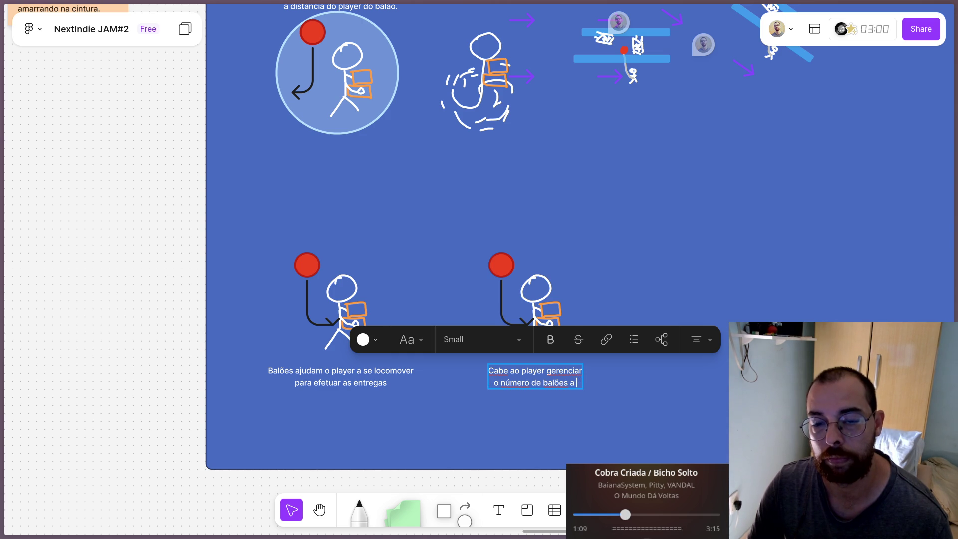
text(que são)
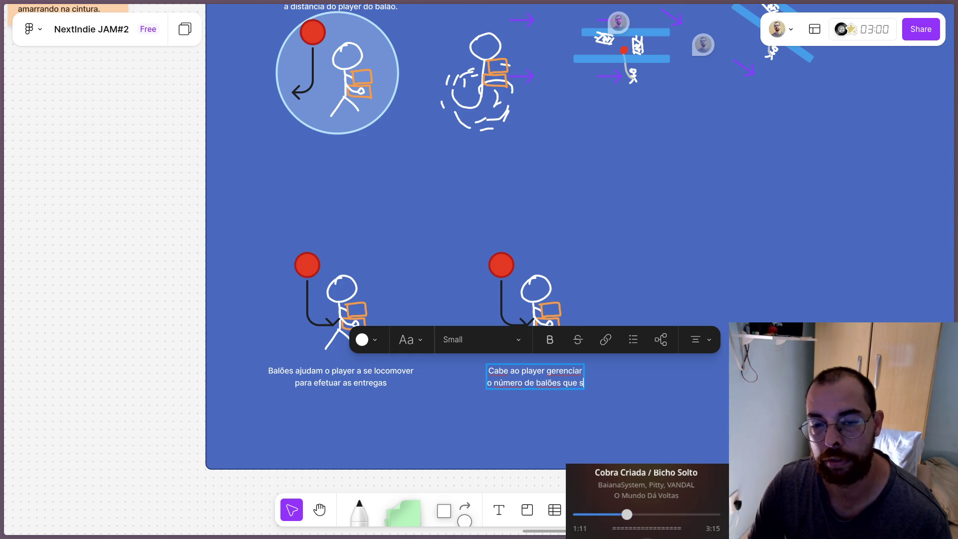
key(Return)
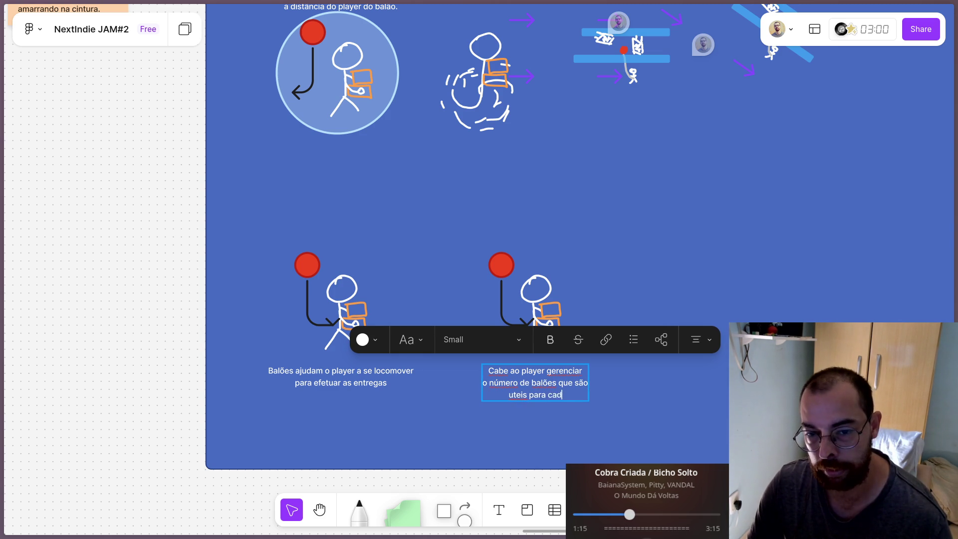
text(a momento da game)
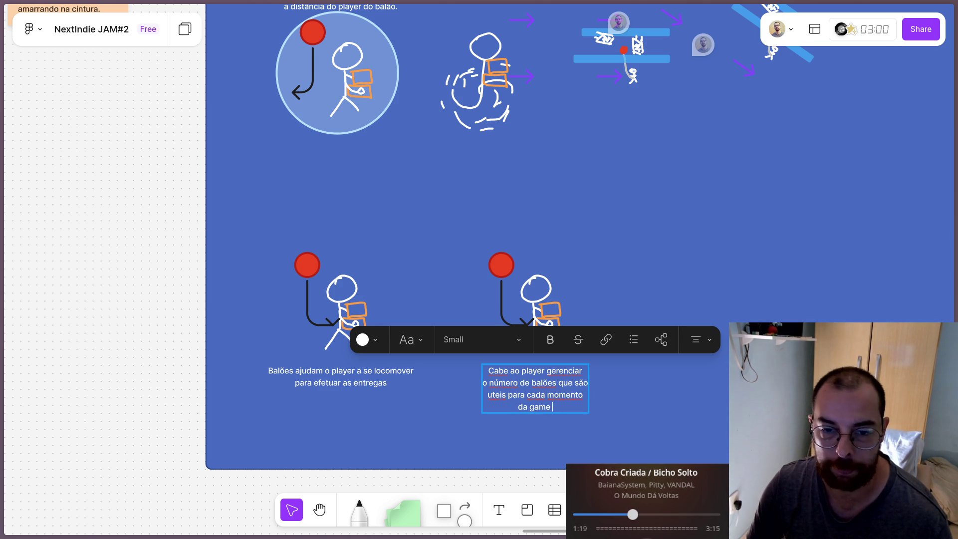
text(player)
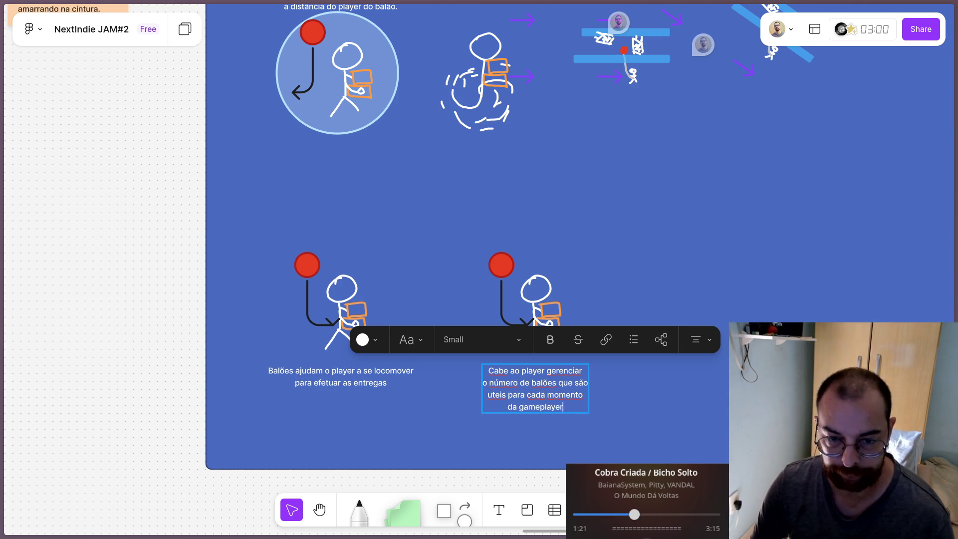
key(BackSpace)
key(BackSpace)
text(.)
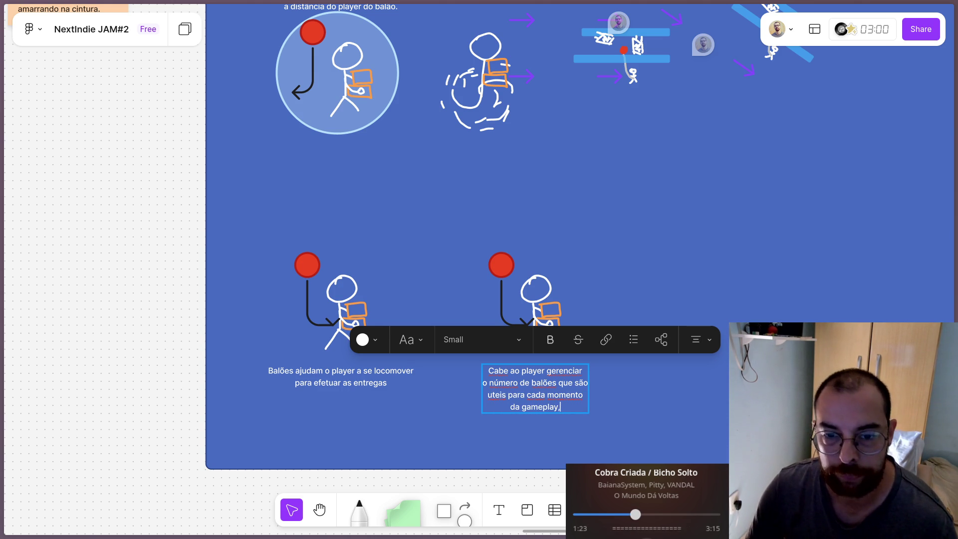
key(Escape)
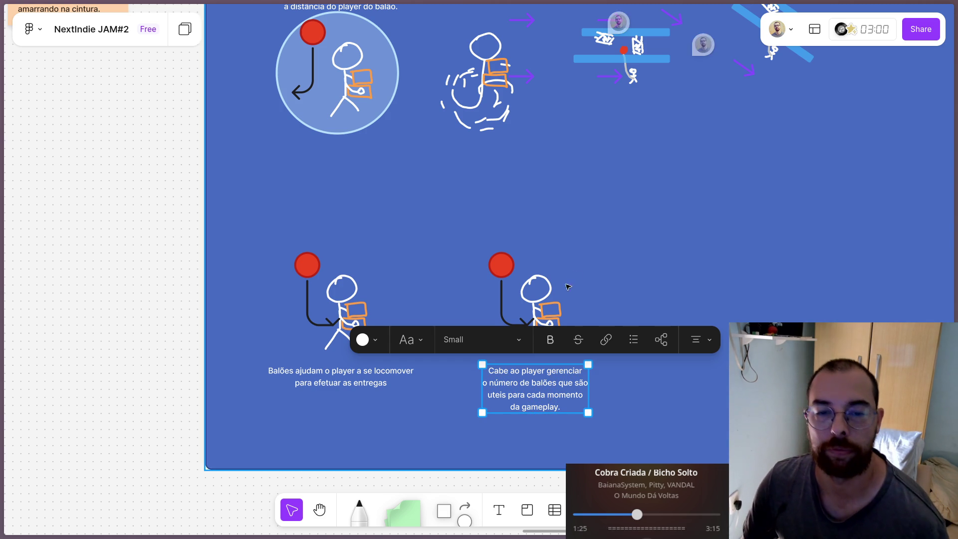
scroll(527, 310, up, 3)
Copy the red balloon to the lower left and run a string to it from the hand
click(498, 239)
mouse_move(499, 238)
mouse_down()
mouse_move(460, 275)
mouse_move(469, 263)
mouse_up()
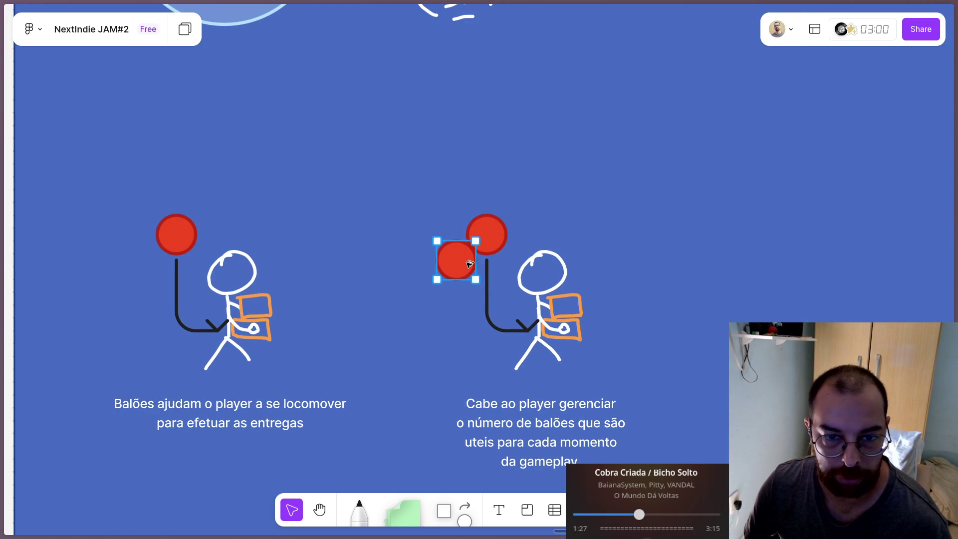
click(488, 292)
mouse_move(488, 258)
mouse_down()
mouse_move(458, 306)
mouse_move(417, 277)
mouse_move(421, 213)
mouse_up()
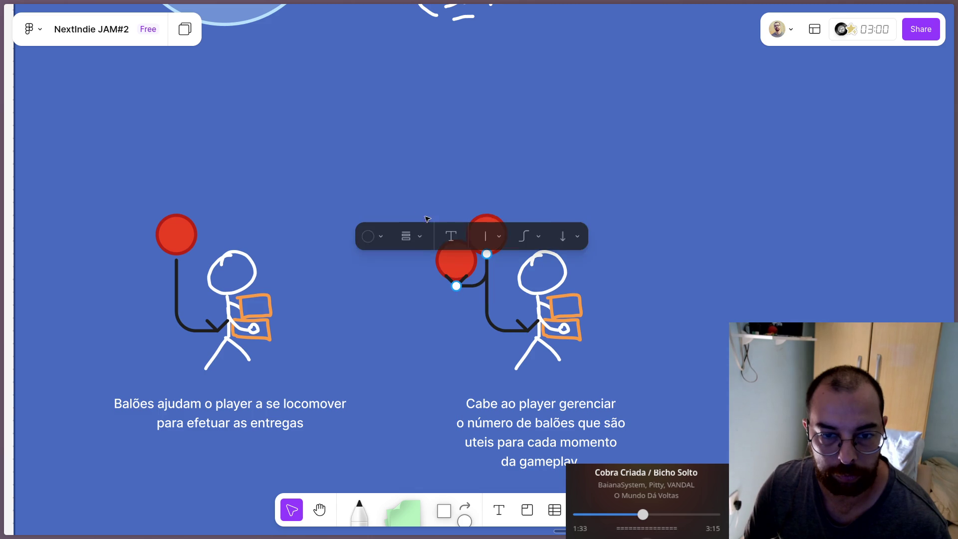
Add a third red balloon to the right, tied by a string to the figure's hand
click(463, 259)
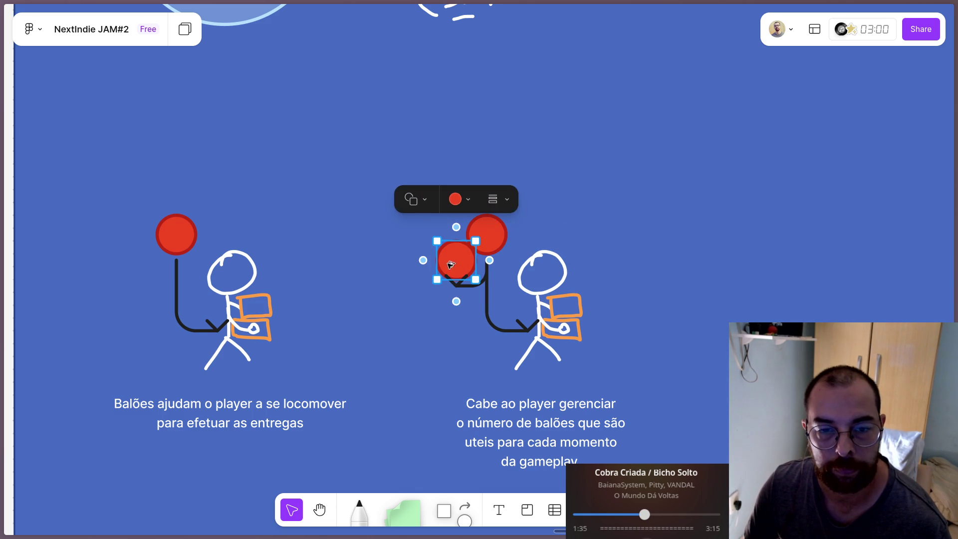
mouse_move(445, 263)
mouse_down()
mouse_move(513, 224)
mouse_move(496, 263)
mouse_up()
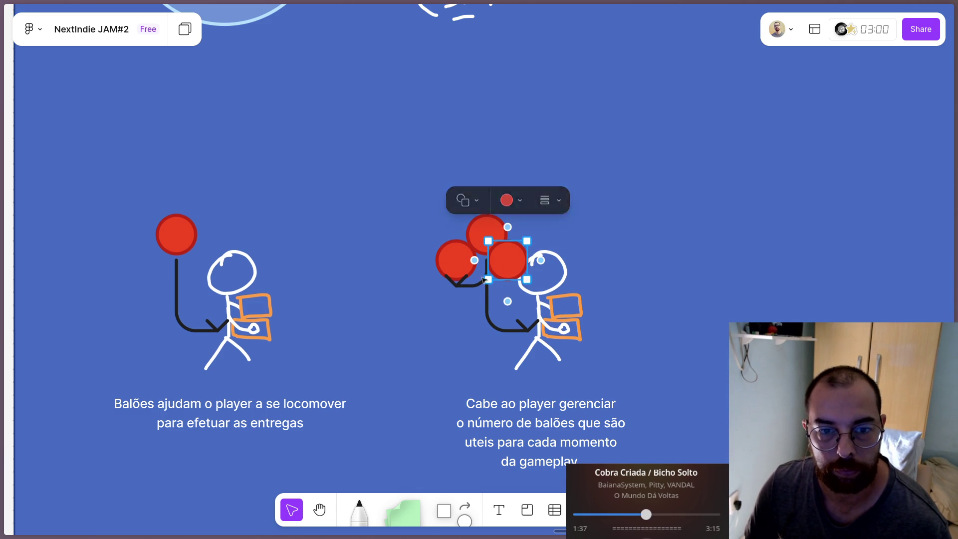
click(457, 289)
drag(457, 287, 516, 291)
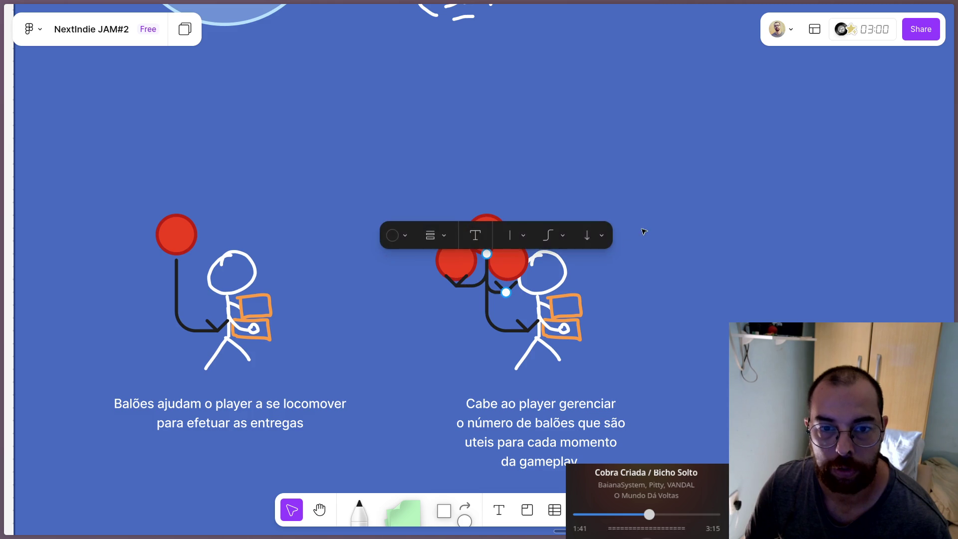
click(668, 241)
scroll(662, 281, down, 5)
scroll(519, 397, right, 3)
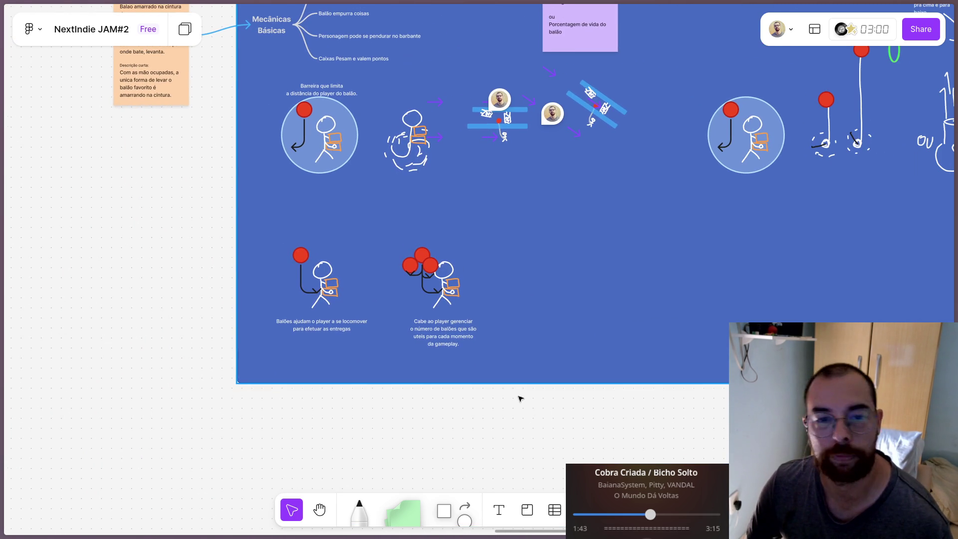
scroll(459, 348, up, 3)
scroll(518, 349, up, 3)
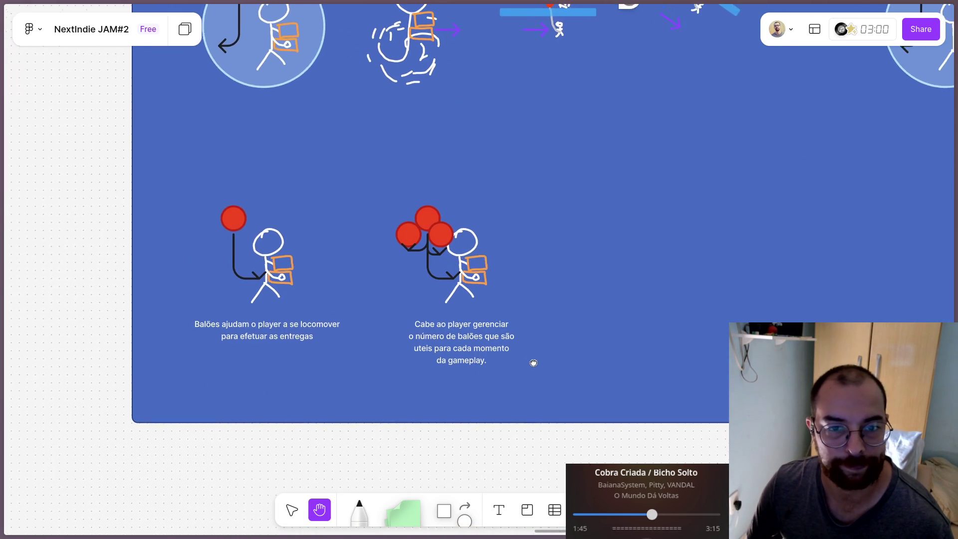
scroll(491, 361, down, 3)
scroll(490, 362, up, 5)
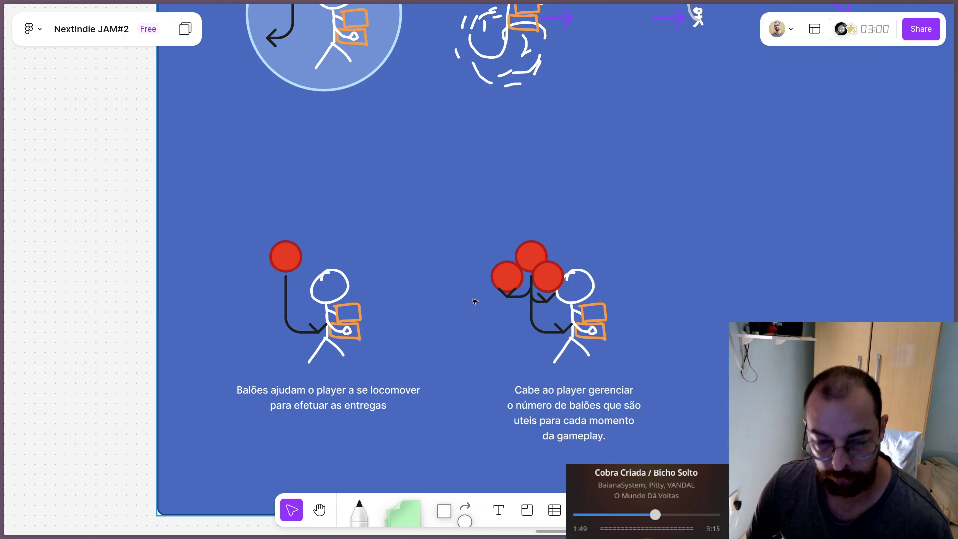
Pin comments 'Sobe mais' on the three-balloon figure and 'Sobe menos' on the single balloon
key(c)
click(489, 247)
text(Sobe mais)
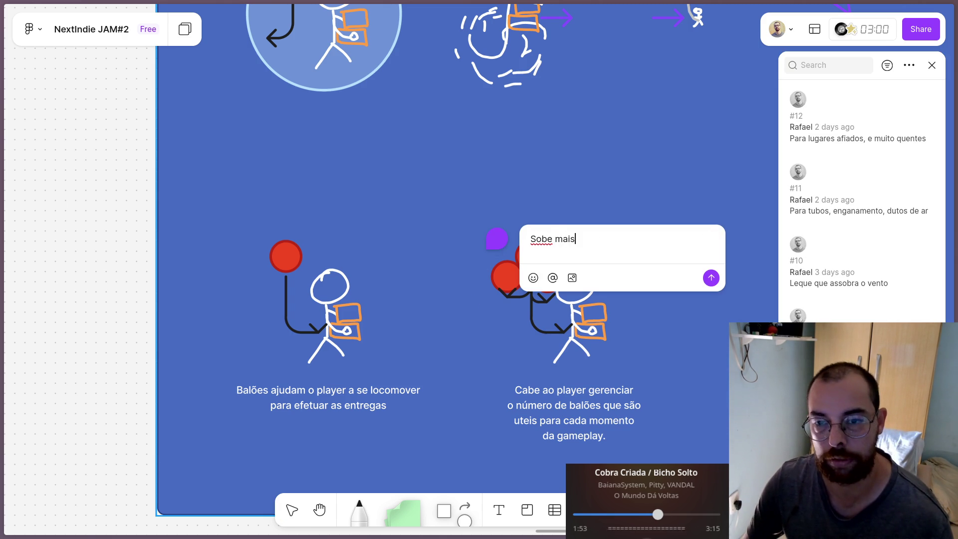
key(Return)
click(264, 251)
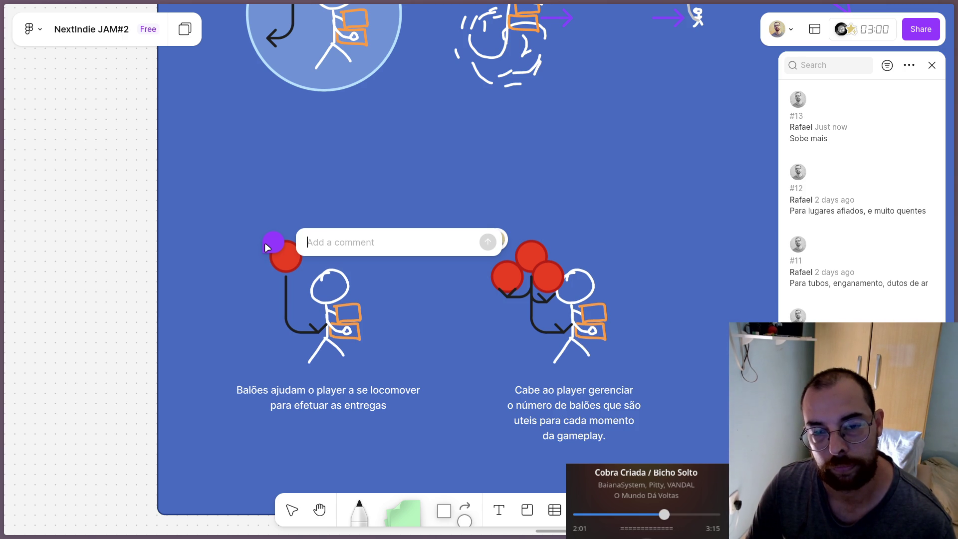
text(Sobe menos)
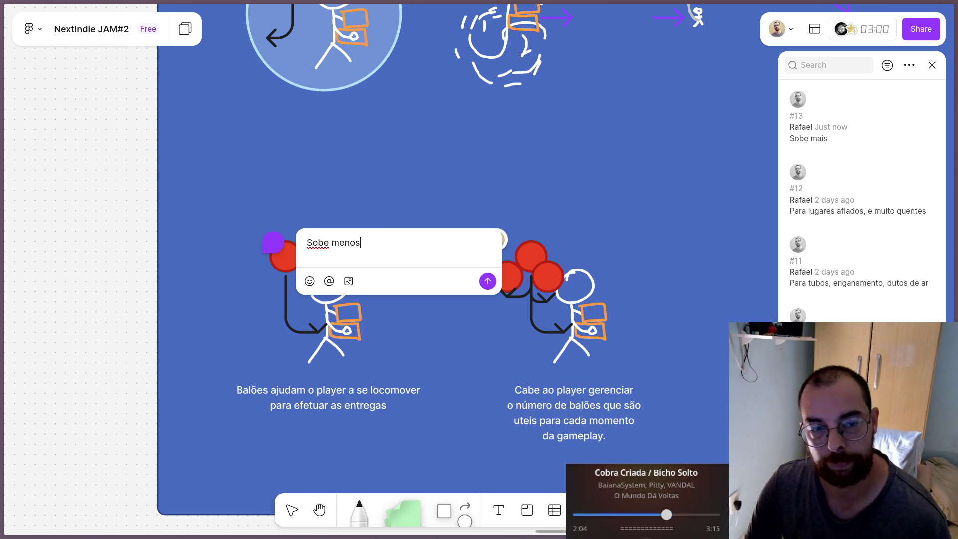
key(Return)
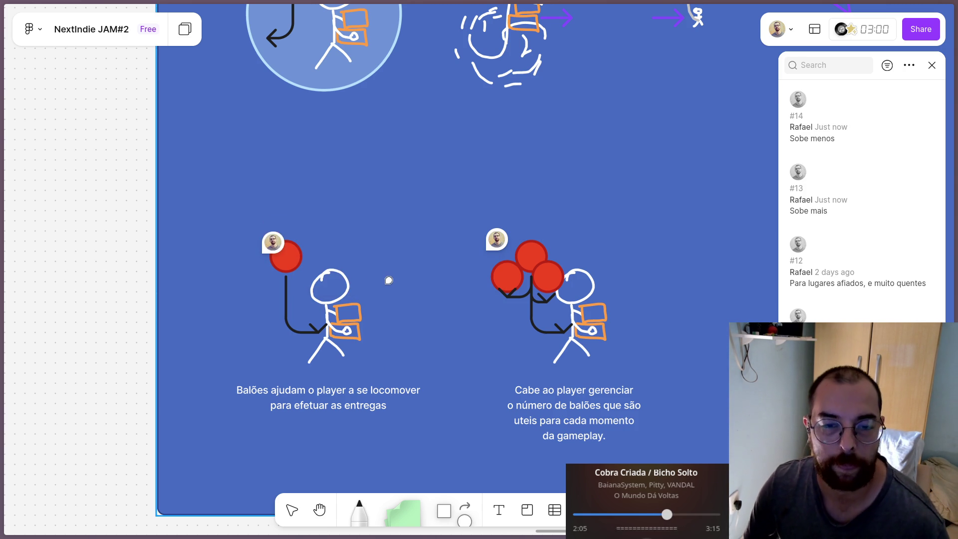
Close the comments and select the three-balloon sketch with its caption
scroll(387, 278, down, 3)
key(Escape)
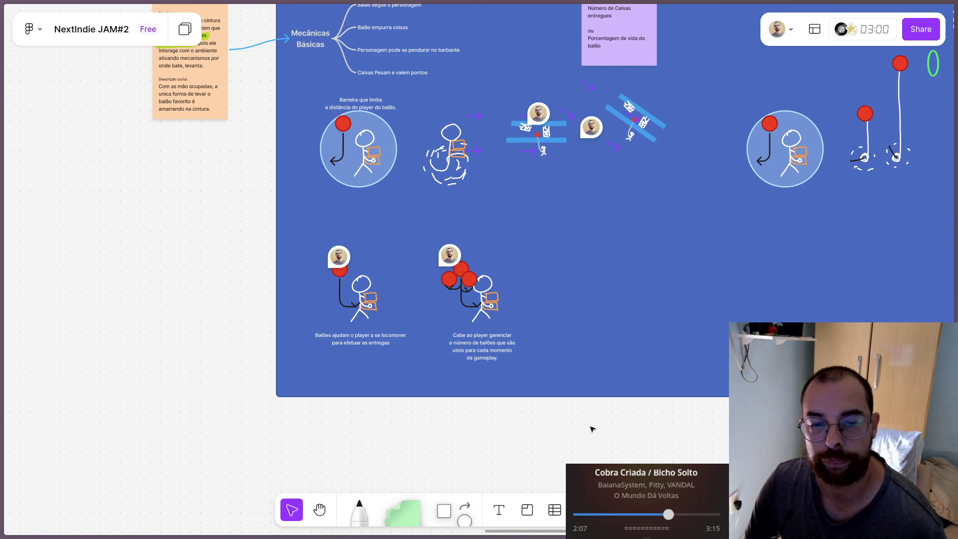
scroll(509, 444, right, 5)
scroll(472, 414, left, 3)
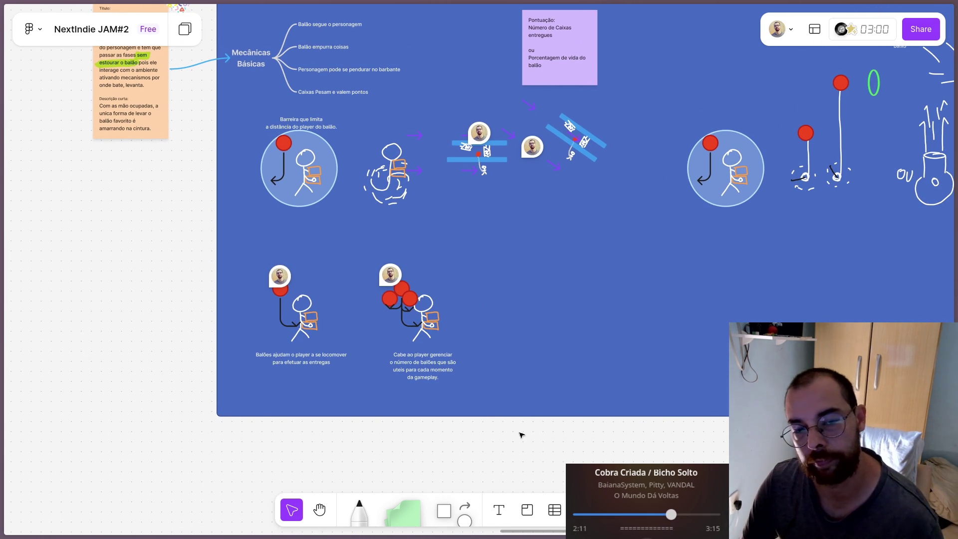
scroll(530, 413, right, 3)
scroll(432, 395, up, 5)
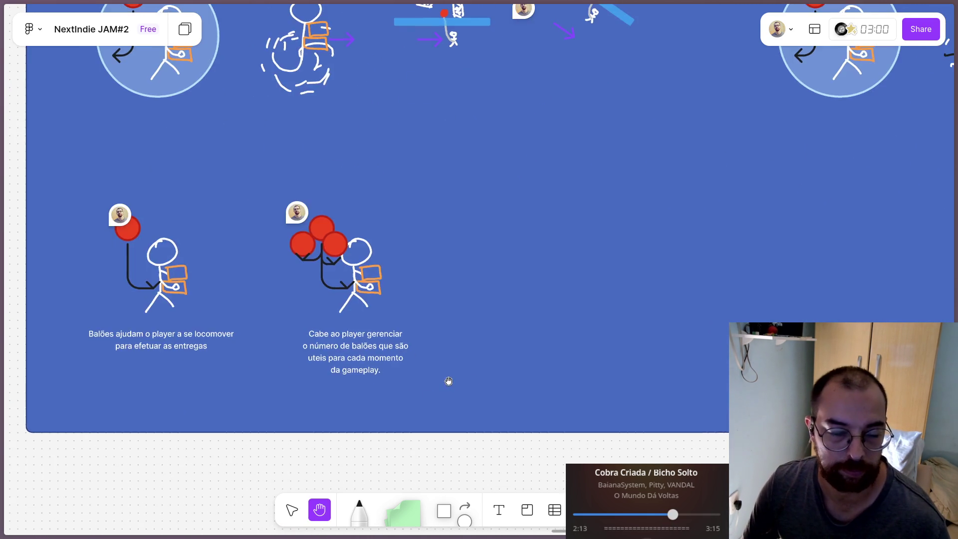
drag(448, 381, 538, 391)
scroll(668, 322, right, 5)
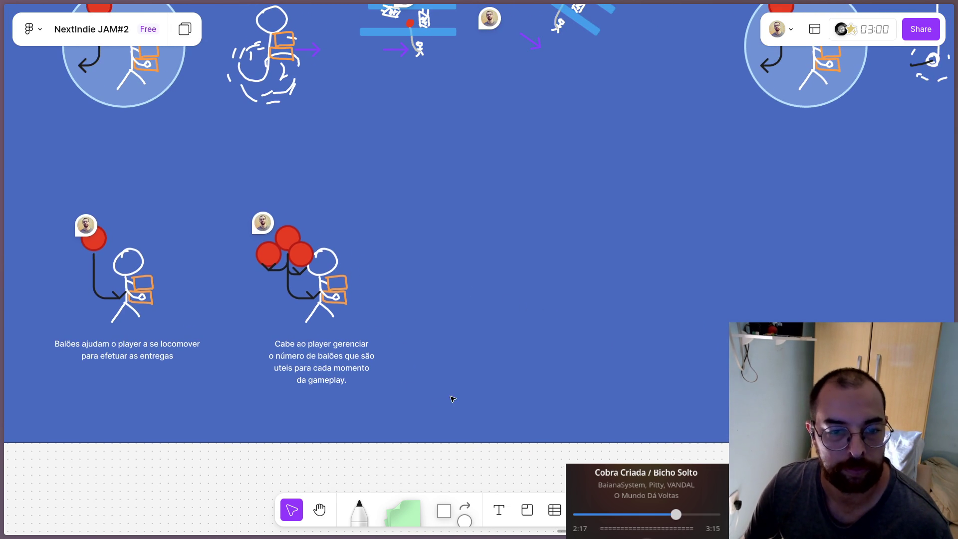
drag(434, 401, 239, 223)
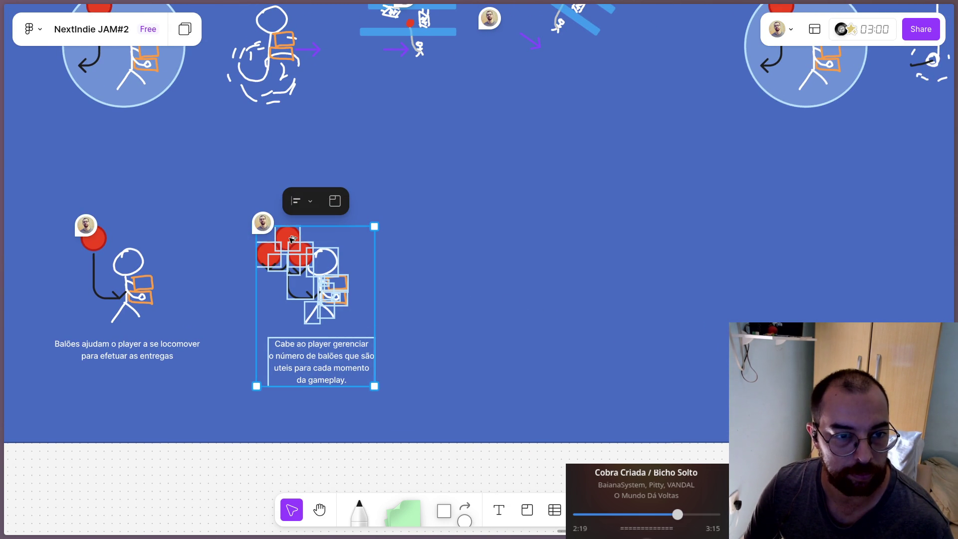
Draw a horizontal line above the balloon sketches and colour it white
click(448, 177)
scroll(449, 178, down, 3)
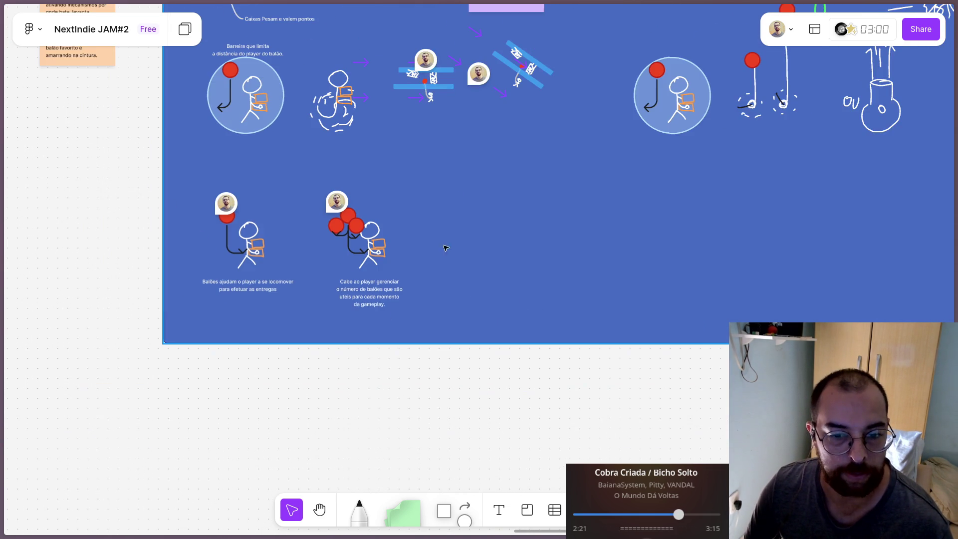
click(456, 515)
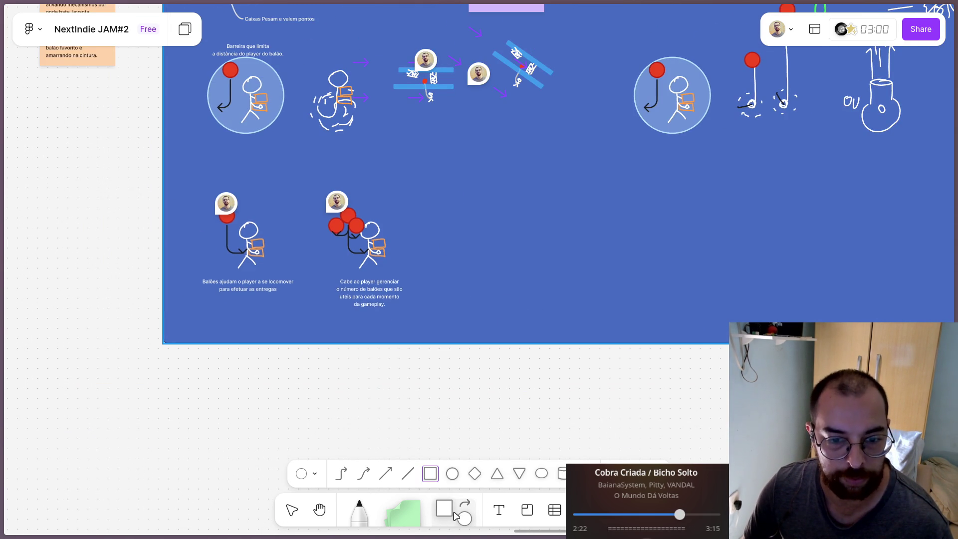
click(403, 477)
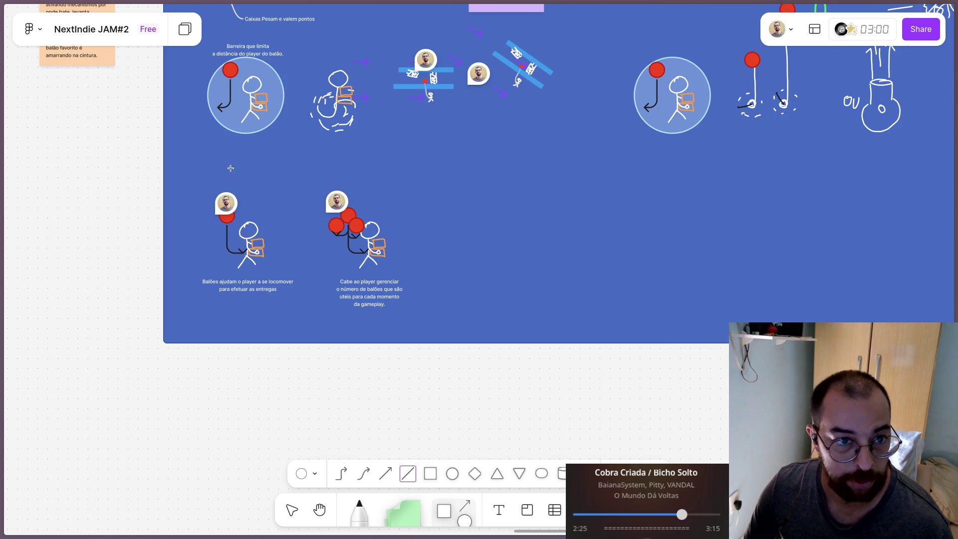
drag(631, 181, 630, 182)
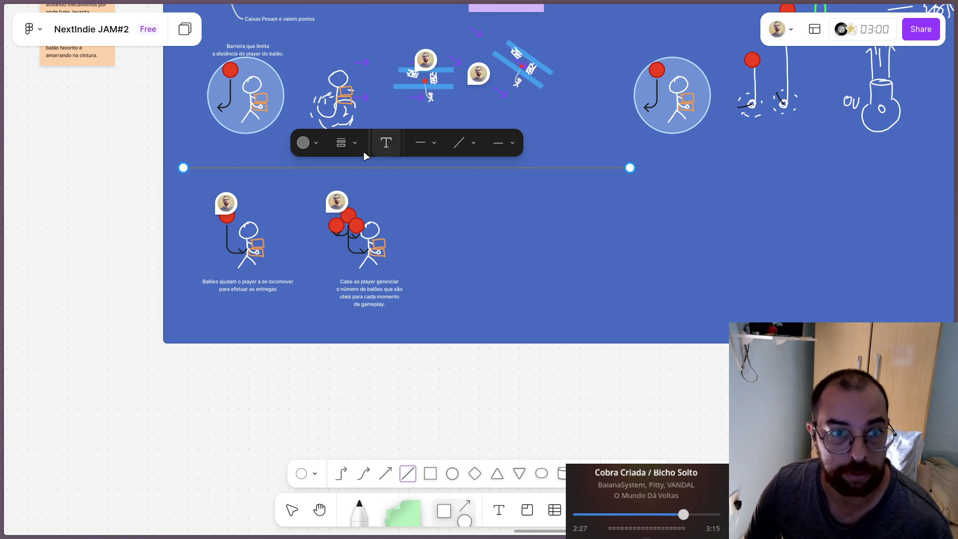
click(317, 153)
click(421, 85)
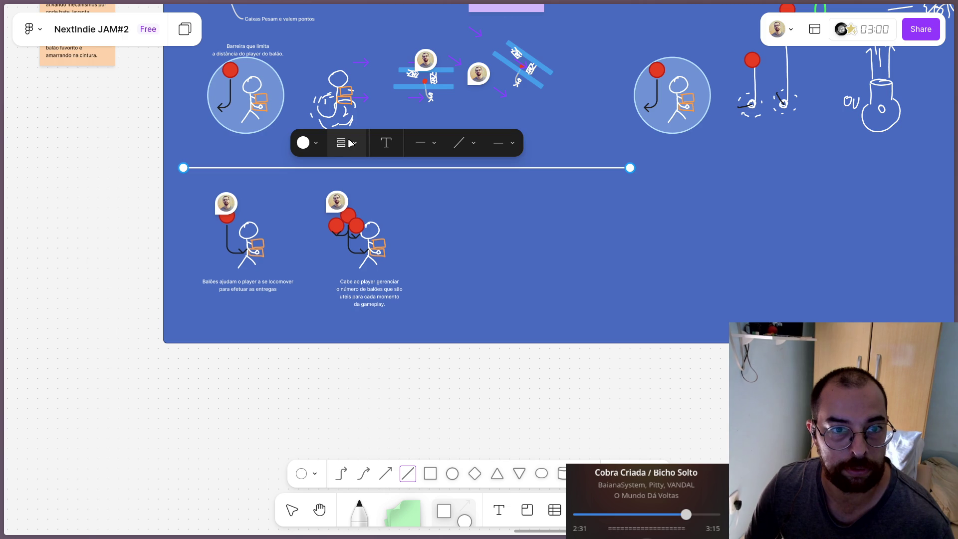
click(351, 143)
click(356, 146)
click(356, 145)
click(330, 105)
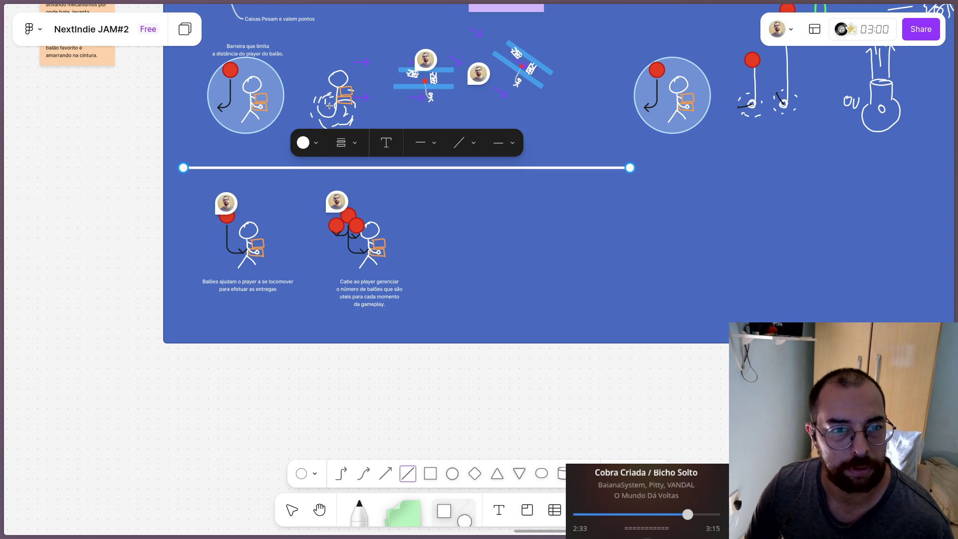
Select and then deselect the stray tiny line at the left of the divider
click(142, 184)
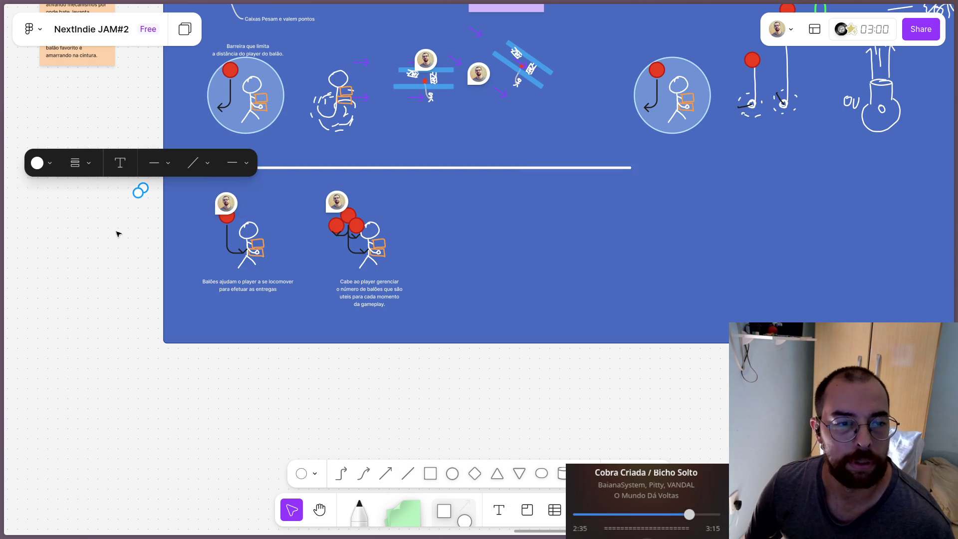
drag(113, 202, 145, 175)
click(299, 146)
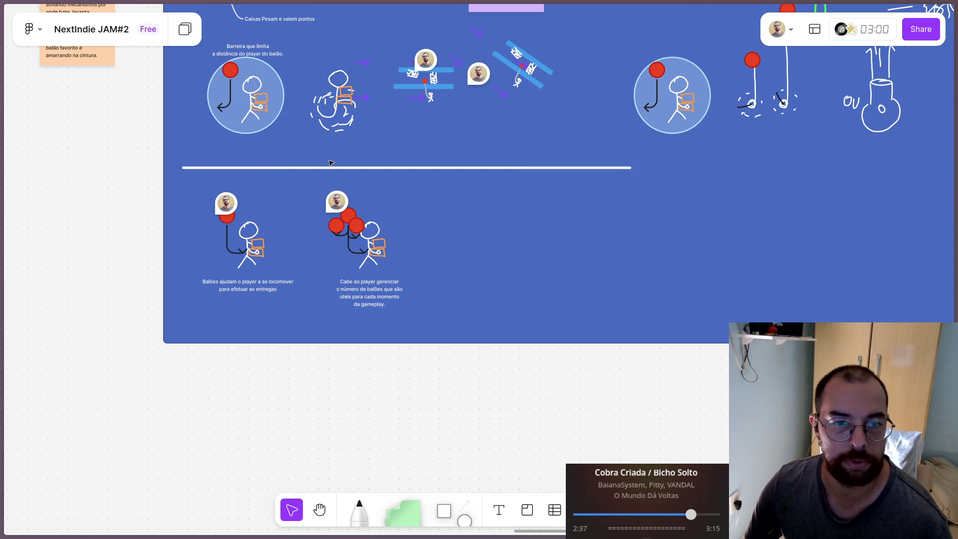
Draw a white marker stick figure with head, body and legs right of the balloon sketches
scroll(538, 404, up, 5)
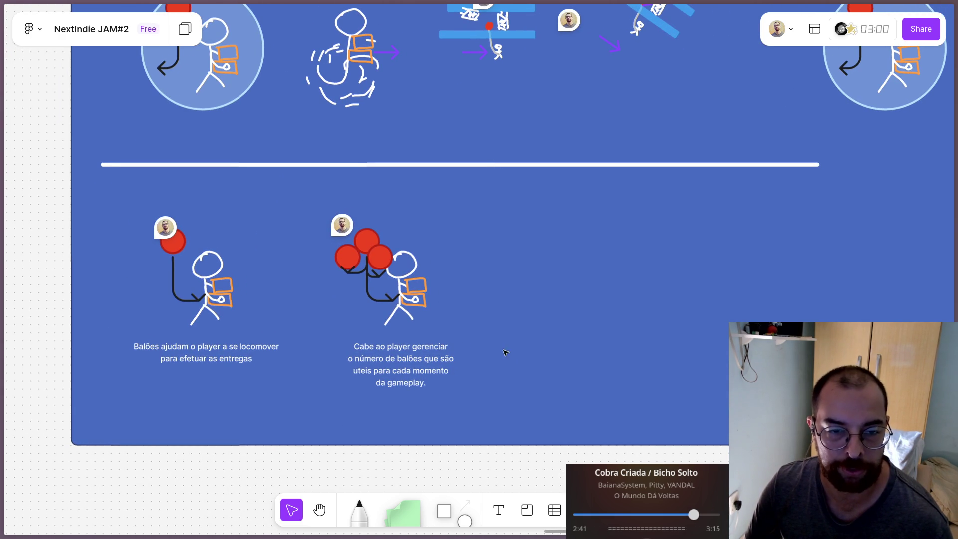
drag(505, 352, 457, 269)
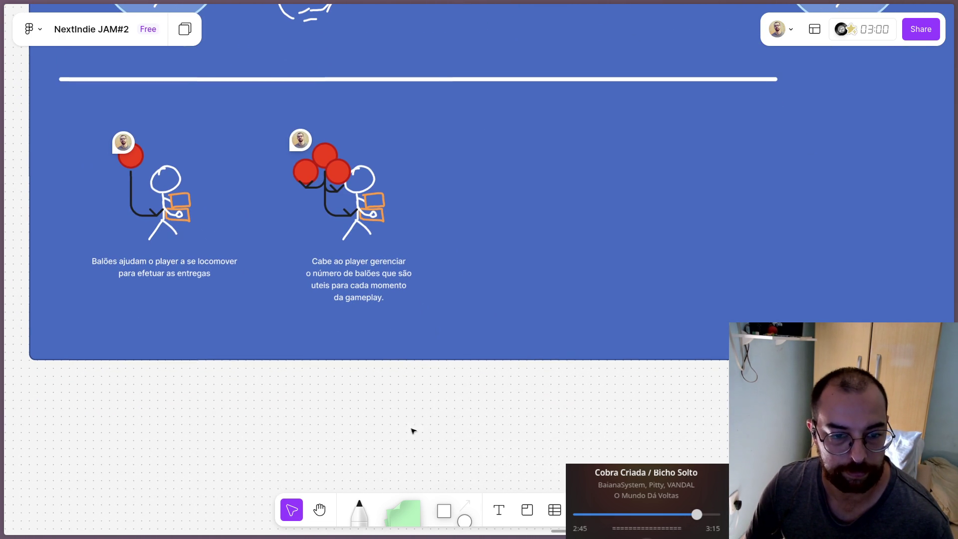
key(m)
drag(577, 222, 537, 233)
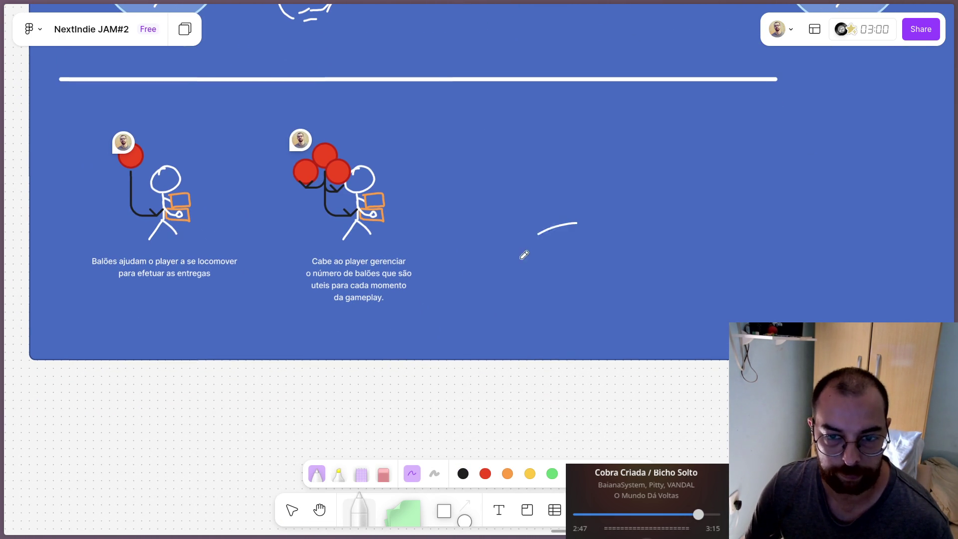
key(ctrl+z)
key(h)
drag(607, 318, 420, 328)
key(m)
drag(429, 286, 429, 284)
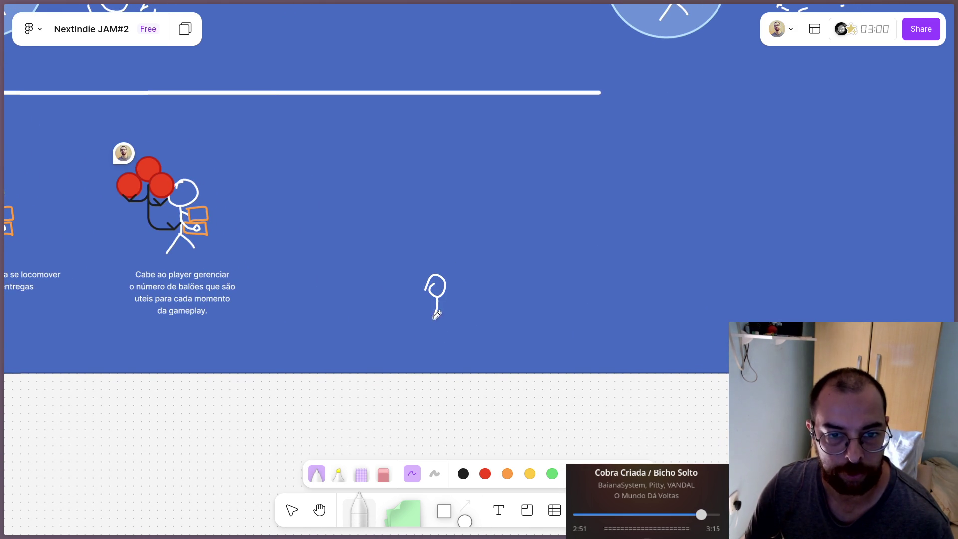
drag(433, 323, 427, 332)
drag(436, 315, 448, 335)
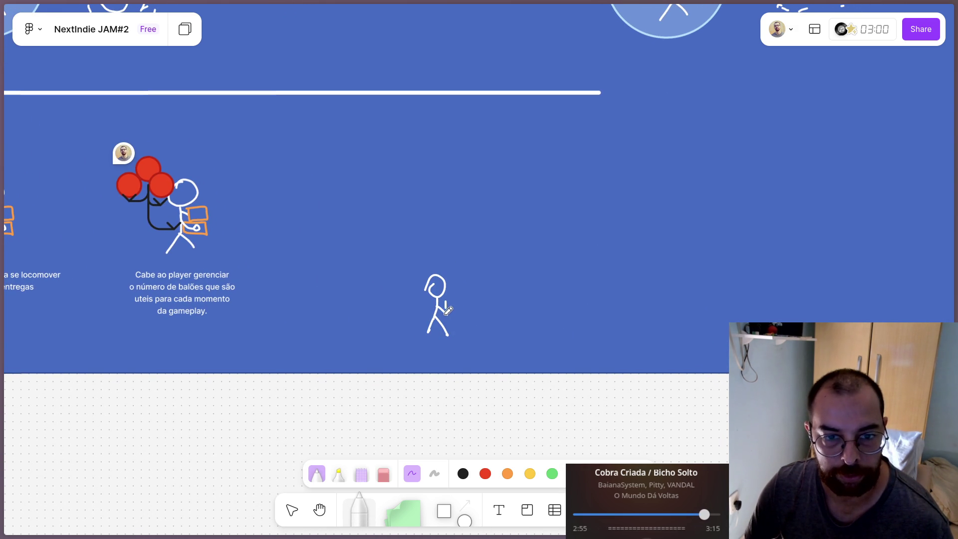
Switch the marker to yellow and draw a box in the stick figure's hand
key(ctrl+z)
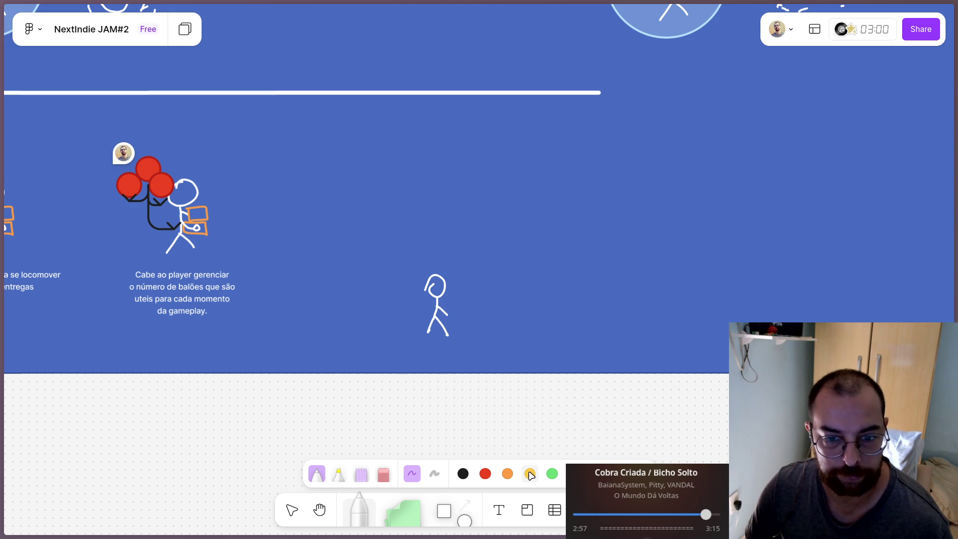
click(530, 472)
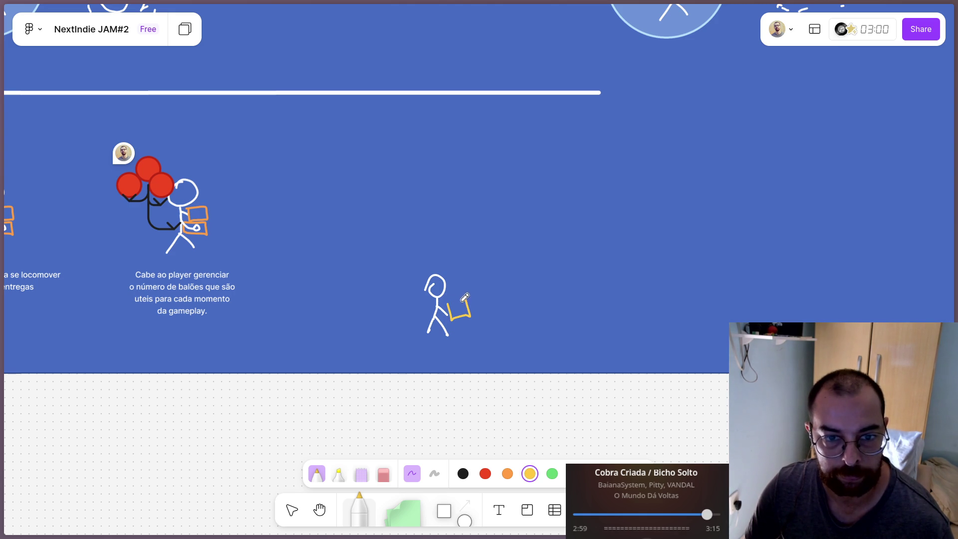
mouse_move(464, 297)
mouse_down()
mouse_move(449, 304)
mouse_move(468, 289)
mouse_up()
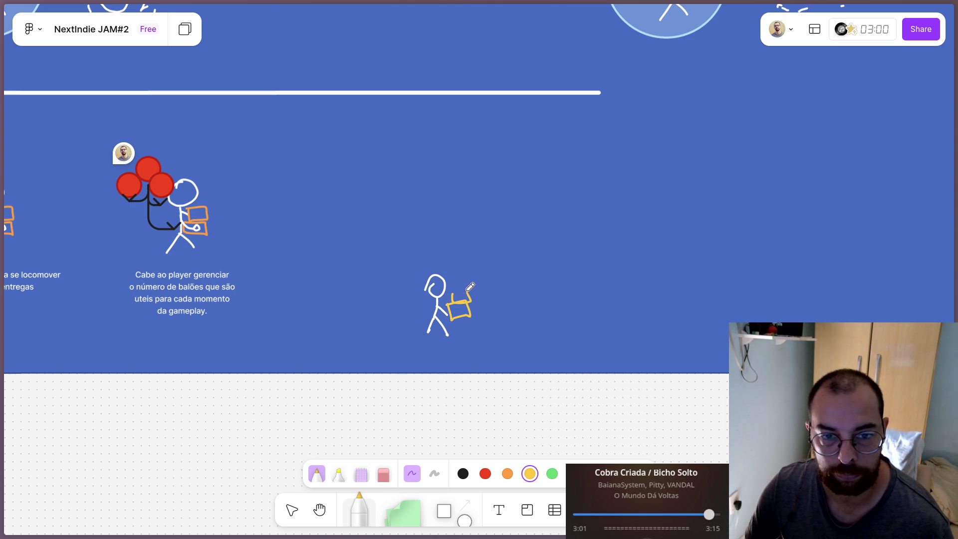
click(463, 514)
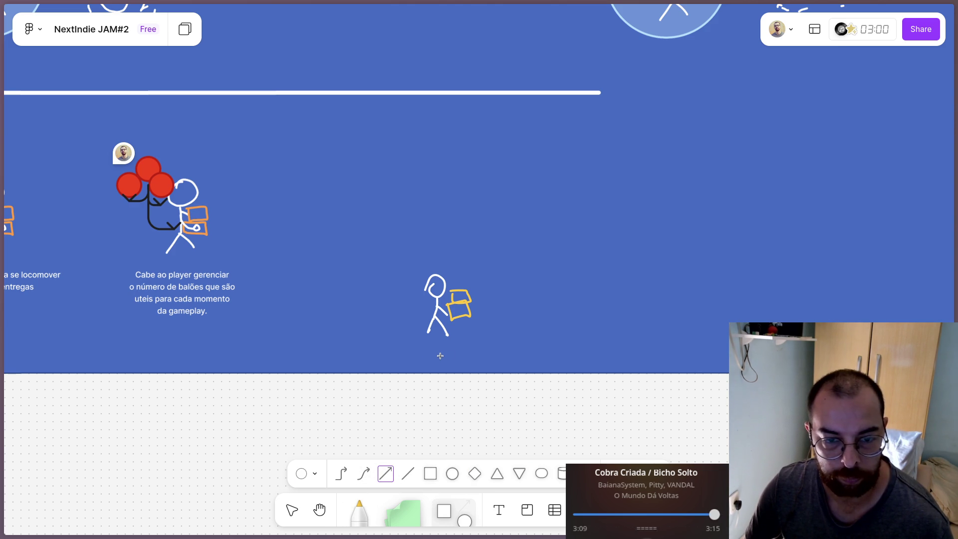
Draw a horizontal white line below the stick figure with a circle cap on its left end
drag(440, 356, 733, 357)
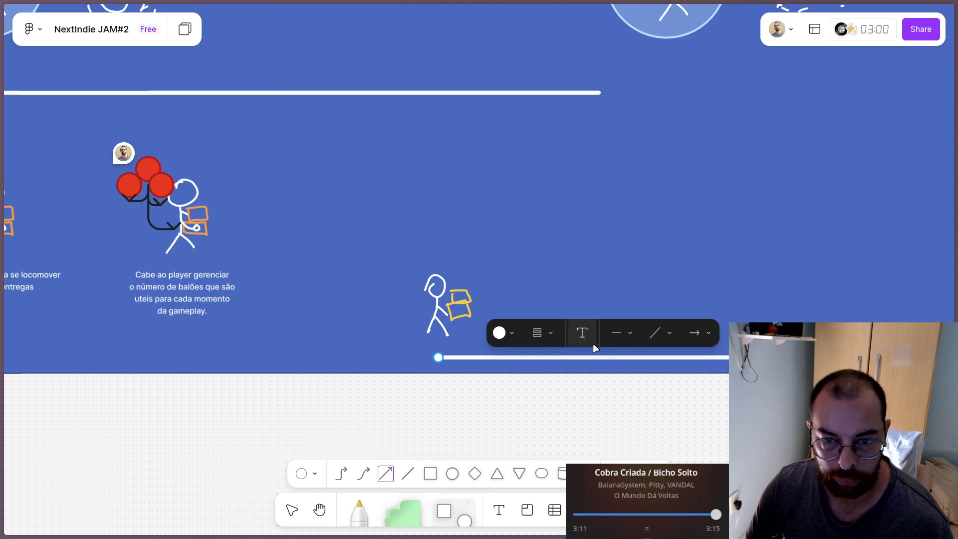
click(621, 332)
click(580, 300)
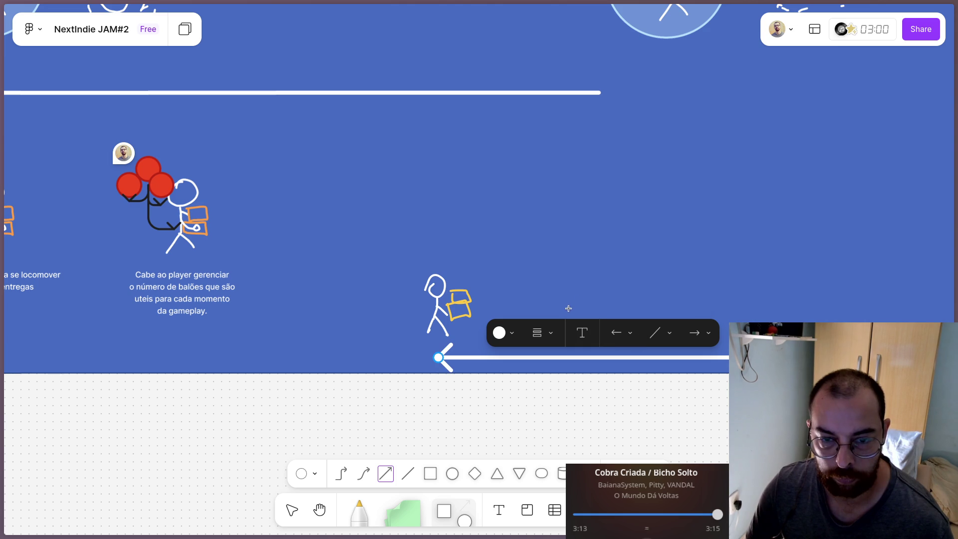
click(621, 332)
click(663, 298)
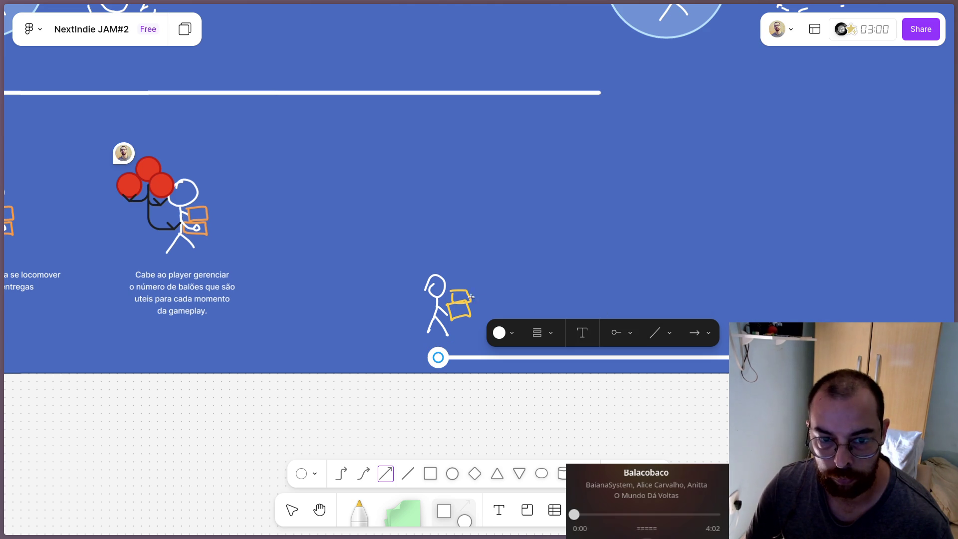
Select the stick figure and its box and move them up above the line
key(v)
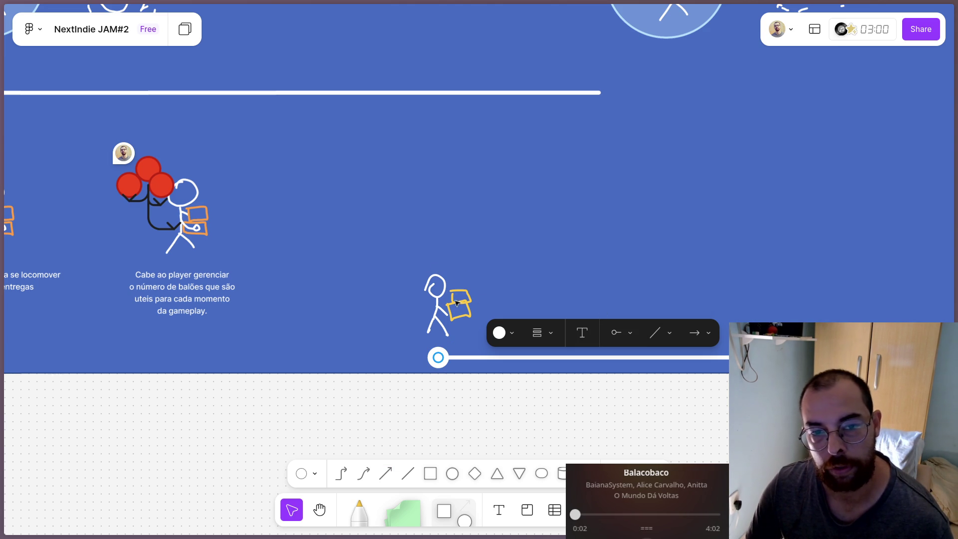
drag(381, 240, 507, 336)
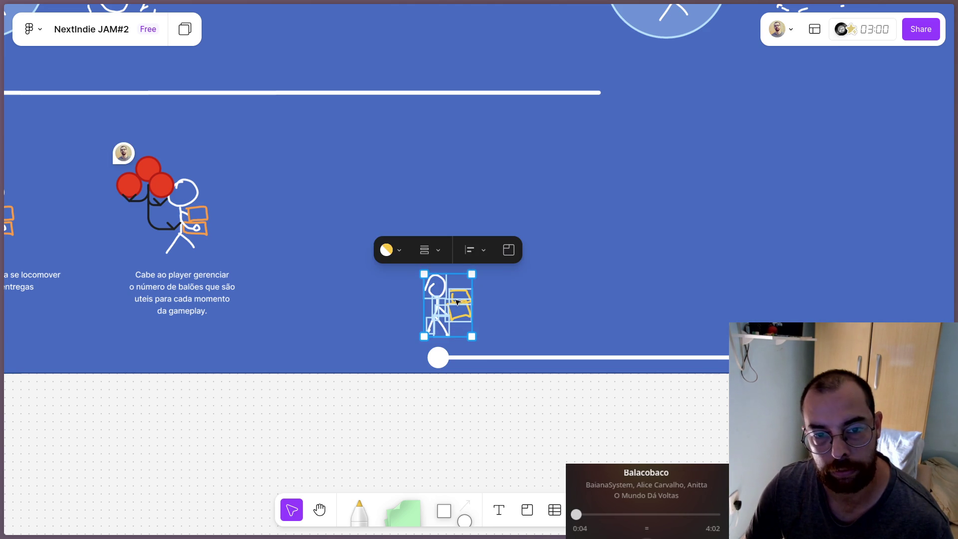
drag(459, 303, 460, 261)
Add an 'A' text label below the figure in white, bold, Medium size
click(451, 331)
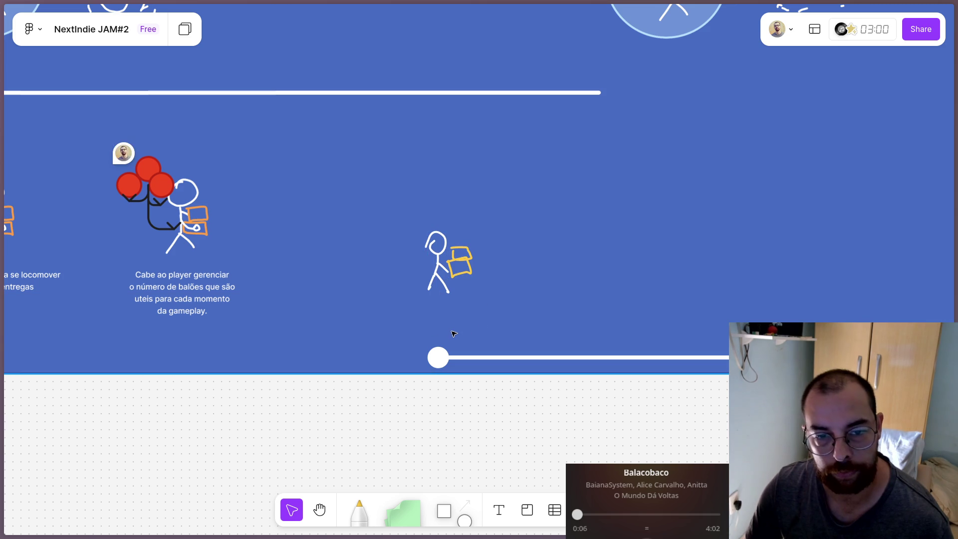
key(t)
click(437, 326)
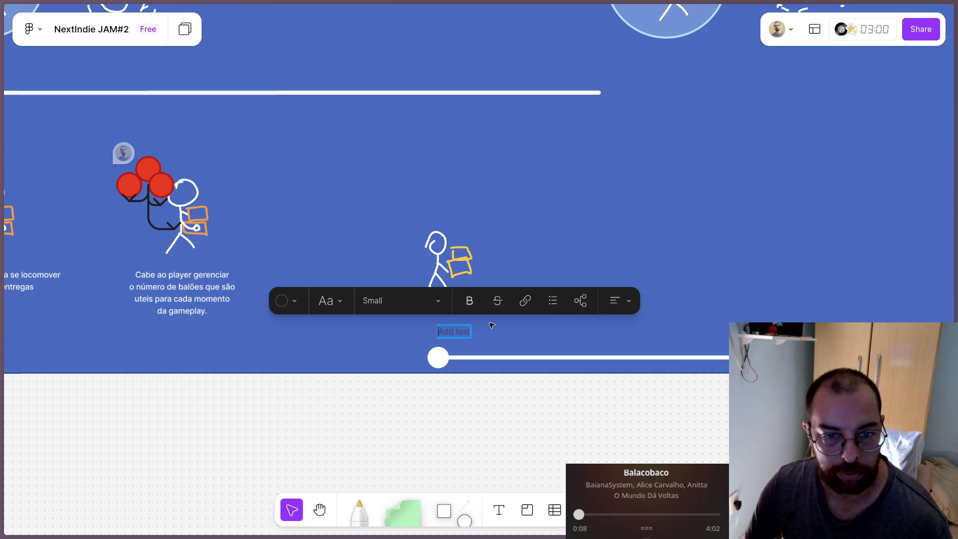
text(A)
click(279, 300)
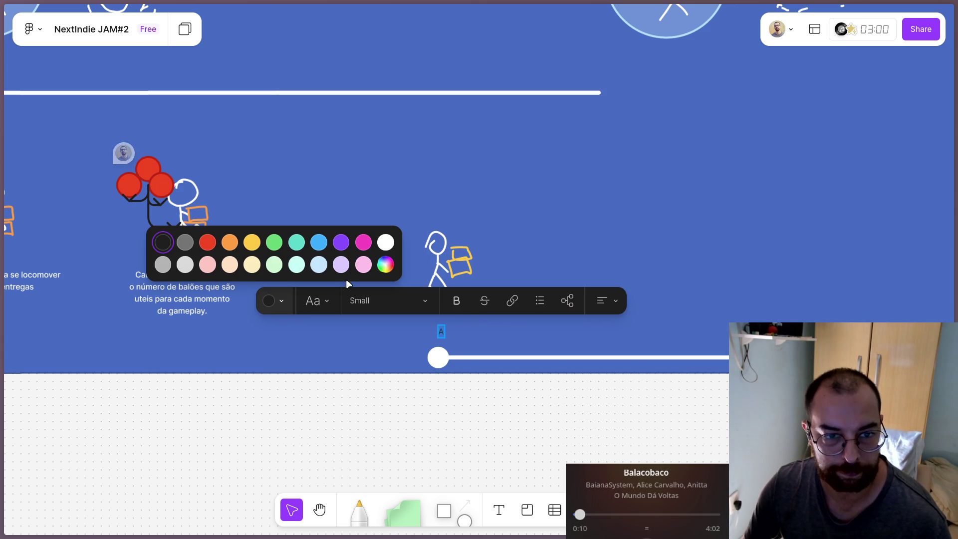
click(386, 243)
click(455, 300)
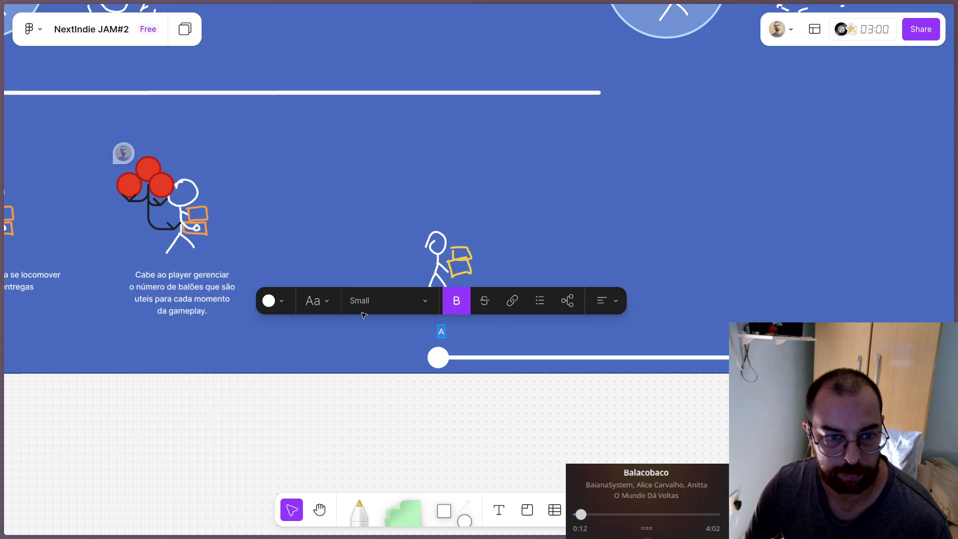
click(375, 301)
click(381, 350)
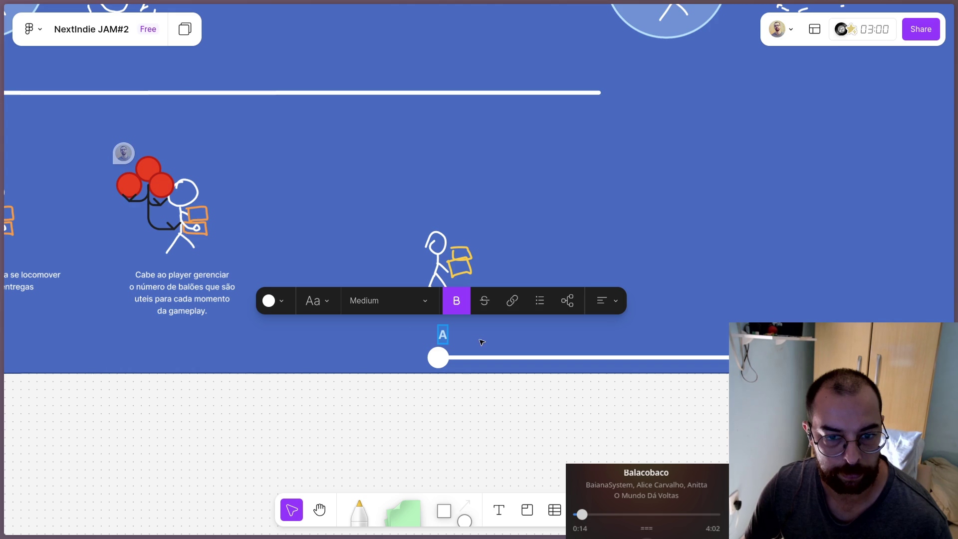
Copy the label to the arrow's far end as B and place A left of the start
drag(444, 336, 436, 331)
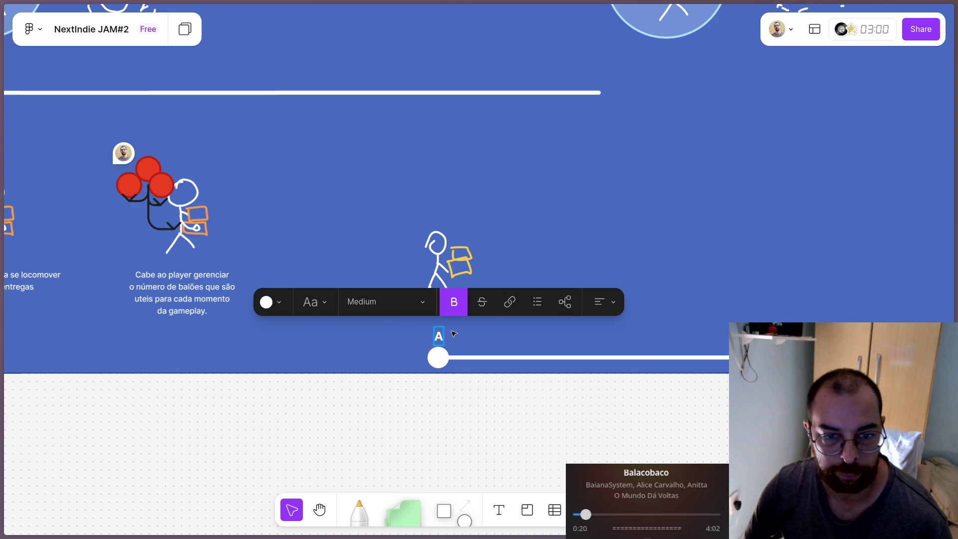
drag(438, 340, 755, 339)
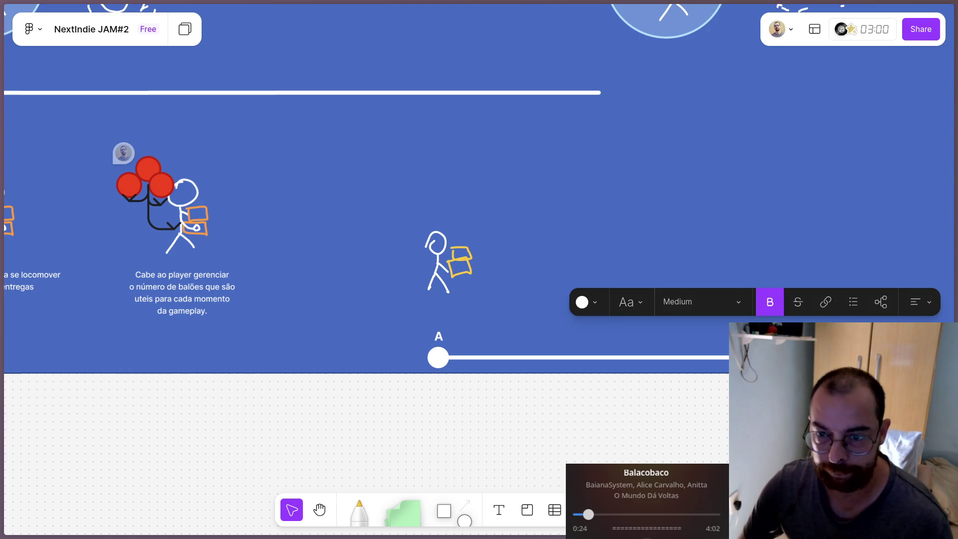
key(Escape)
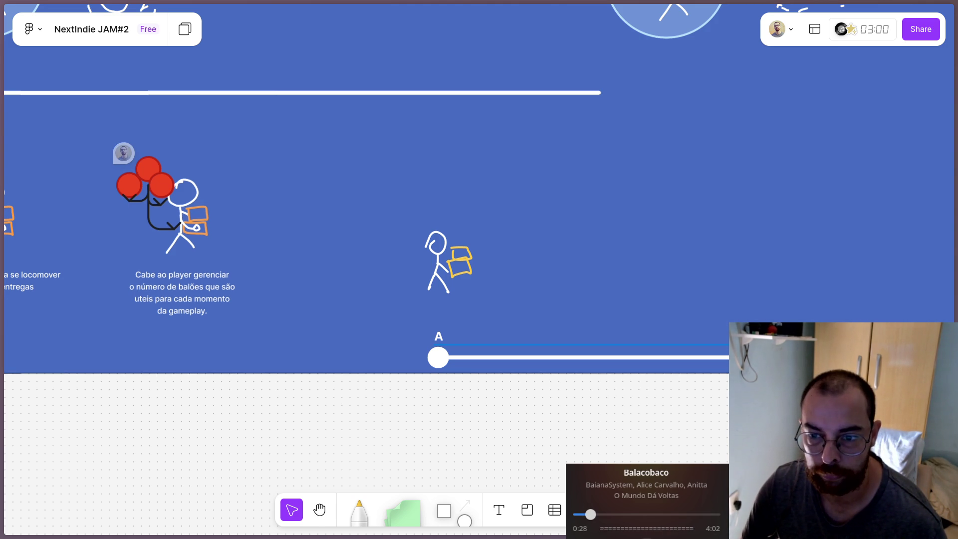
click(413, 345)
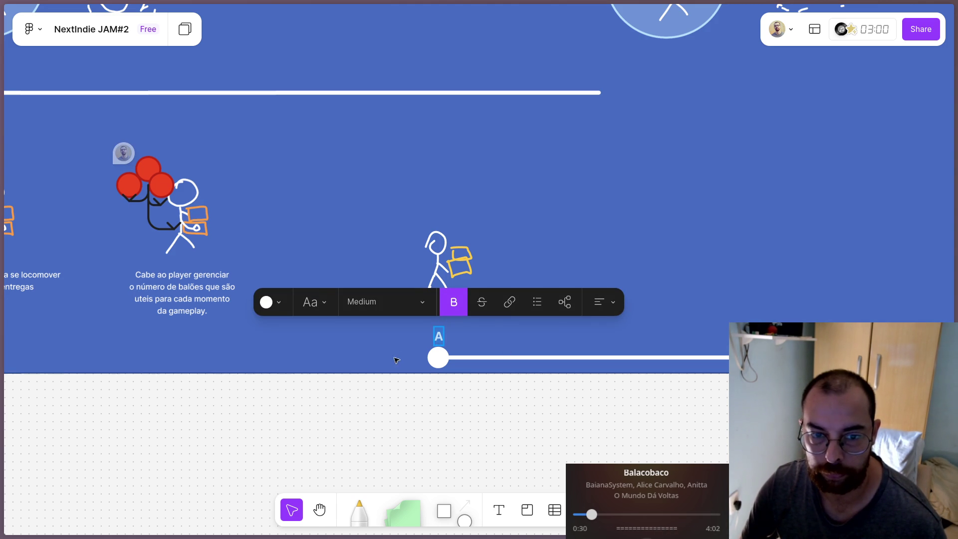
drag(440, 335, 411, 353)
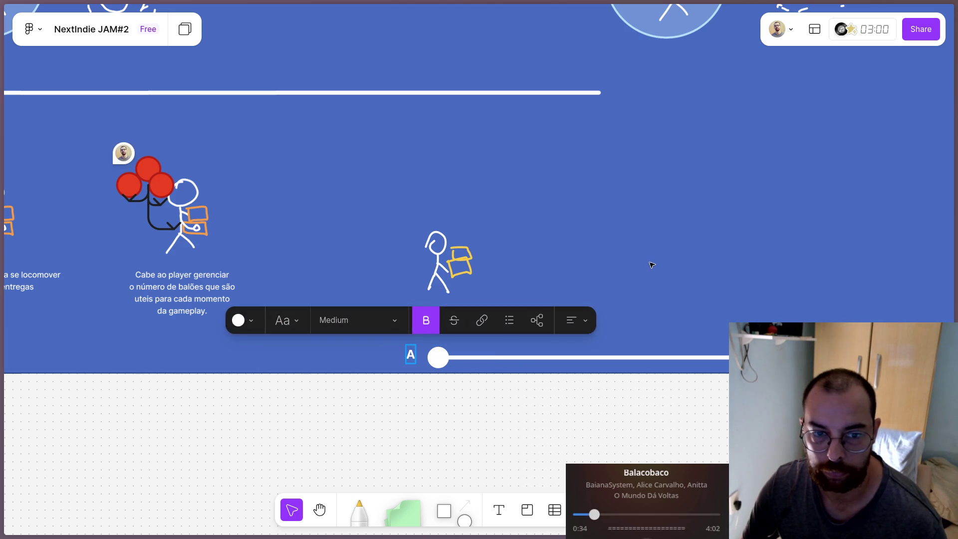
click(628, 266)
Move the A–B arrow up slightly
scroll(591, 279, down, 5)
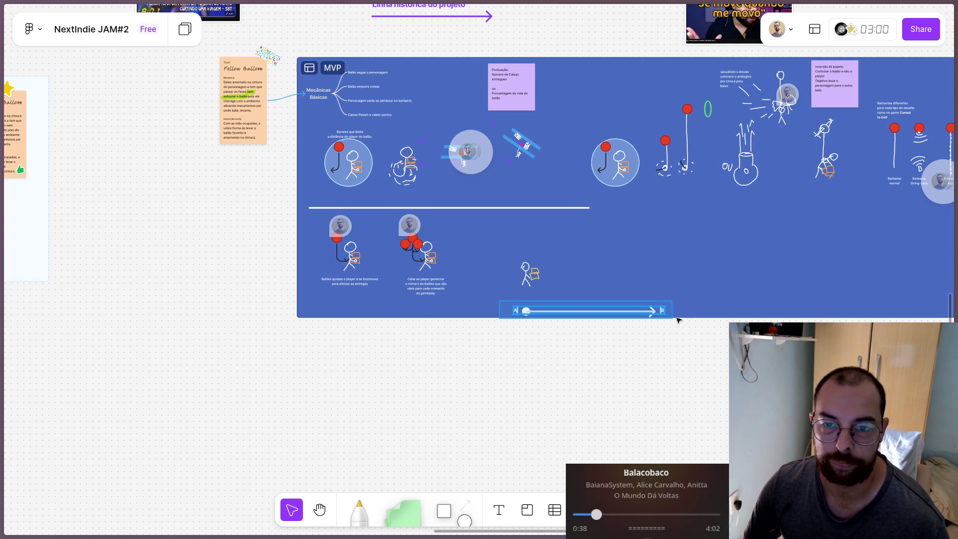
click(549, 311)
ctrl+scroll(626, 309, up, 5)
scroll(599, 349, up, 3)
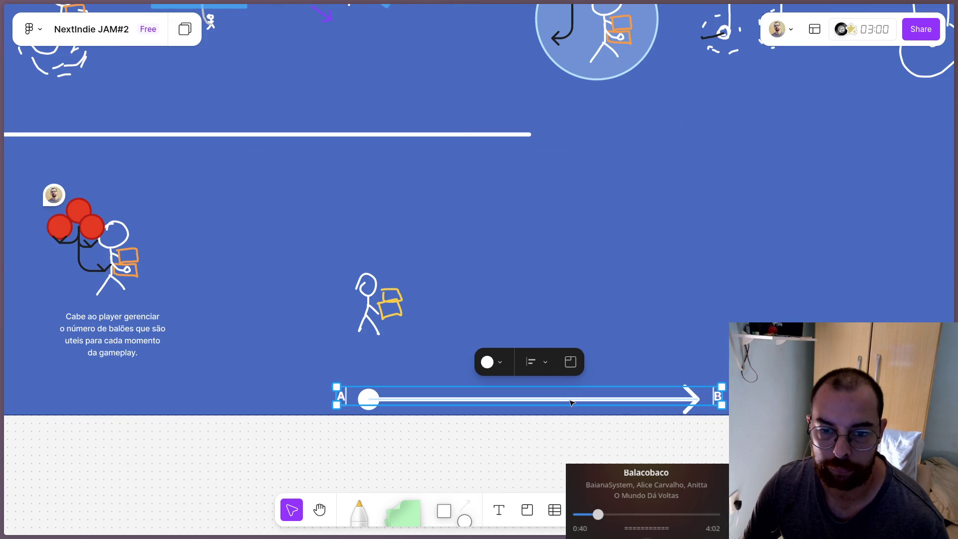
drag(571, 398, 574, 376)
click(494, 448)
ctrl+scroll(494, 449, down, 5)
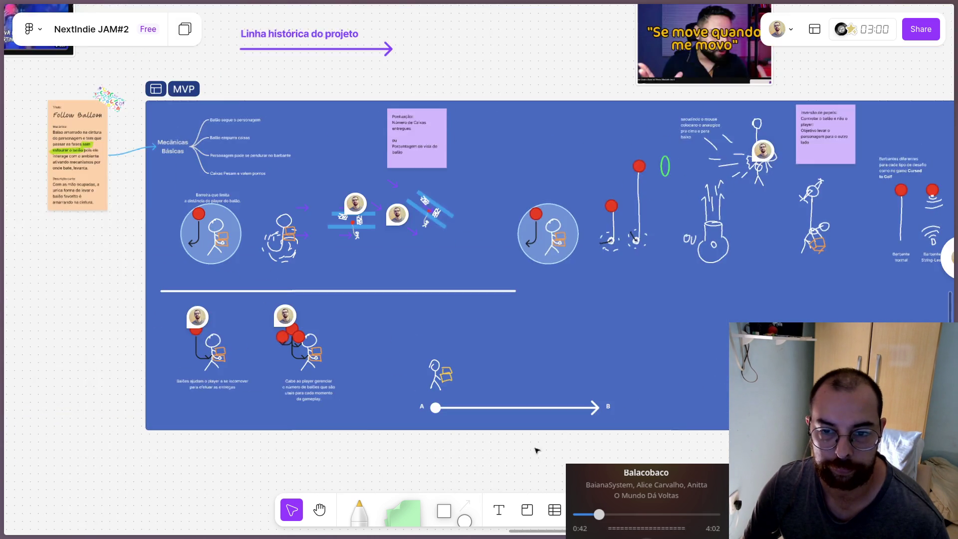
ctrl+scroll(549, 445, up, 5)
Draw yellow marker rays above and to the right of the trophy
key(h)
key(v)
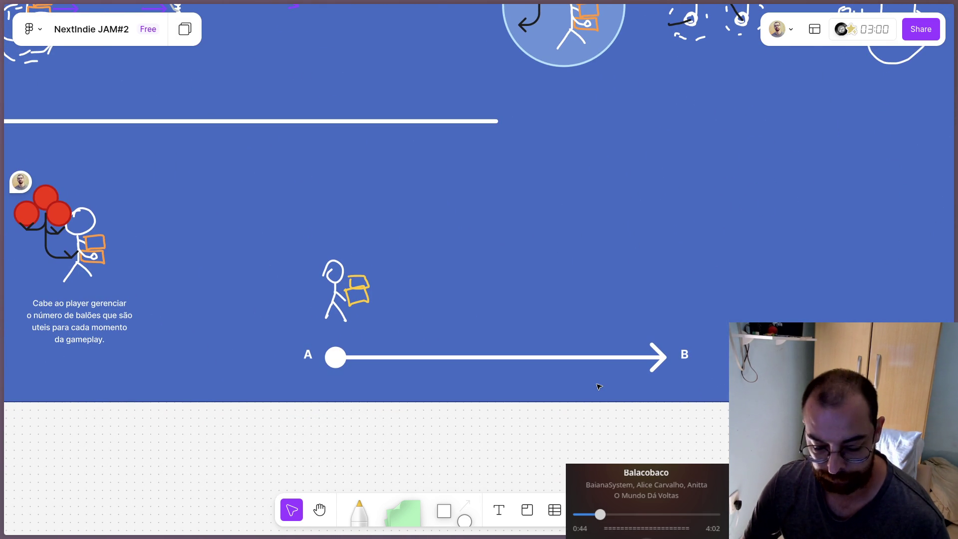
key(m)
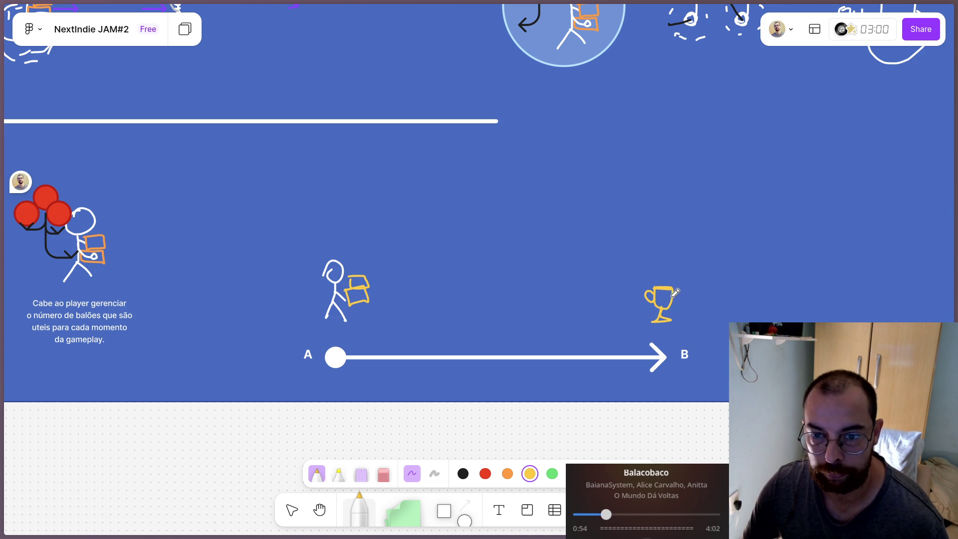
drag(627, 268, 636, 273)
drag(654, 270, 706, 272)
drag(678, 308, 691, 315)
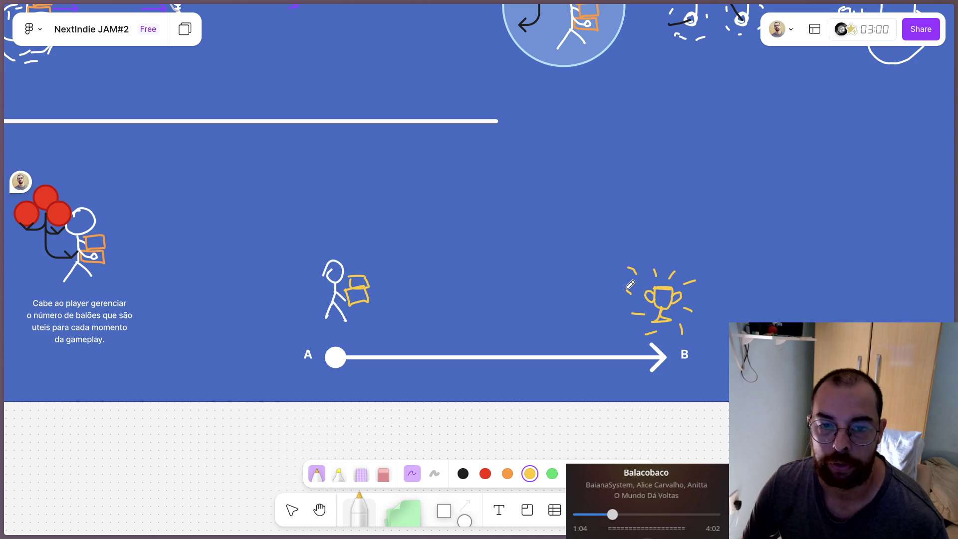
Erase the stray ray at the trophy's upper left
click(382, 474)
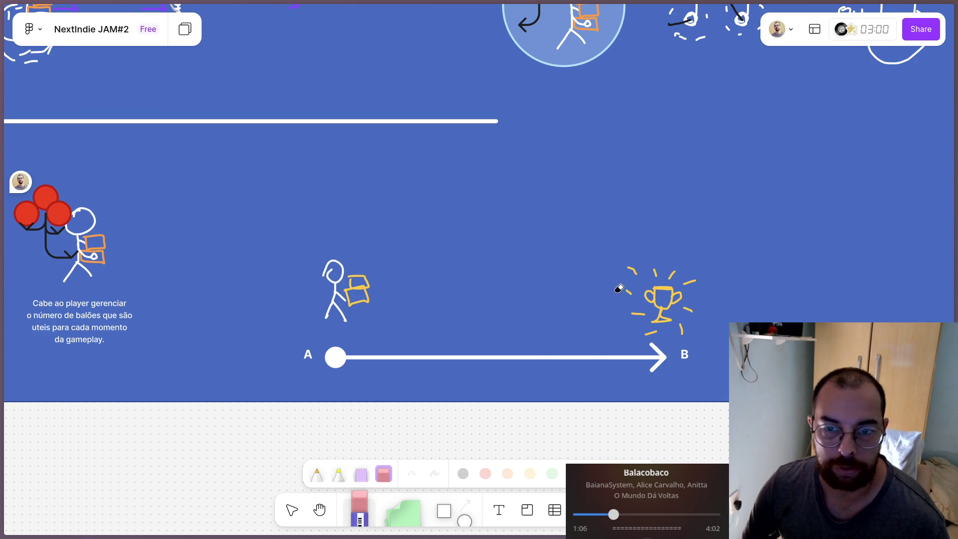
drag(618, 289, 635, 267)
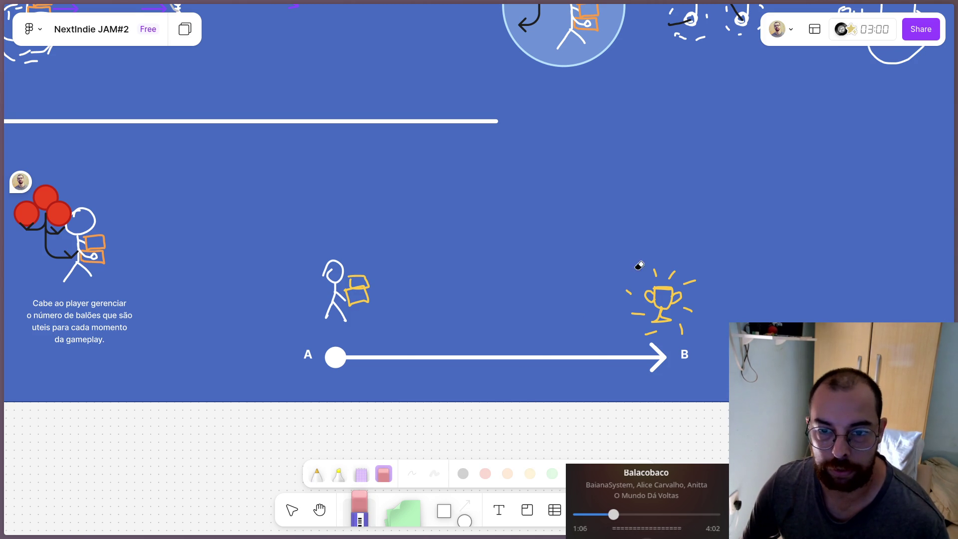
click(316, 480)
ctrl+scroll(456, 353, down, 5)
ctrl+scroll(421, 357, up, 5)
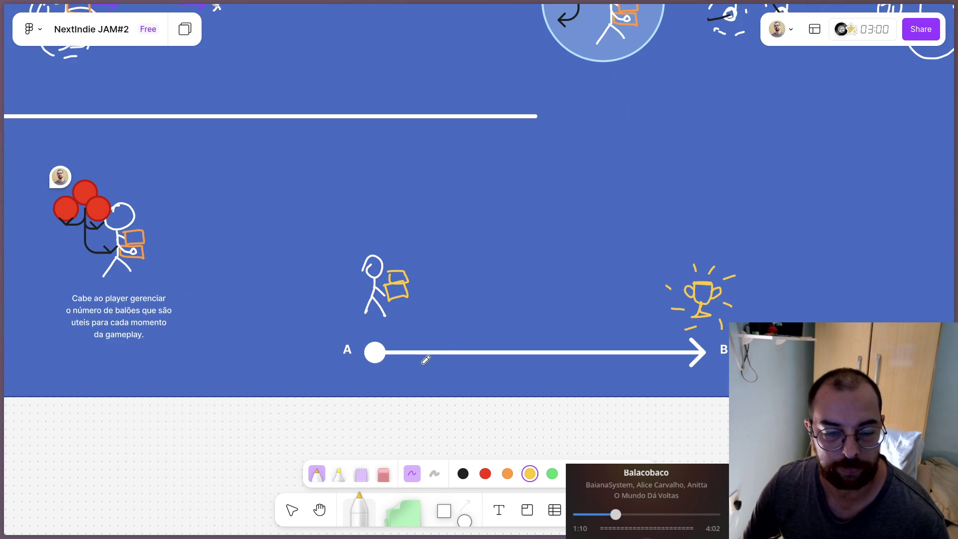
Pan the board to bring the B label and trophy into view
key(v)
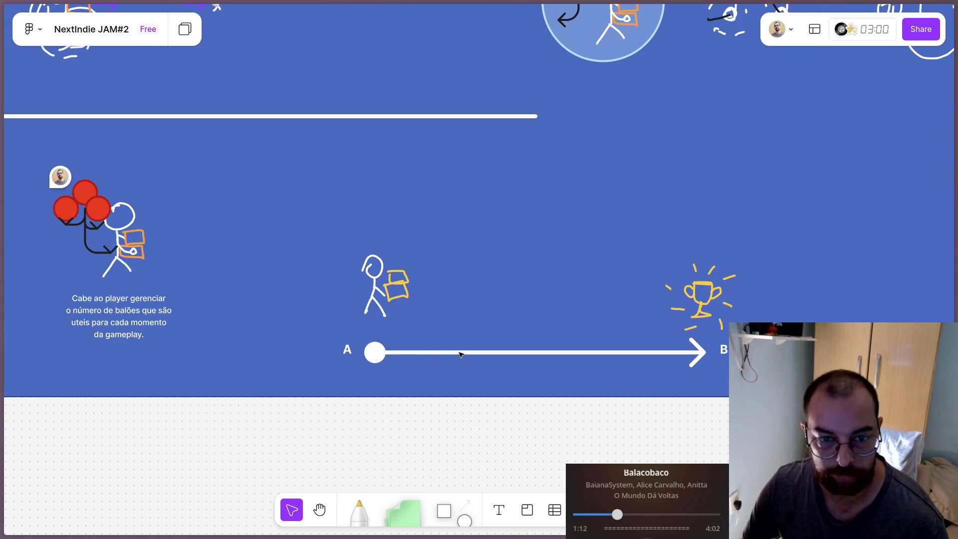
key(h)
mouse_move(583, 443)
mouse_down()
mouse_move(695, 439)
mouse_move(720, 448)
mouse_move(617, 436)
mouse_move(573, 455)
mouse_move(583, 456)
mouse_up()
key(v)
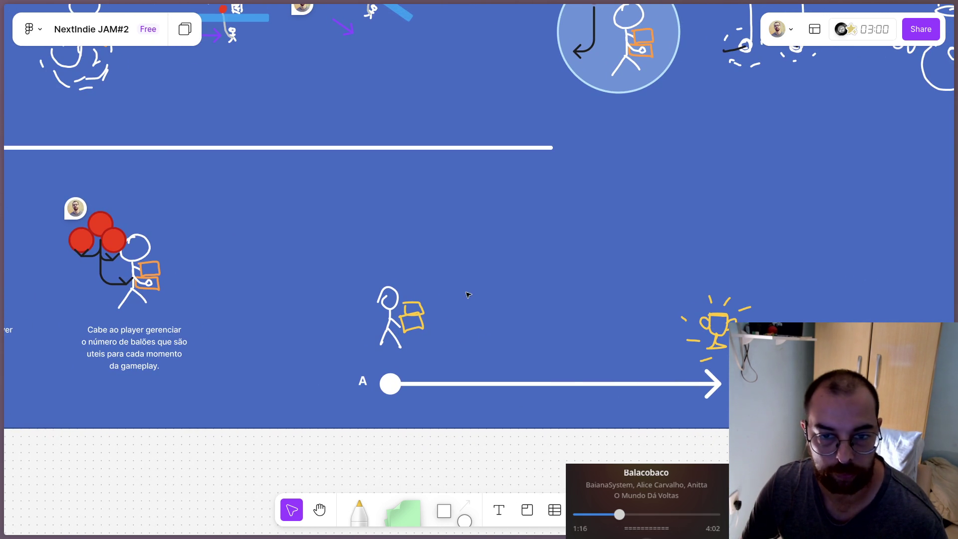
key(h)
drag(449, 289, 338, 301)
mouse_move(405, 294)
mouse_down()
mouse_move(272, 301)
mouse_move(413, 294)
mouse_up()
Shorten the A–B arrow and move the B label and trophy beside its tip
key(v)
click(532, 388)
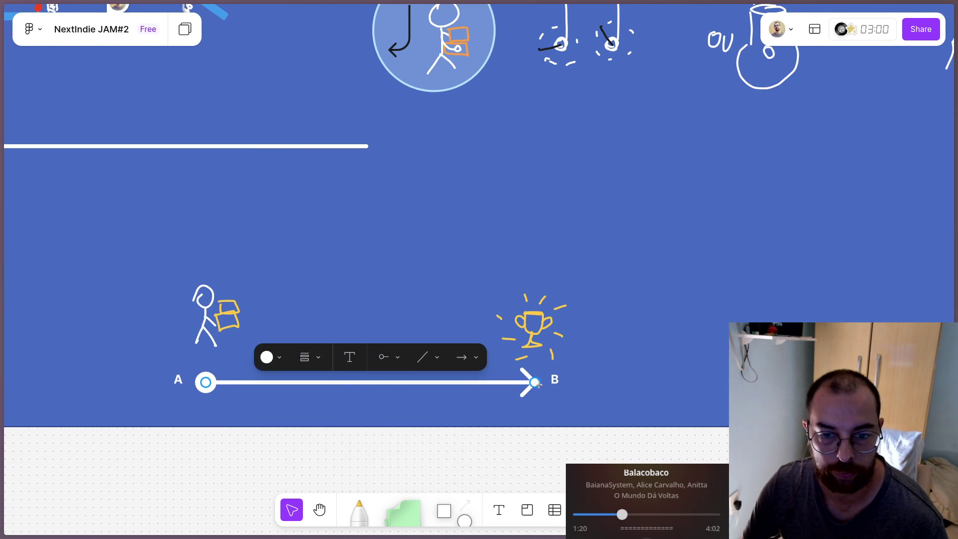
mouse_move(531, 389)
mouse_down()
mouse_move(341, 383)
mouse_move(374, 383)
mouse_up()
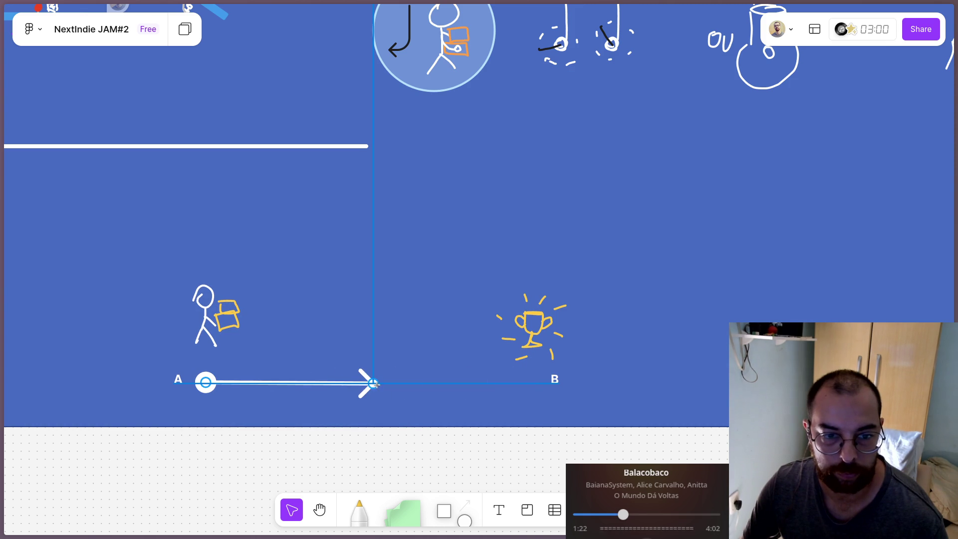
click(589, 391)
drag(554, 380, 387, 385)
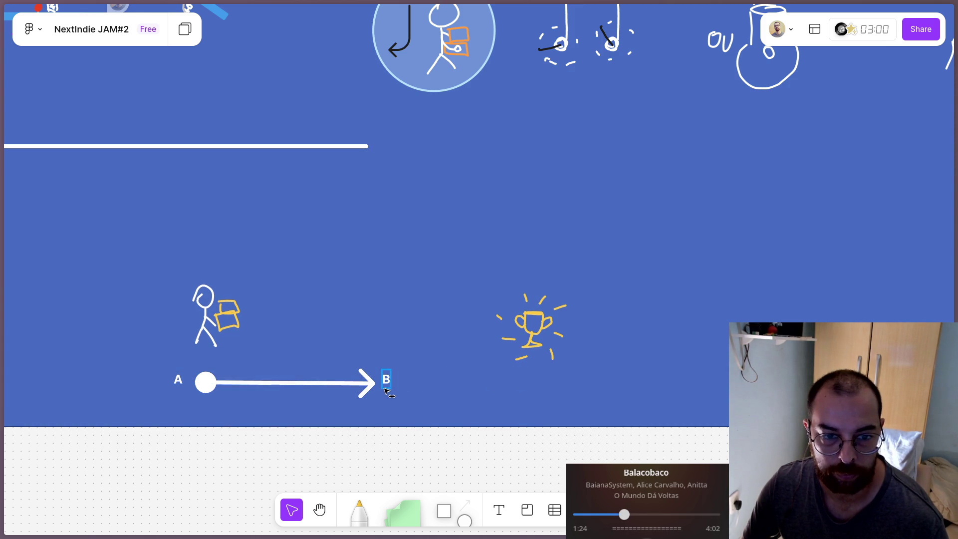
drag(462, 258, 588, 385)
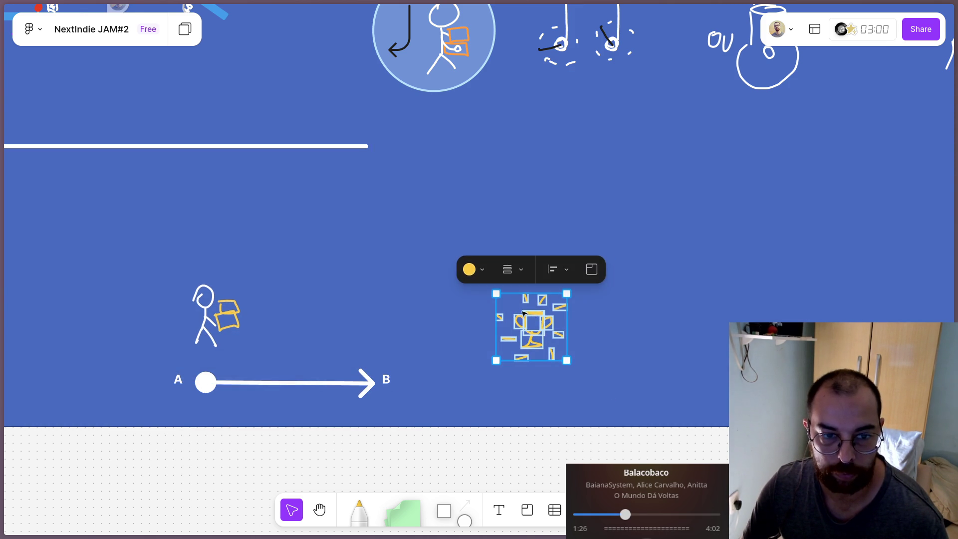
mouse_move(522, 313)
mouse_down()
mouse_move(348, 293)
mouse_move(360, 299)
mouse_up()
Select the stick figure, trophy and arrow together and move them up-left
click(475, 333)
key(shift+2)
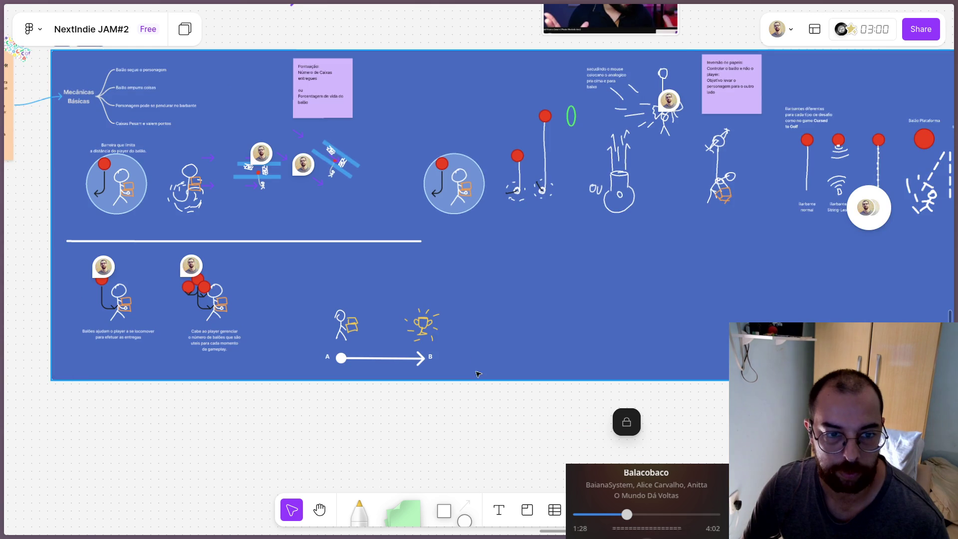
scroll(455, 398, up, 5)
key(h)
mouse_move(470, 391)
mouse_down()
mouse_move(614, 380)
mouse_move(409, 392)
mouse_move(469, 425)
mouse_move(751, 426)
mouse_up()
key(v)
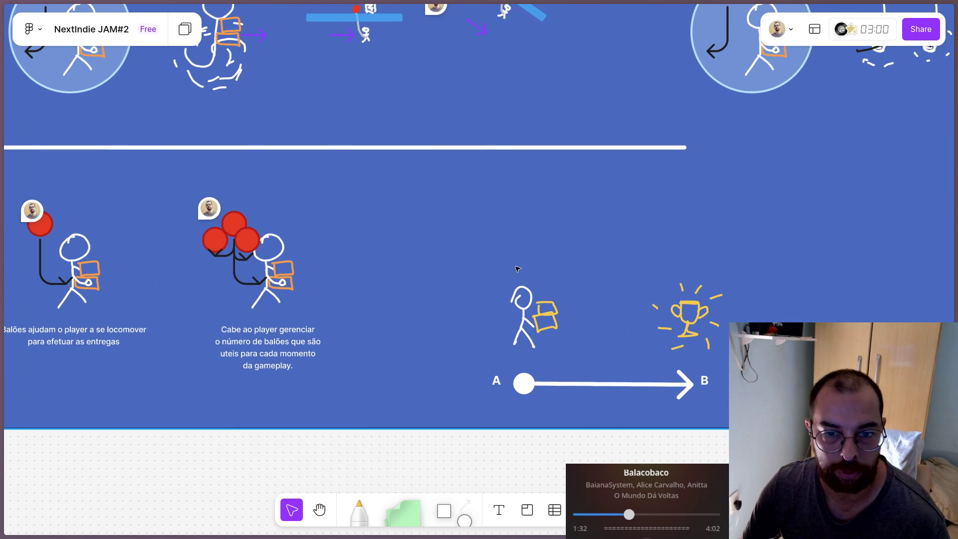
drag(454, 252, 727, 420)
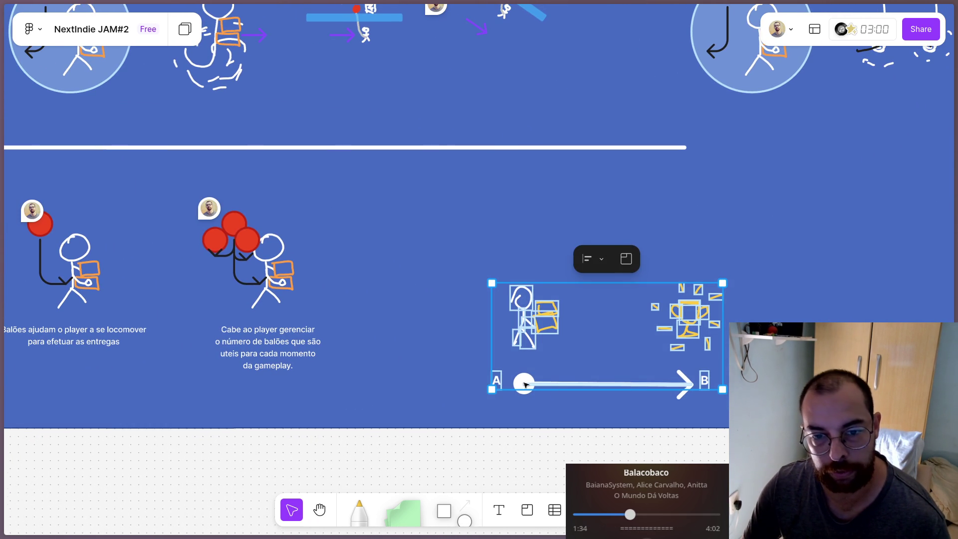
mouse_move(525, 384)
mouse_down()
mouse_move(477, 352)
mouse_move(452, 354)
mouse_move(453, 342)
mouse_up()
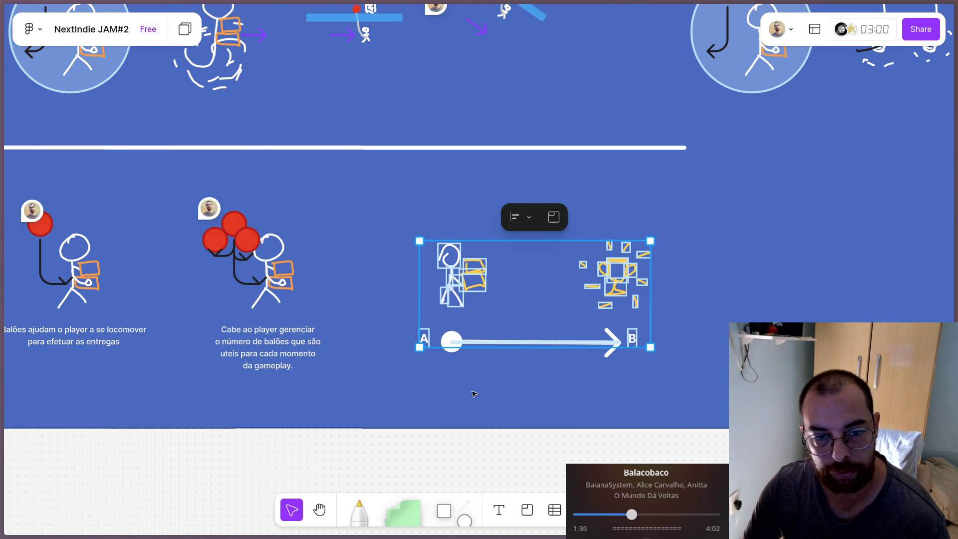
click(639, 390)
mouse_move(640, 390)
mouse_down()
mouse_move(458, 395)
mouse_move(363, 411)
mouse_up()
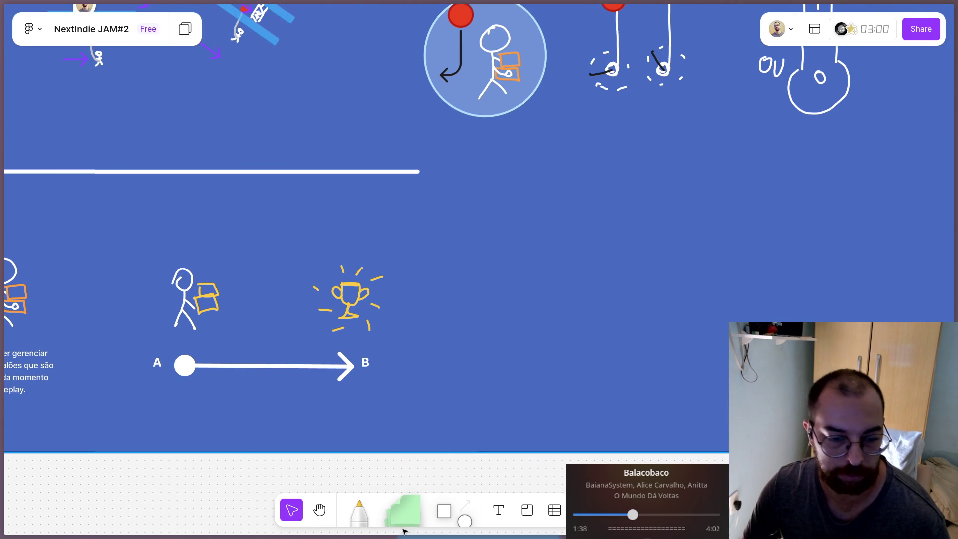
click(444, 510)
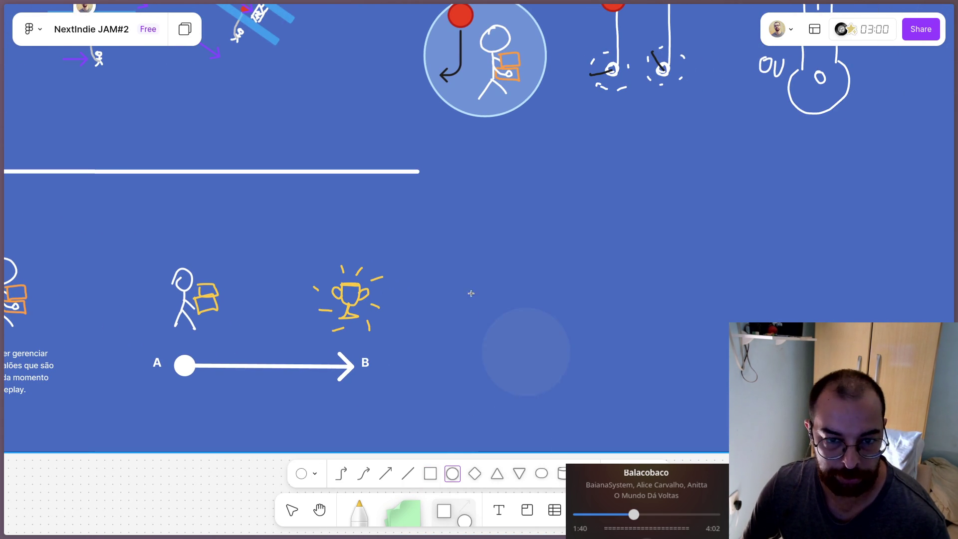
Draw a small circle right of the trophy and give it a light grey fill
drag(481, 275, 522, 316)
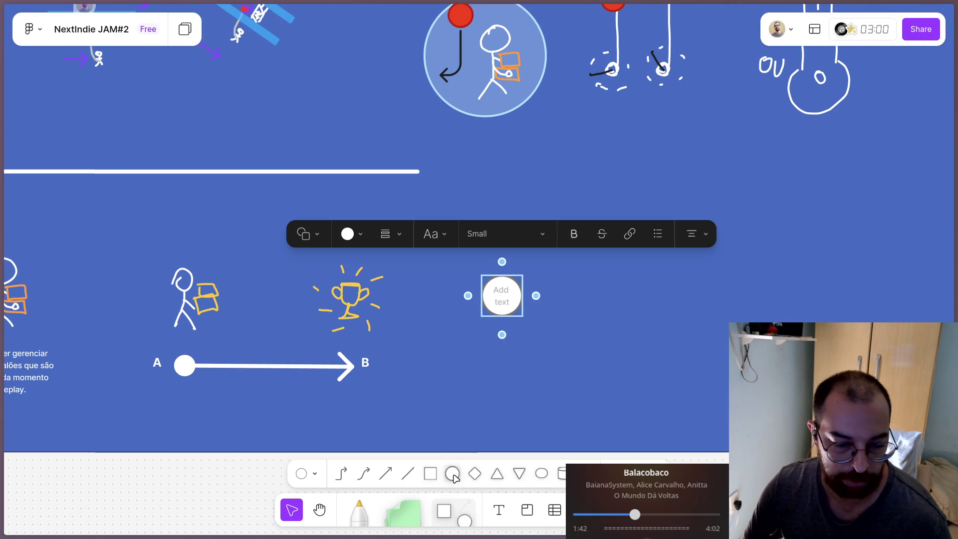
click(363, 240)
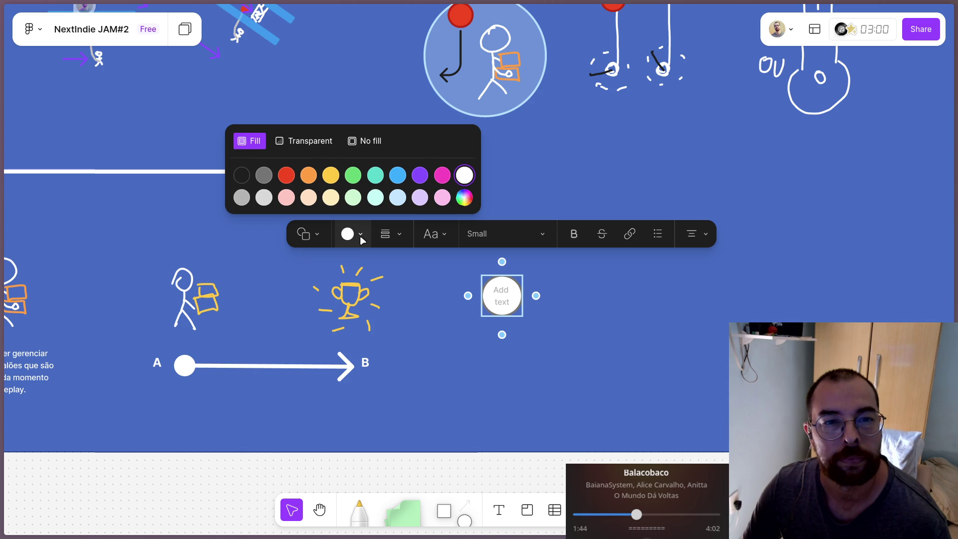
click(263, 178)
click(315, 238)
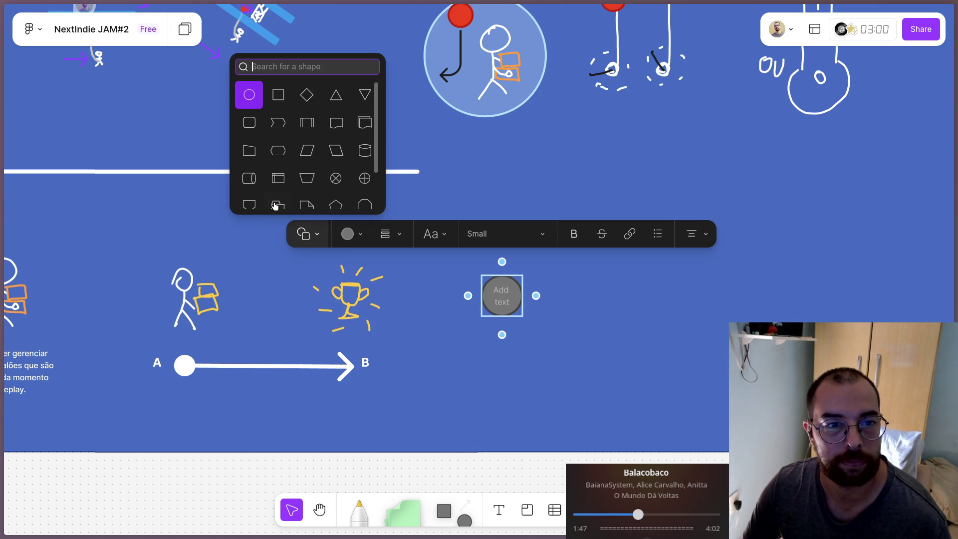
click(342, 235)
click(344, 233)
click(244, 199)
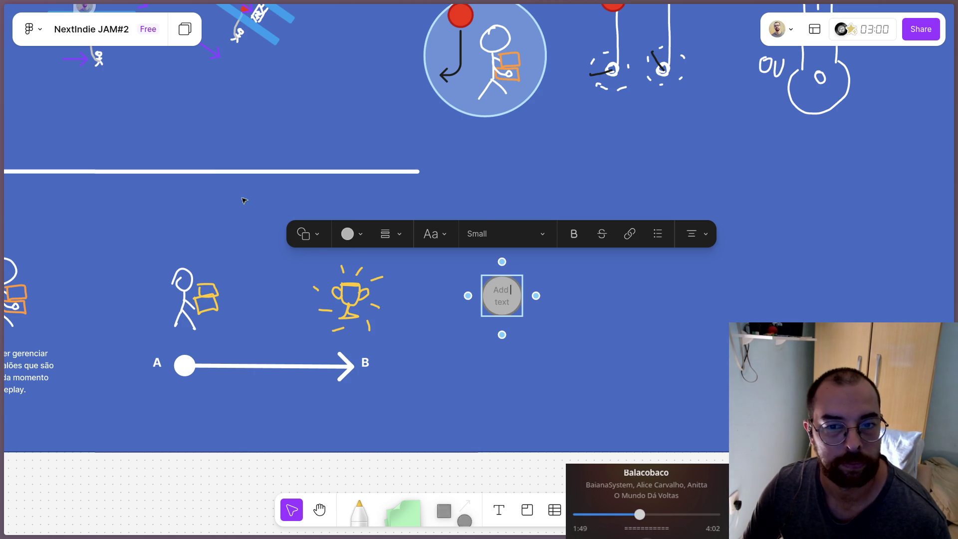
click(336, 236)
click(263, 198)
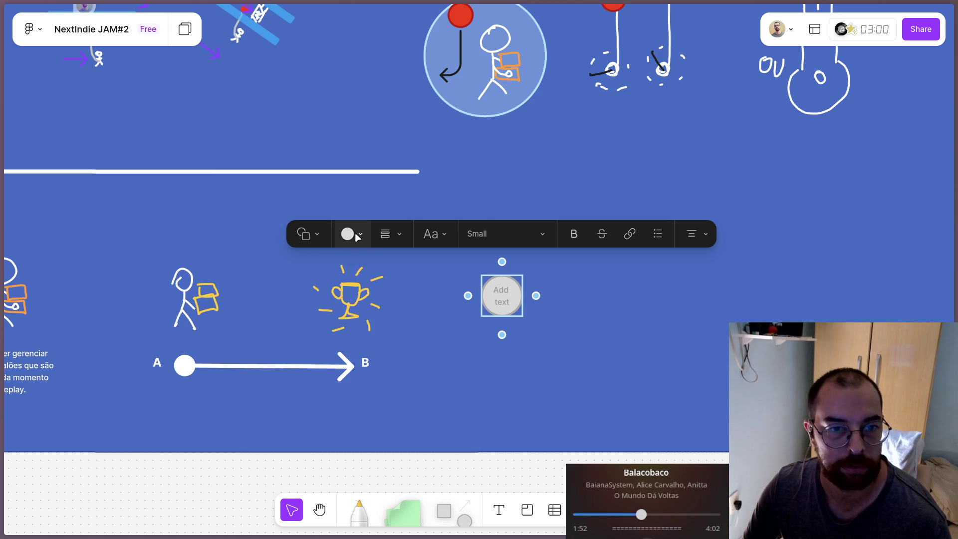
Remove the circle's outline by setting its line style to None
click(389, 239)
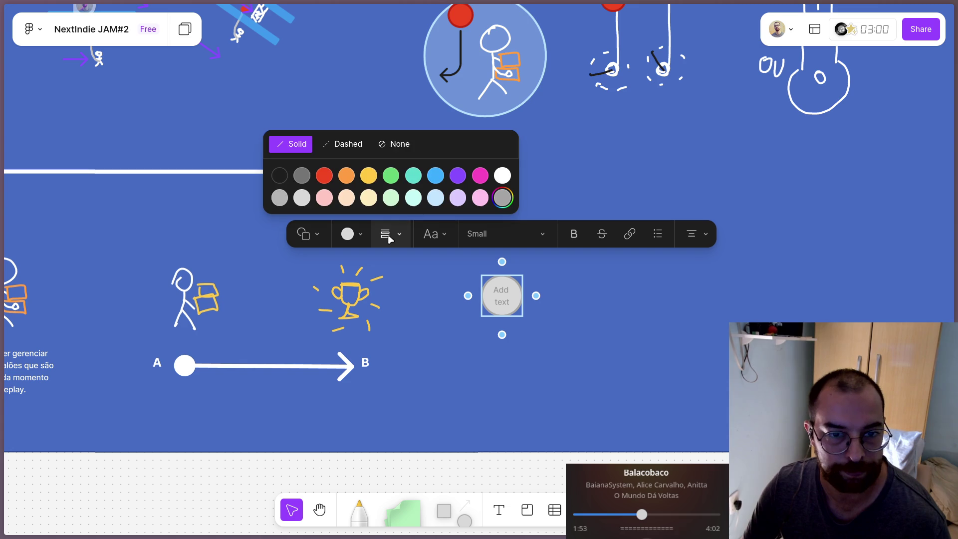
click(402, 151)
click(528, 305)
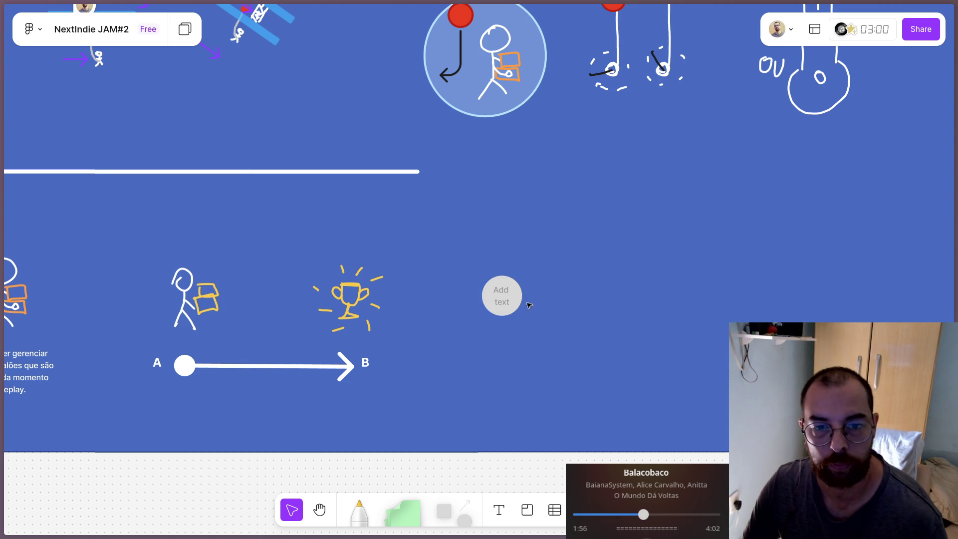
Set a thick marker to the circle's sampled grey and try a first spike, then undo it
click(359, 506)
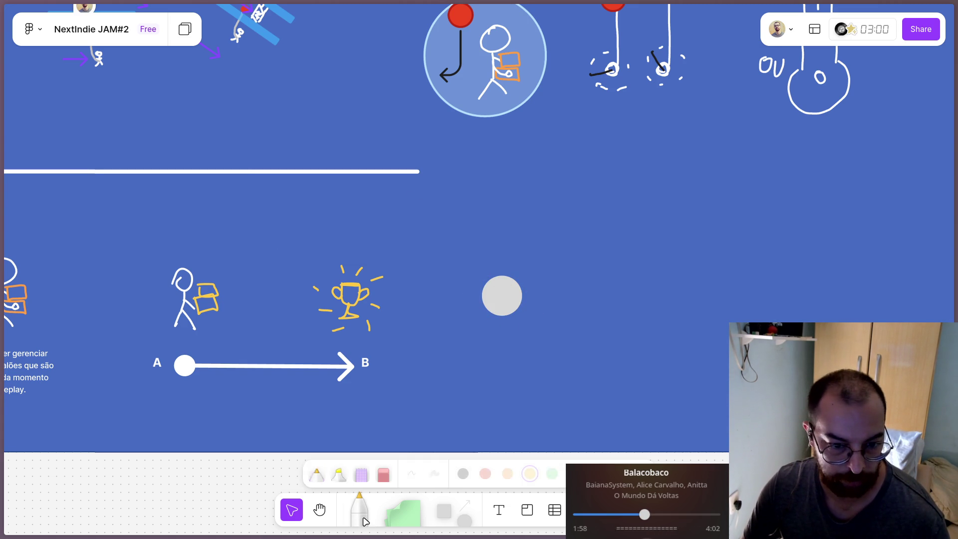
click(641, 473)
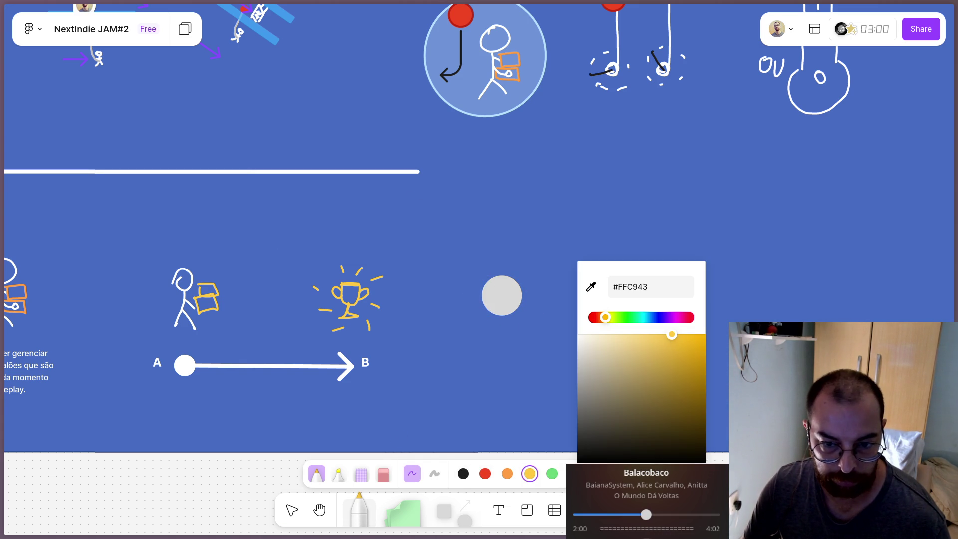
click(592, 287)
click(513, 282)
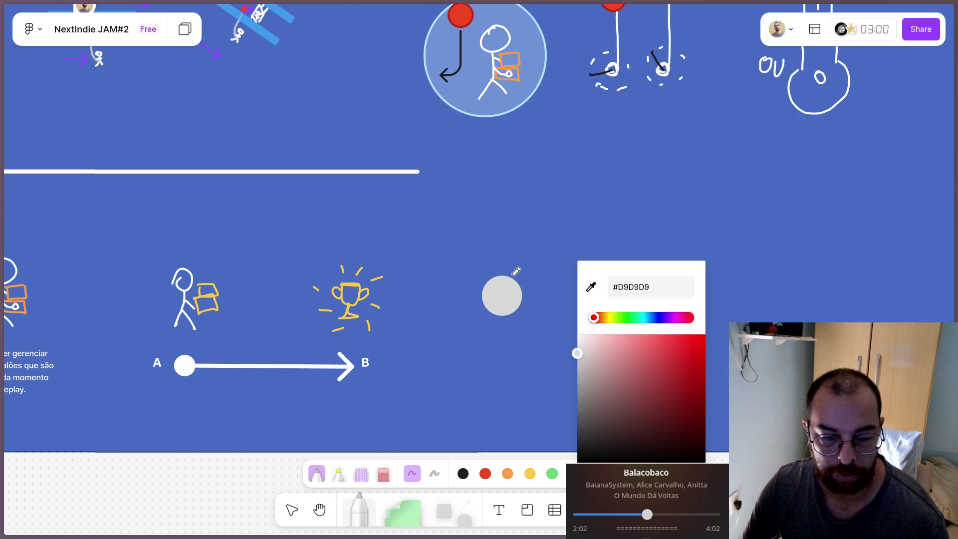
click(434, 473)
scroll(514, 303, up, 5)
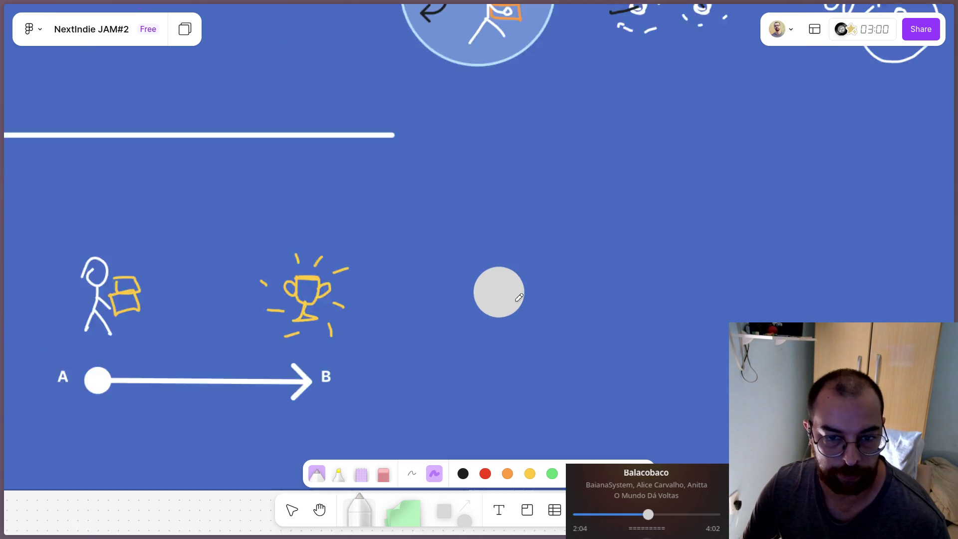
drag(519, 260, 533, 249)
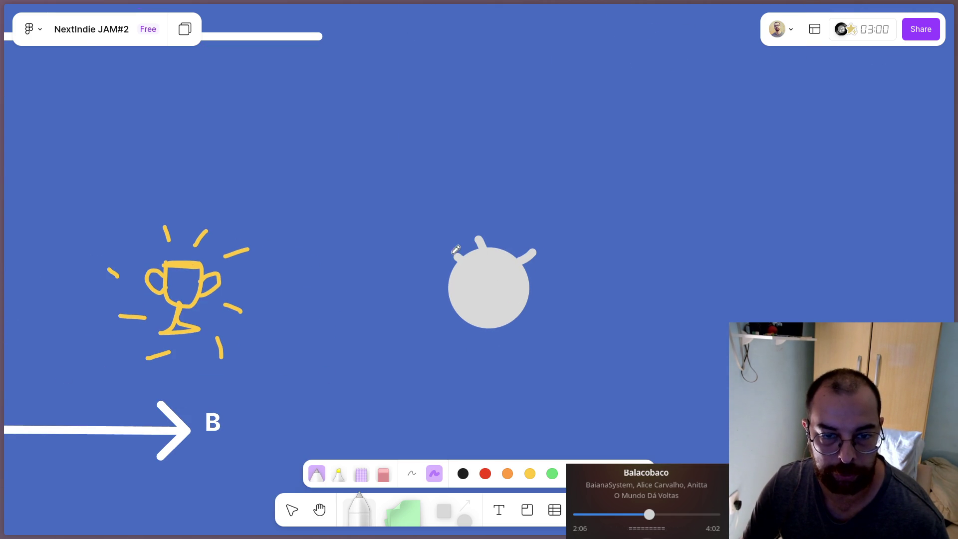
key(ctrl+z)
key(ctrl+z)
key(ctrl+z)
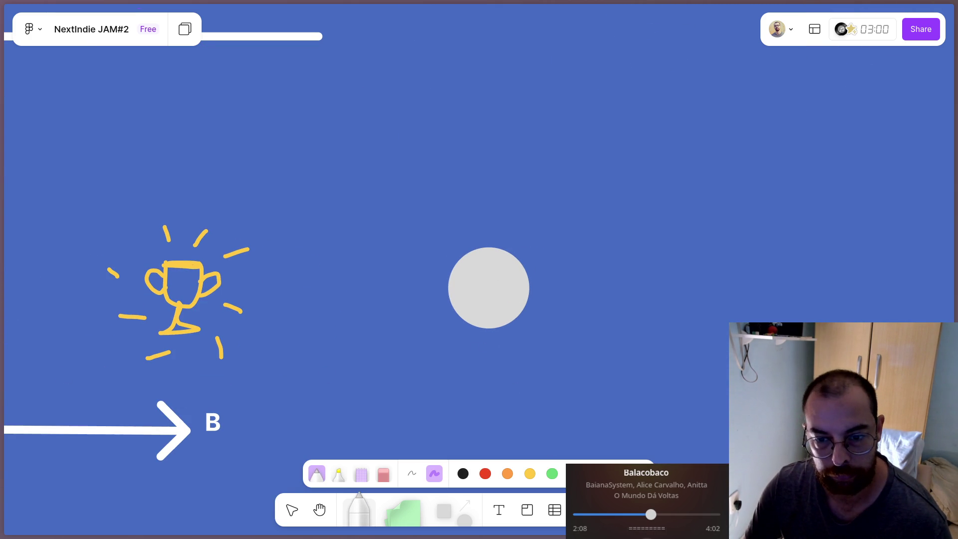
Draw darker grey spikes around the circle's edges and a spot inside it
click(641, 473)
drag(577, 361, 575, 367)
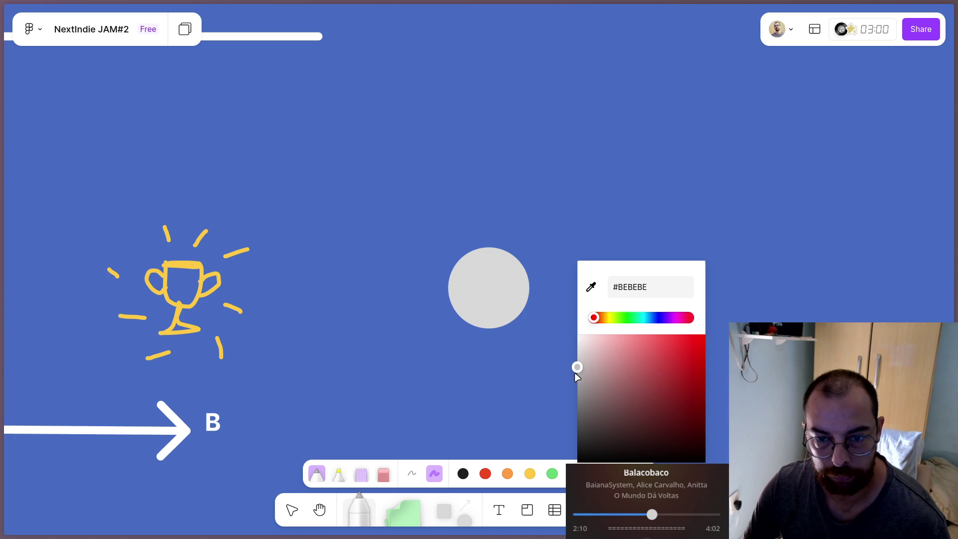
drag(517, 266, 537, 251)
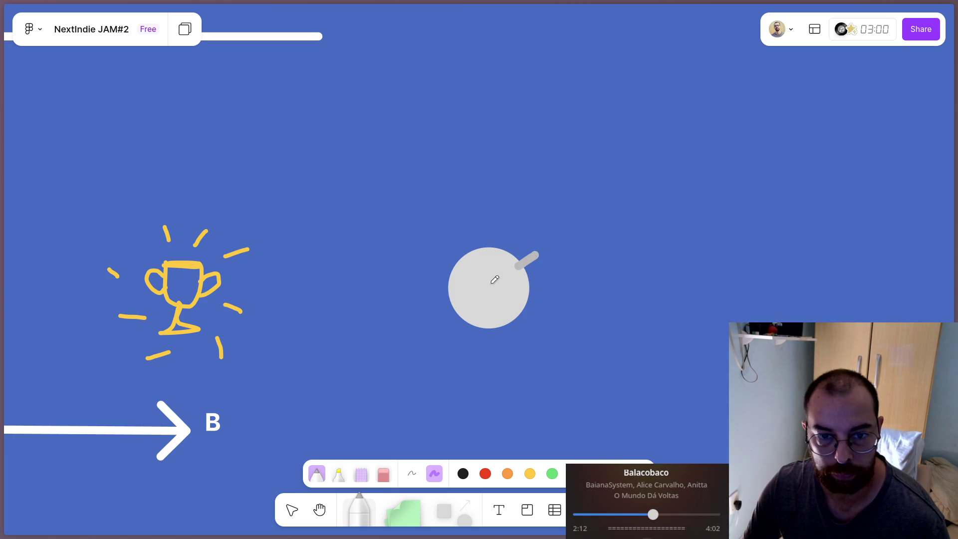
drag(473, 278, 459, 266)
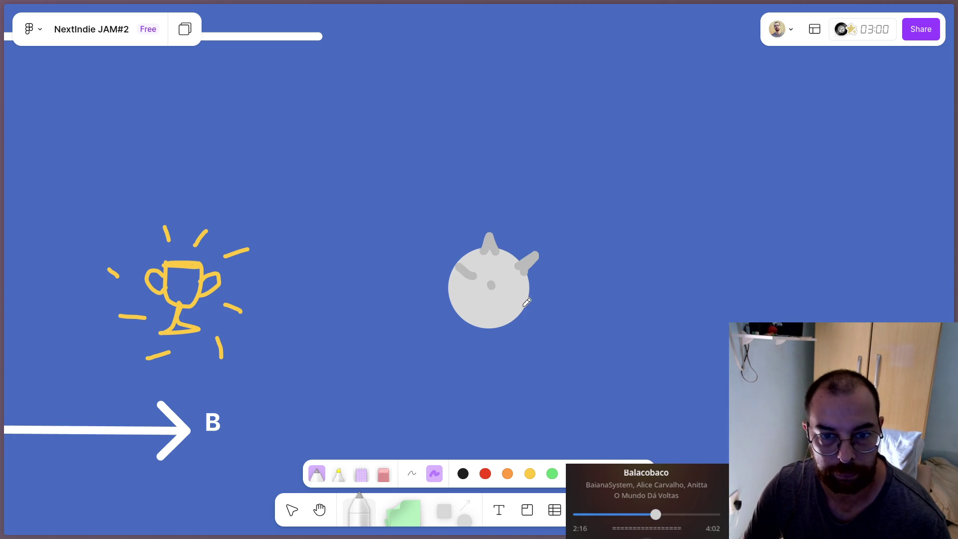
mouse_move(526, 302)
mouse_down()
mouse_move(497, 323)
mouse_move(472, 314)
mouse_up()
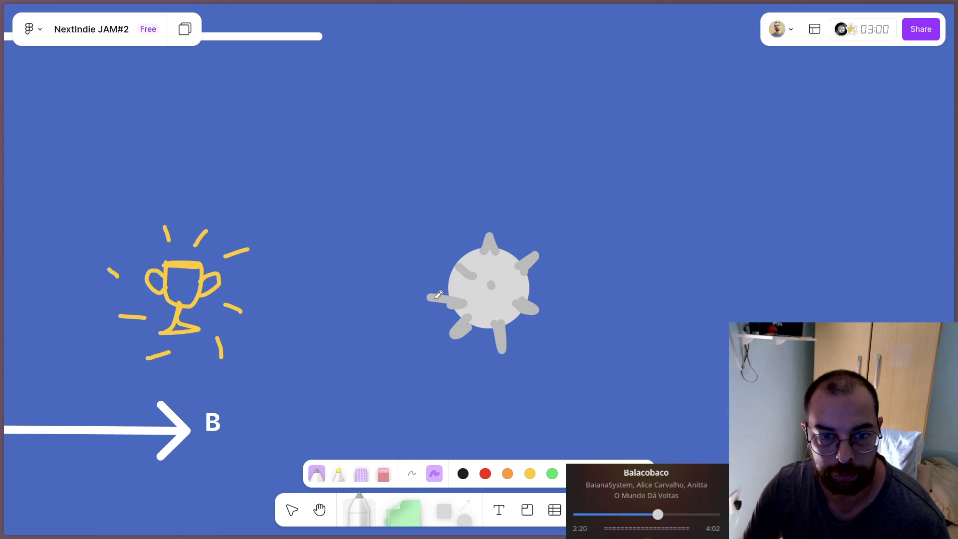
drag(445, 302, 460, 257)
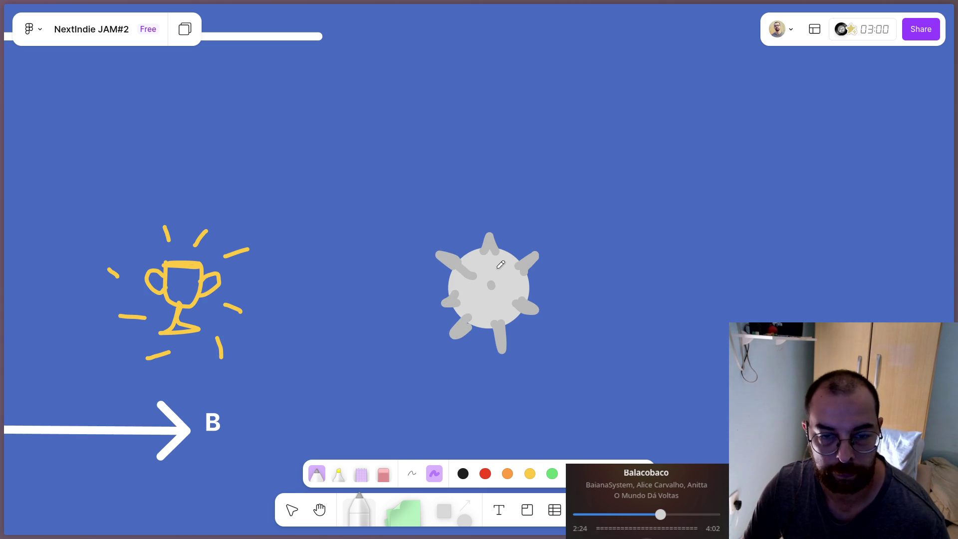
drag(507, 282, 518, 285)
Sketch a guide stroke upward from the ball where the hanging line will go
scroll(510, 297, down, 10)
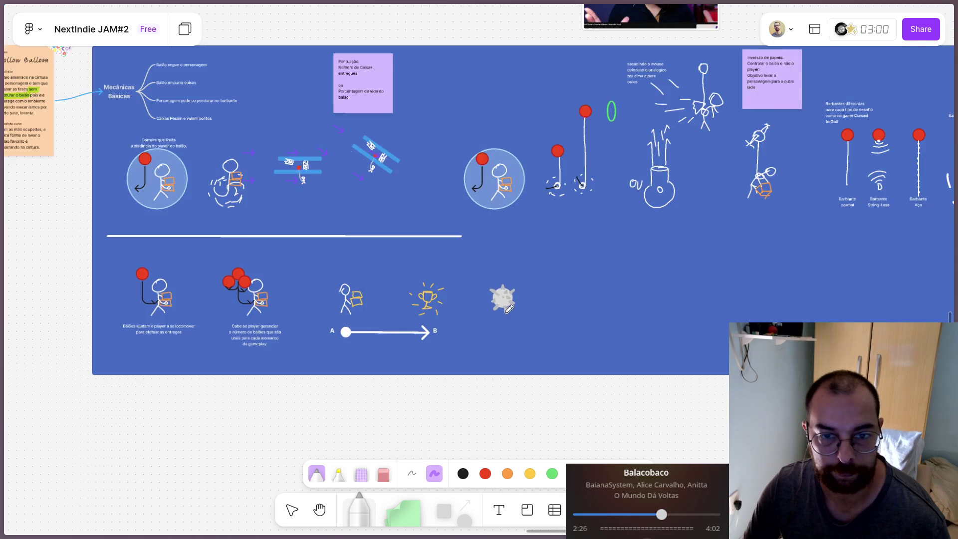
scroll(451, 374, up, 8)
key(h)
drag(450, 375, 512, 295)
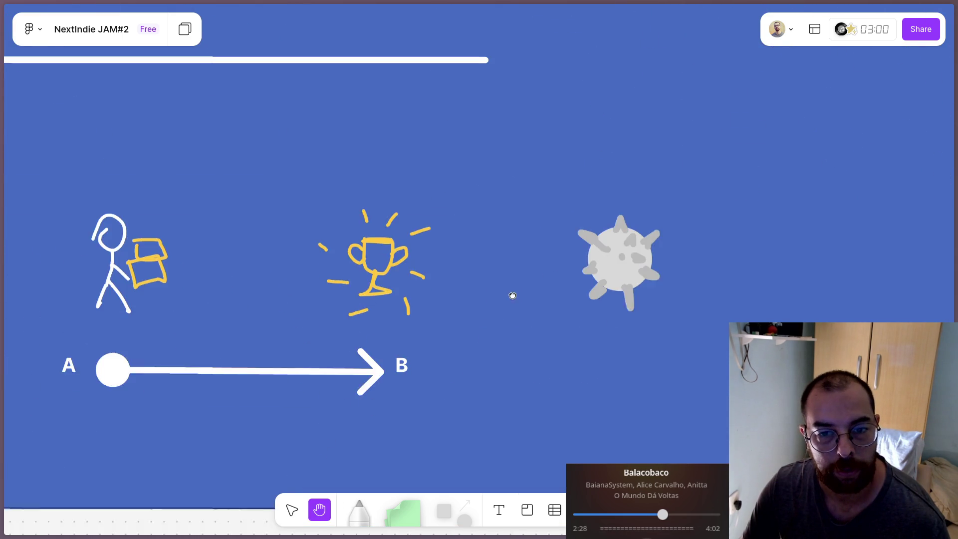
scroll(500, 297, down, 5)
scroll(499, 331, up, 4)
mouse_move(498, 332)
mouse_down()
mouse_move(621, 323)
mouse_move(498, 346)
mouse_up()
key(m)
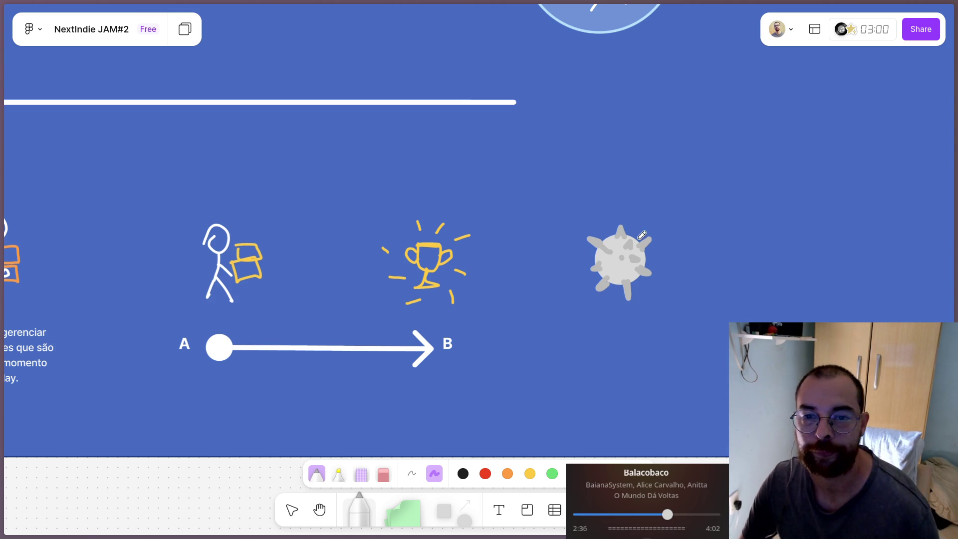
drag(620, 229, 620, 133)
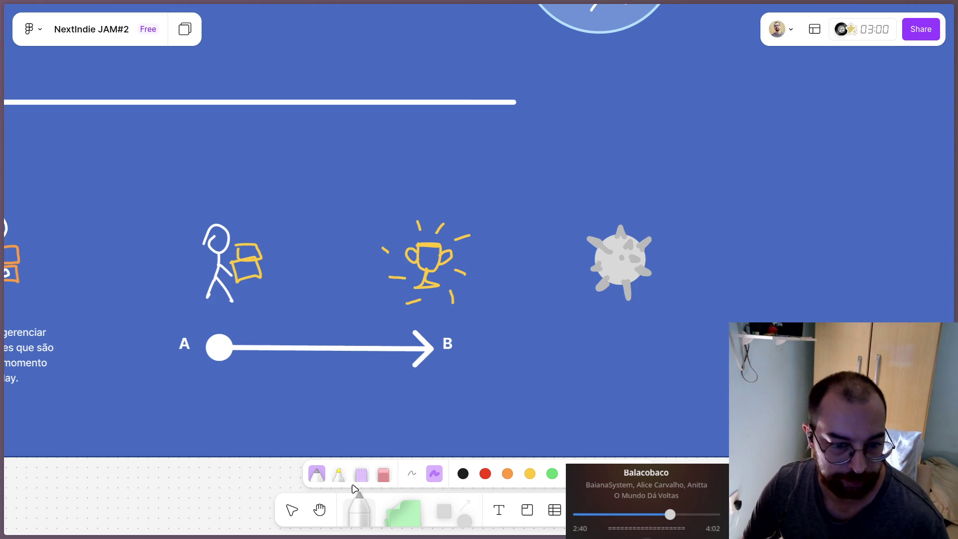
Draw a dashed light grey straight line up from the spiked ball
click(465, 517)
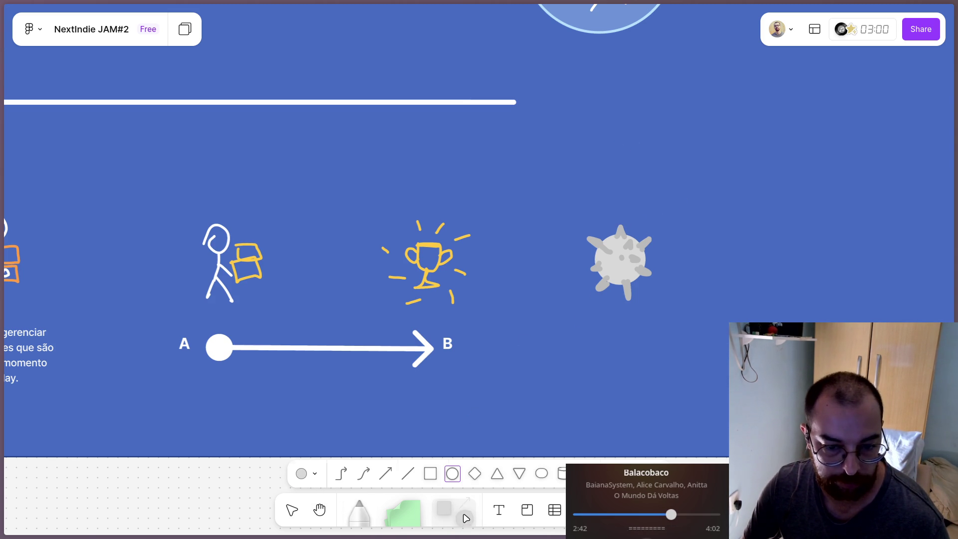
click(408, 474)
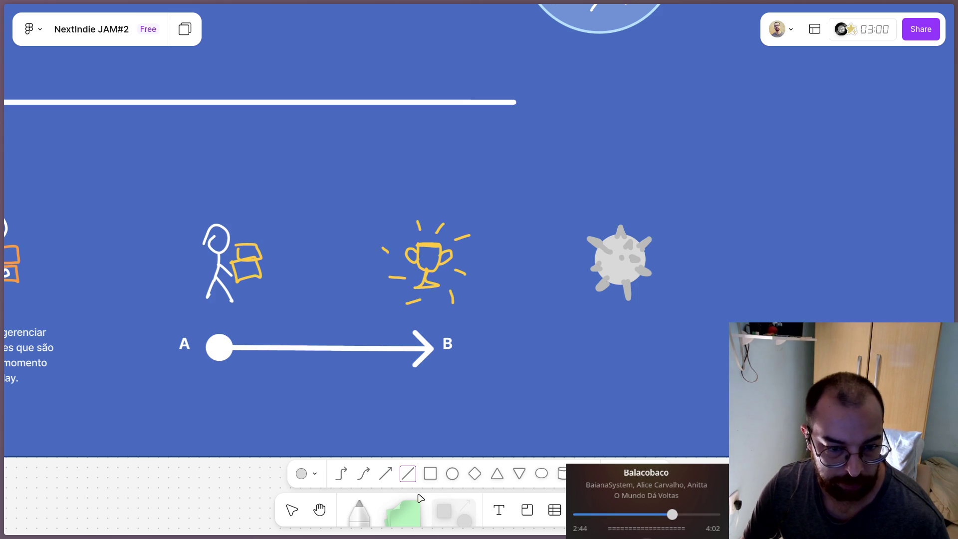
drag(619, 244, 618, 123)
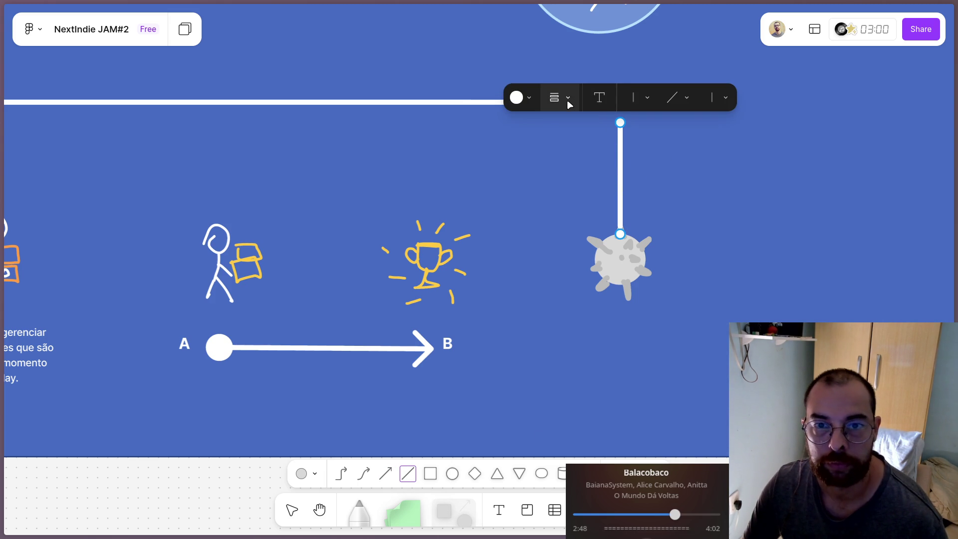
click(567, 102)
click(607, 64)
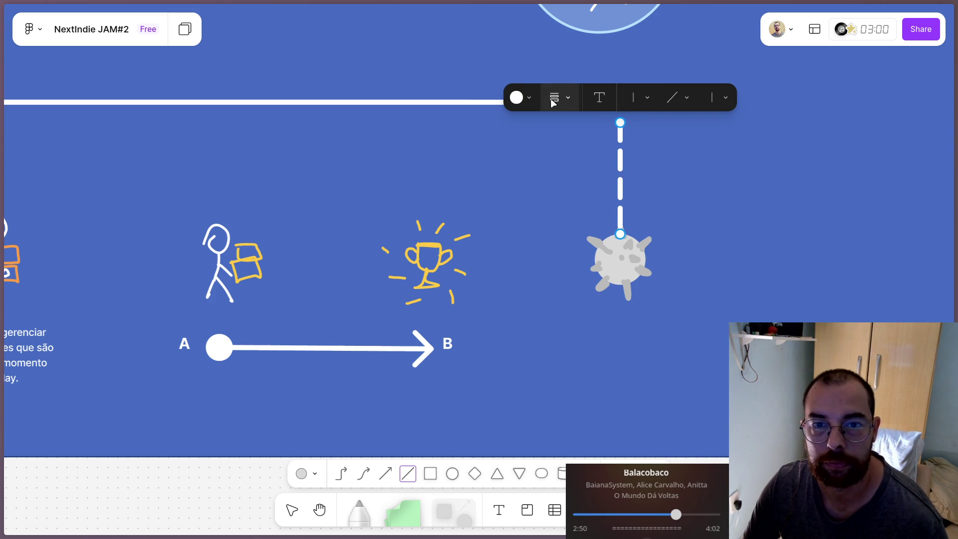
click(534, 105)
click(433, 61)
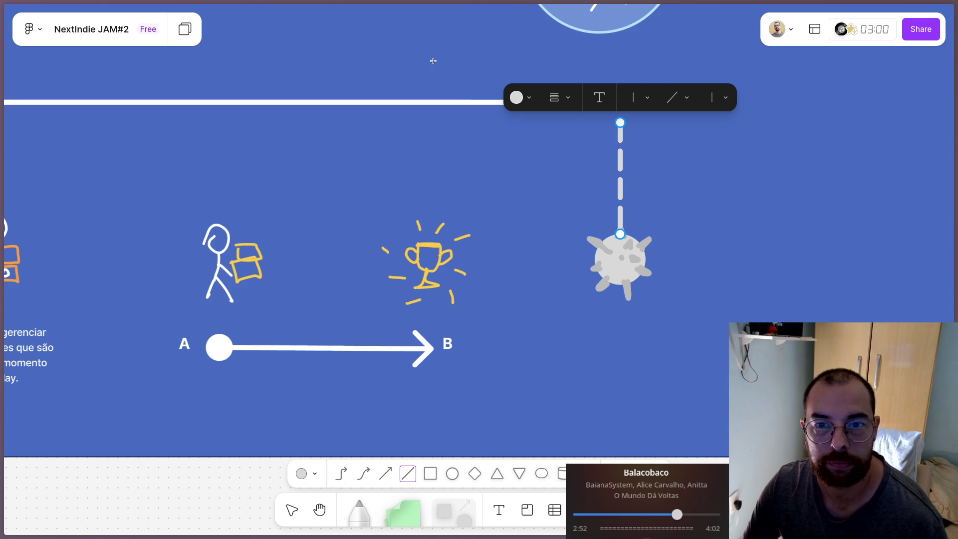
Select the spiked ball and dashed line together and move them down-left
key(Escape)
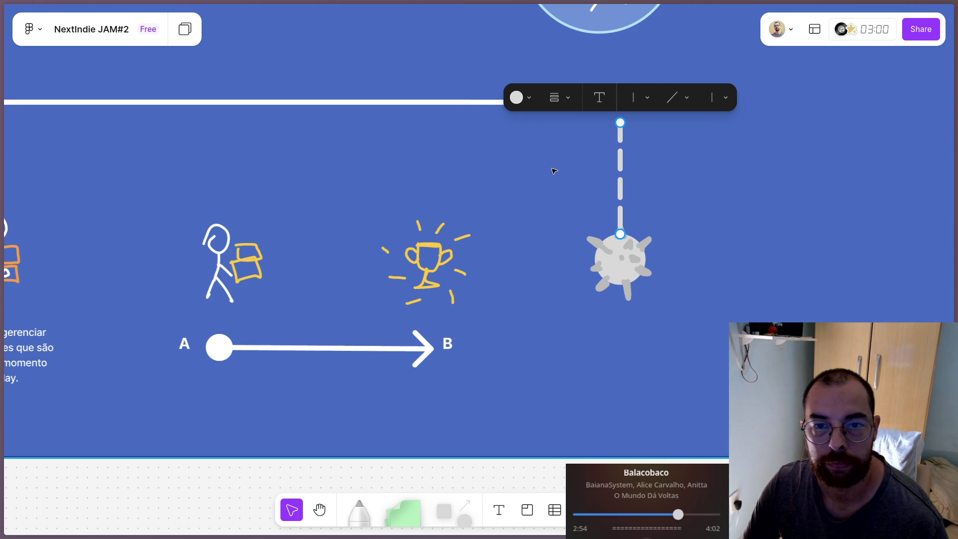
key(Escape)
scroll(573, 278, down, 3)
scroll(554, 325, up, 3)
key(v)
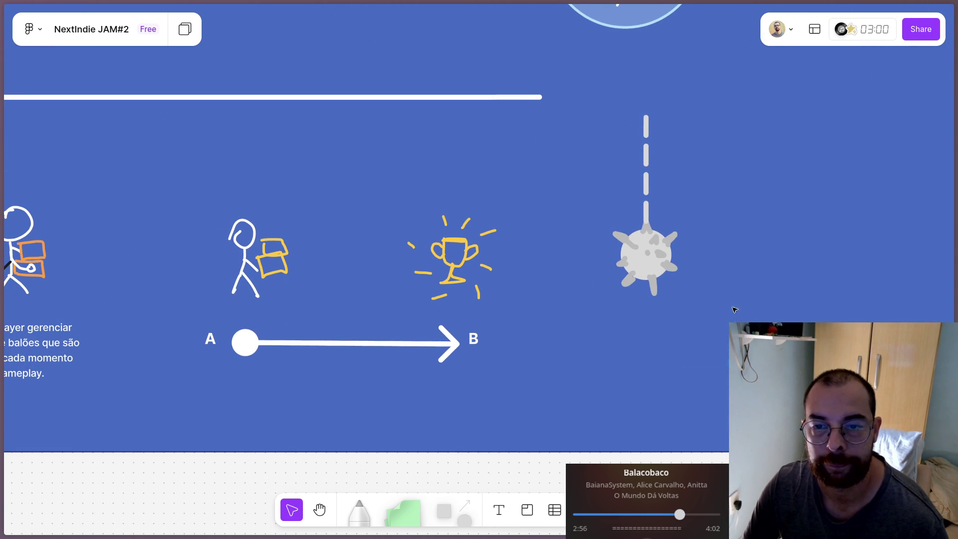
drag(736, 365, 586, 122)
mouse_move(635, 270)
mouse_down()
mouse_move(596, 302)
mouse_move(589, 320)
mouse_up()
click(646, 290)
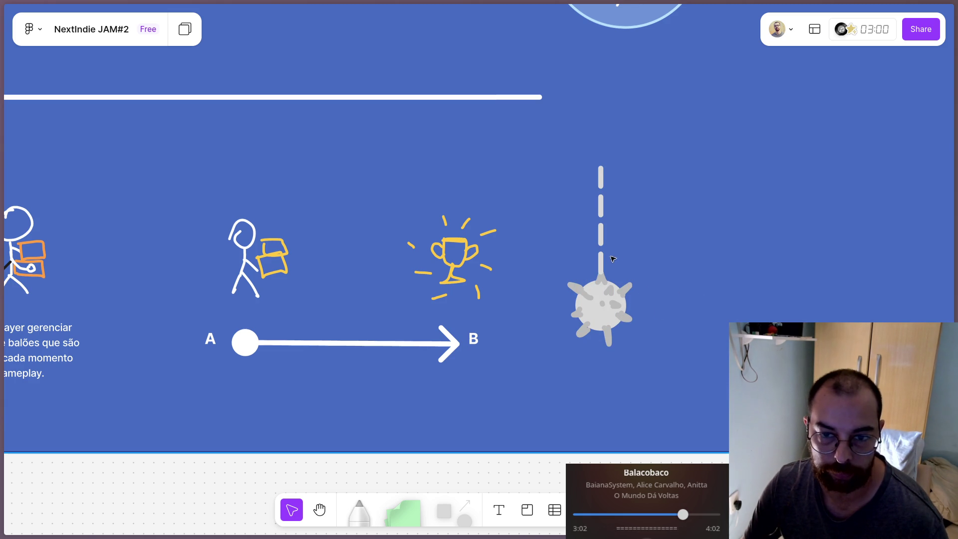
click(360, 510)
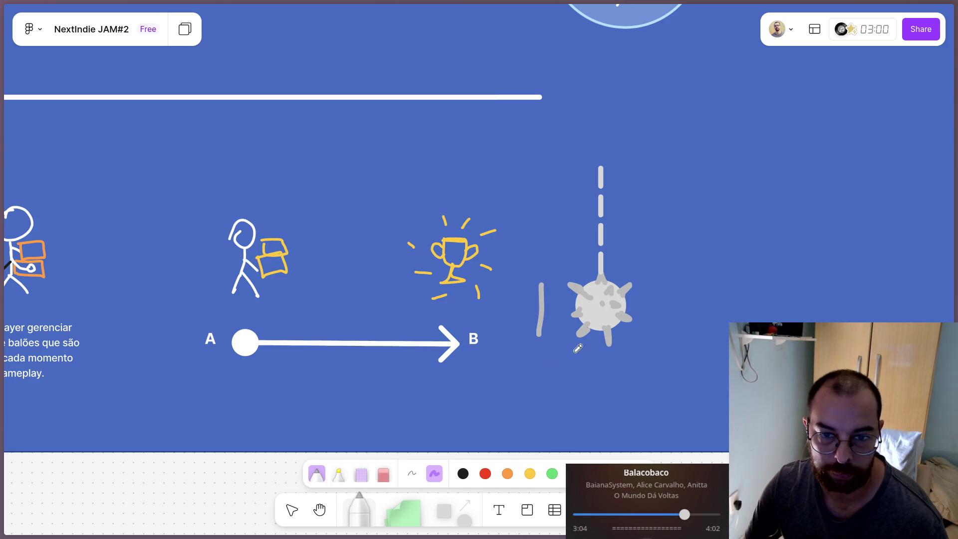
Draw grey link outlines around the dashes above the ball to form a chain
scroll(632, 248, up, 3)
scroll(631, 248, up, 5)
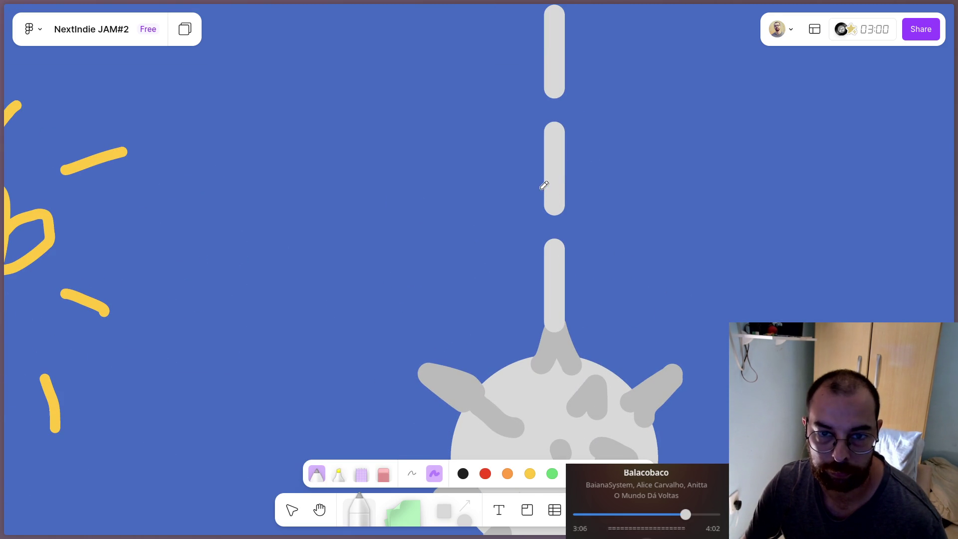
mouse_move(544, 185)
mouse_down()
mouse_move(527, 234)
mouse_move(541, 262)
mouse_move(576, 256)
mouse_move(582, 179)
mouse_move(562, 170)
mouse_up()
scroll(594, 252, up, 3)
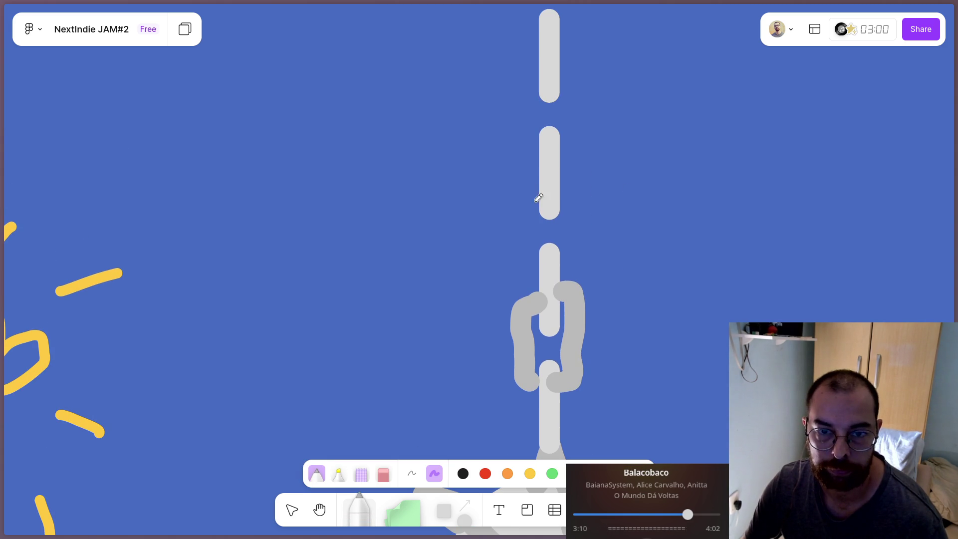
mouse_move(541, 260)
mouse_down()
mouse_move(505, 213)
mouse_move(547, 194)
mouse_move(582, 205)
mouse_move(546, 269)
mouse_move(521, 222)
mouse_move(550, 189)
mouse_move(580, 207)
mouse_move(591, 262)
mouse_move(573, 281)
mouse_up()
scroll(564, 251, up, 3)
scroll(621, 314, down, 5)
scroll(621, 314, down, 3)
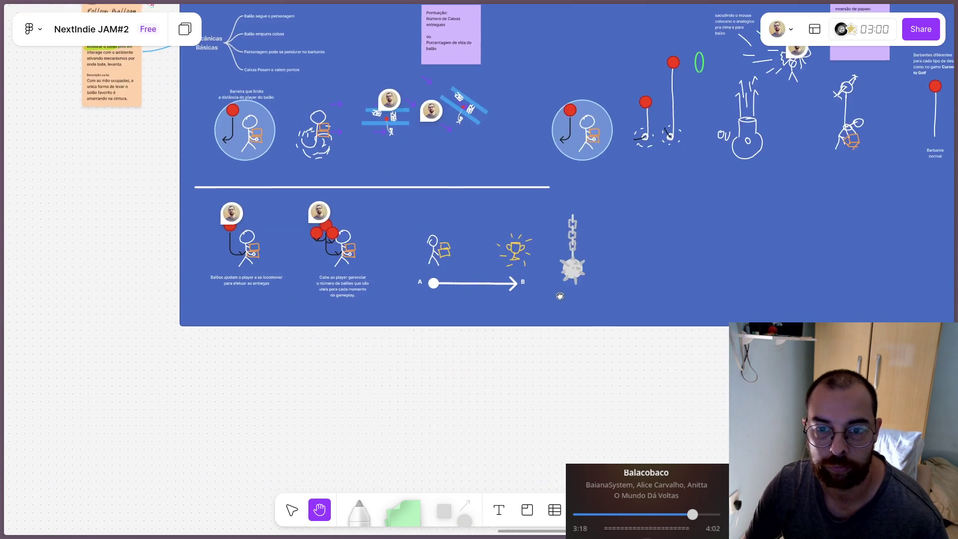
scroll(559, 269, up, 5)
key(v)
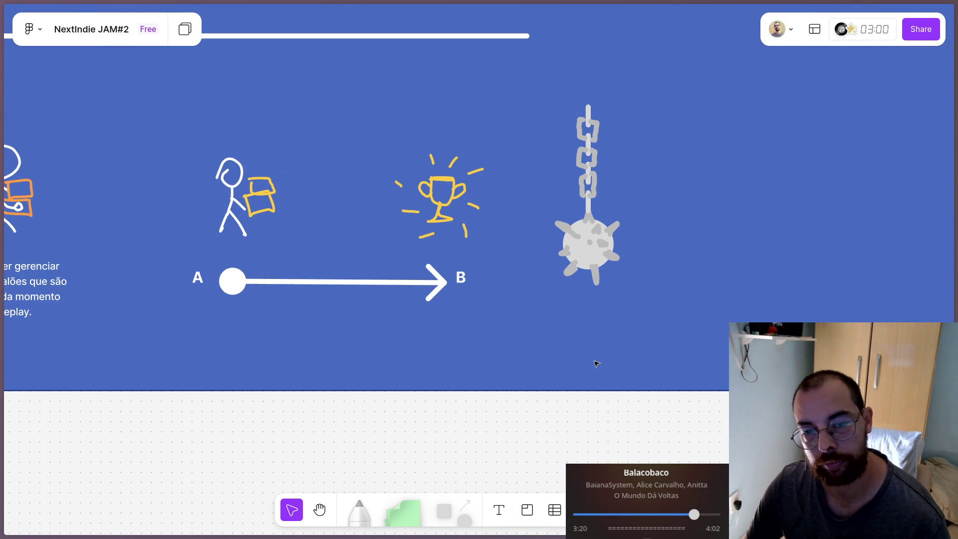
scroll(595, 363, down, 3)
scroll(618, 301, up, 3)
Shift the chain-and-ball drawing down and place a copy of the B label above it, retyped as 'Perigos'
drag(647, 327, 547, 147)
drag(588, 283, 581, 319)
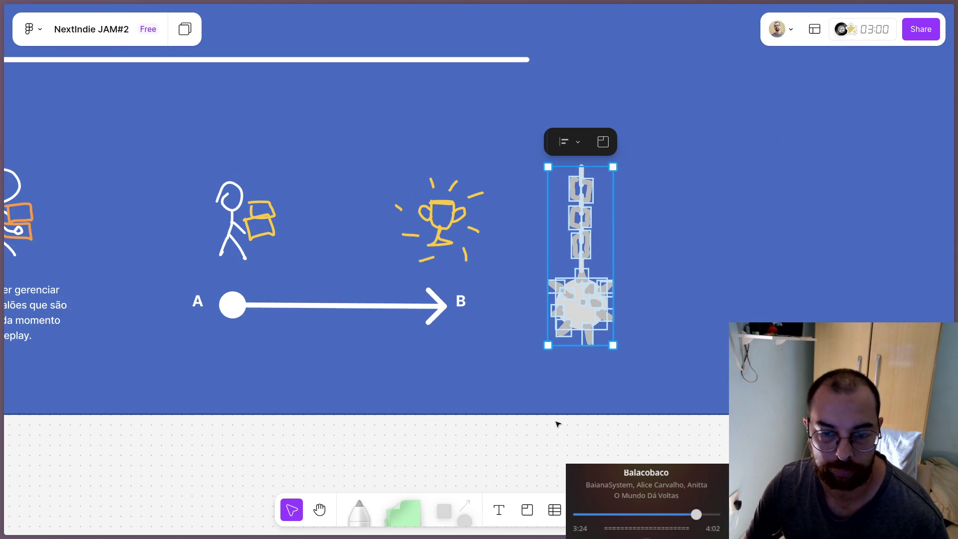
click(459, 299)
drag(459, 300, 533, 125)
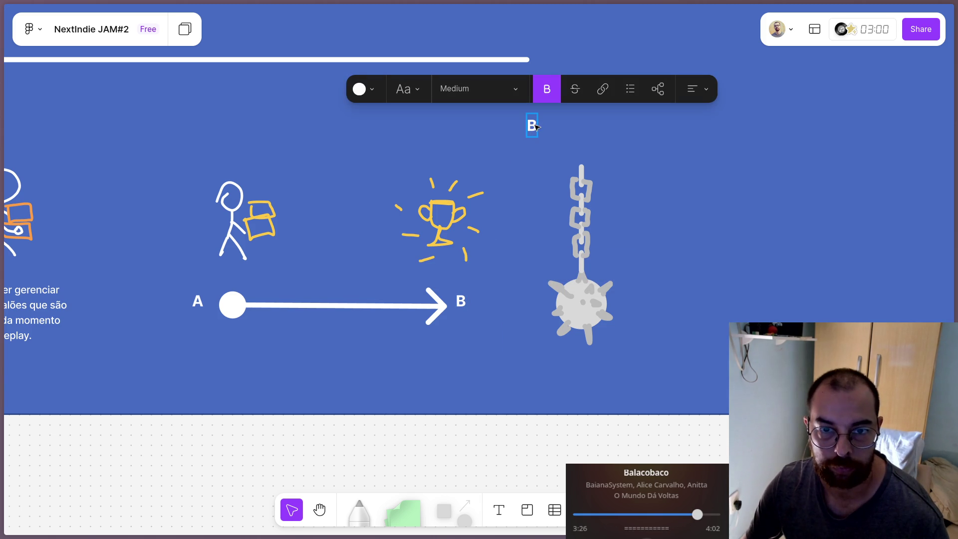
text(Perigo)
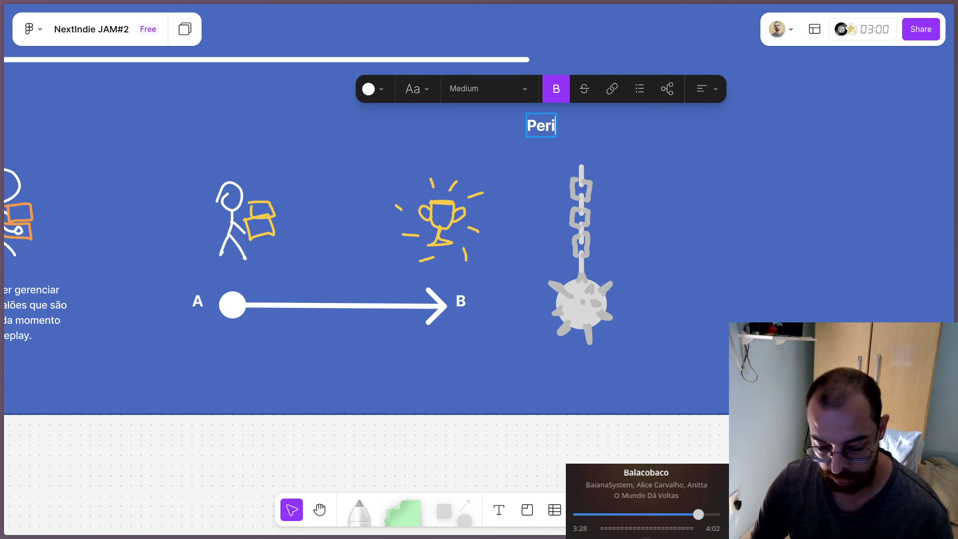
text(s)
Glance at the Twitch and NextIndie Trello tabs, then return to the NextIndie JAM#2 board
key(alt+Tab)
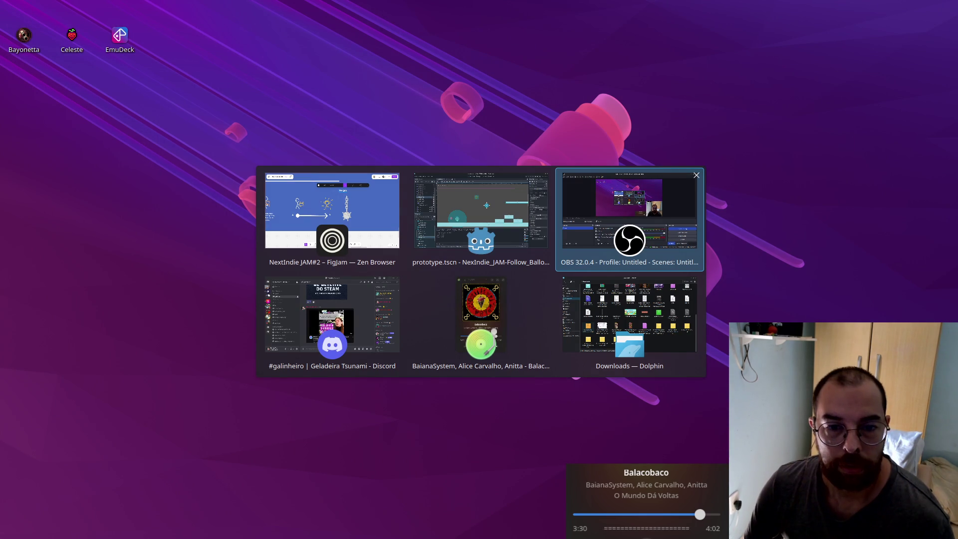
key(alt+Tab)
key(alt+Tab)
key(Escape)
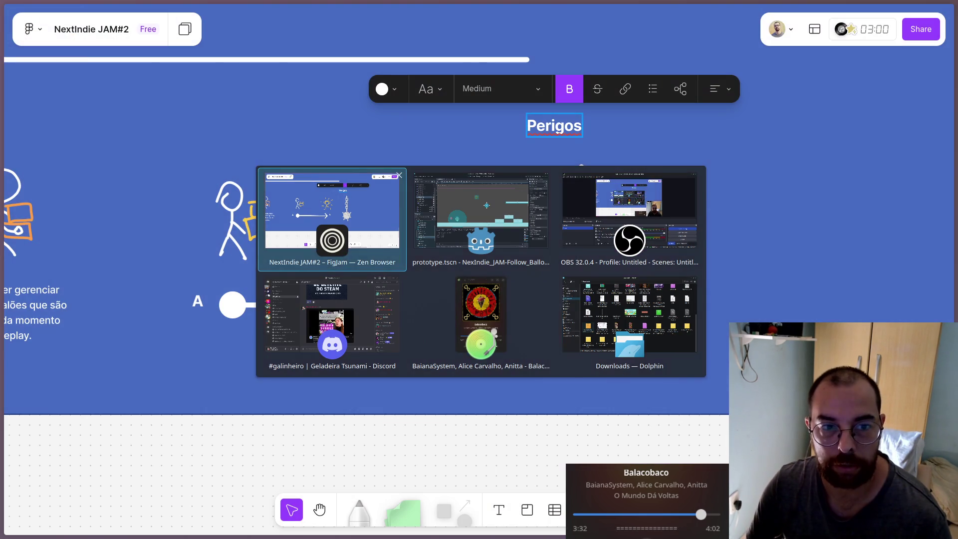
mouse_move(7, 82)
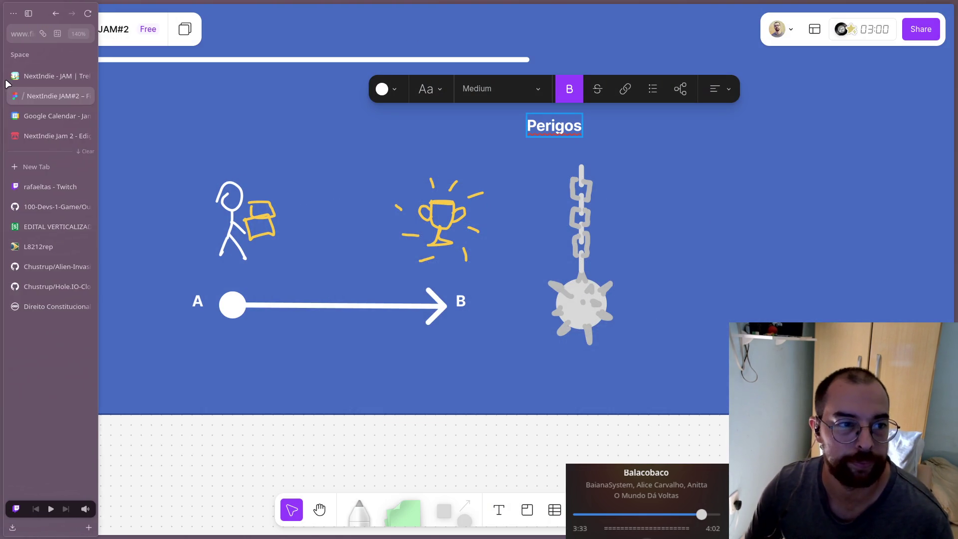
click(42, 188)
click(53, 77)
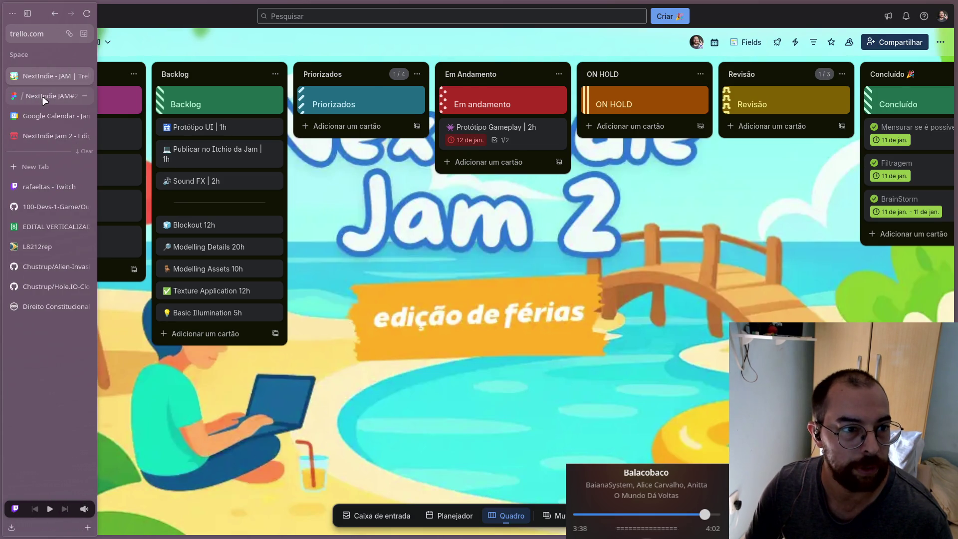
click(42, 96)
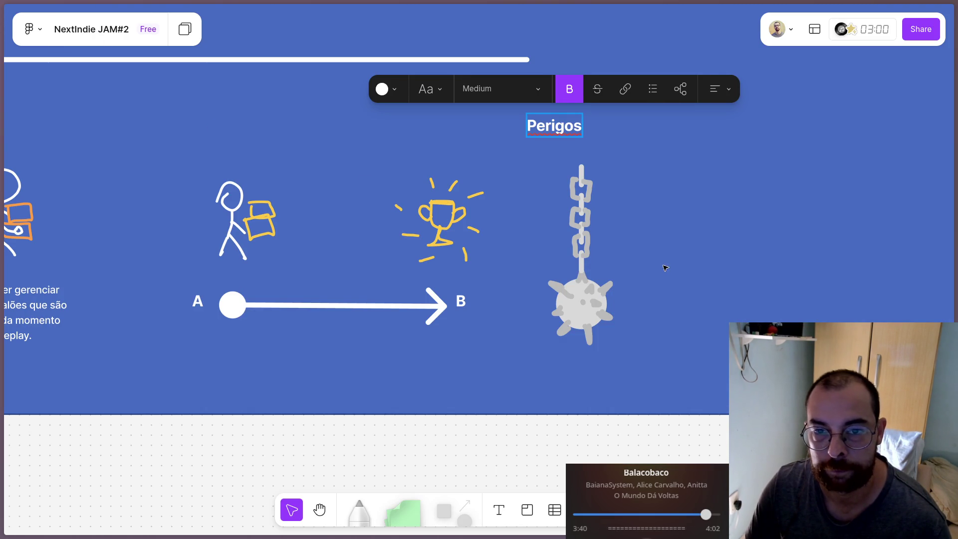
Reposition the Perigos label above the chain and start editing its text
drag(556, 127, 596, 137)
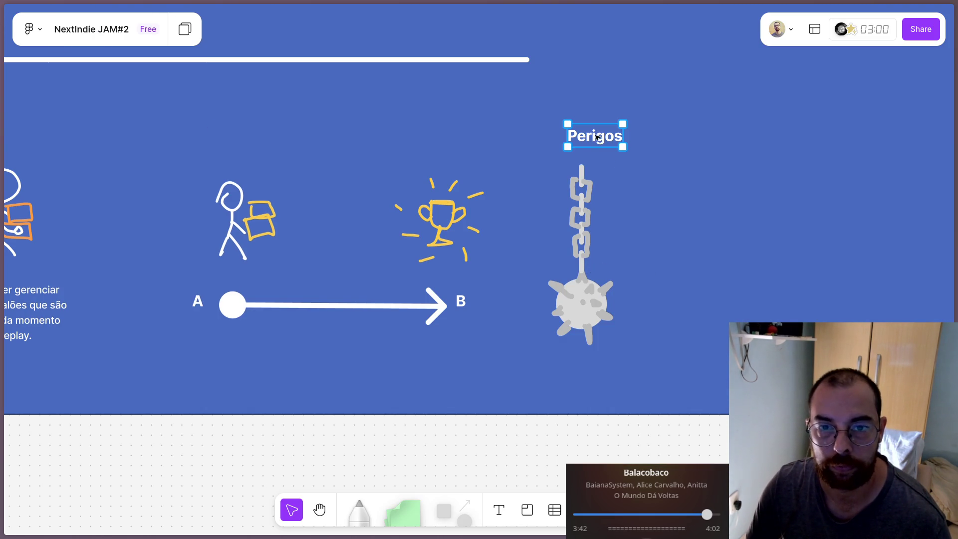
click(648, 167)
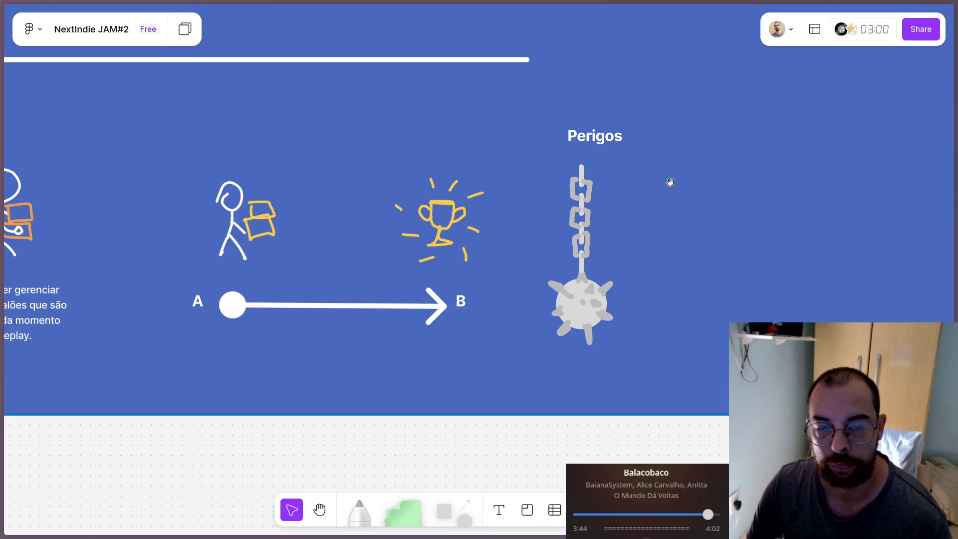
drag(670, 182, 585, 217)
double_click(501, 173)
Insert a 🚨 siren emoji at the start of the Perigos heading
click(495, 170)
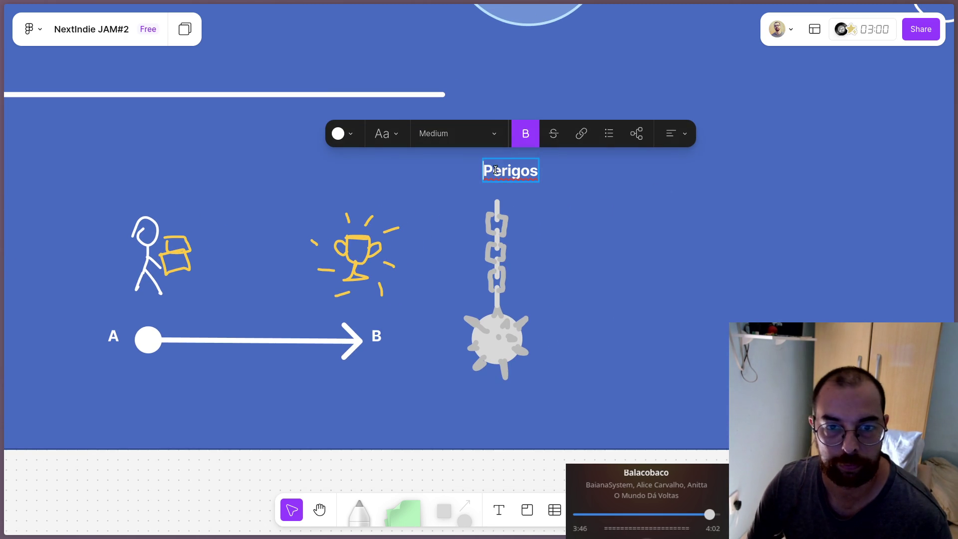
key(super+period)
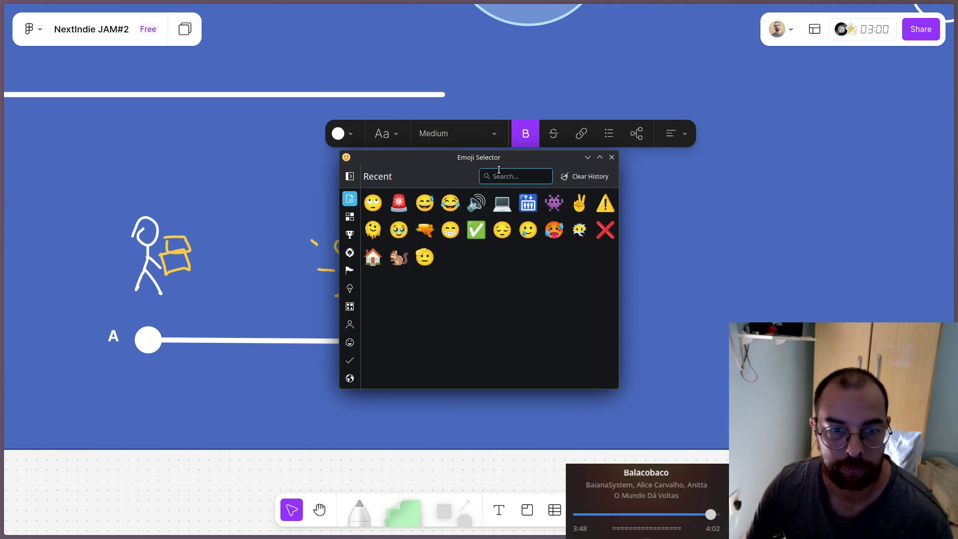
click(399, 202)
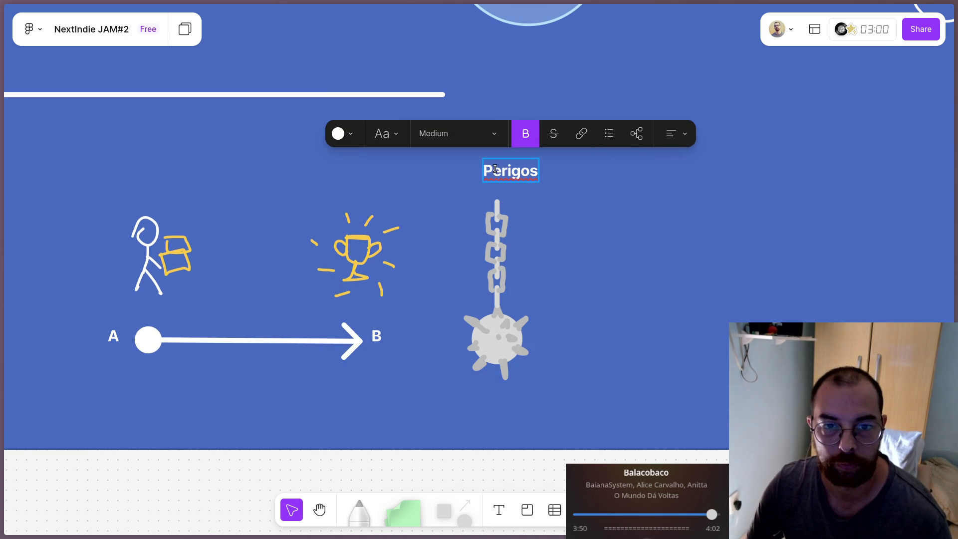
key(Home)
key(ctrl+v)
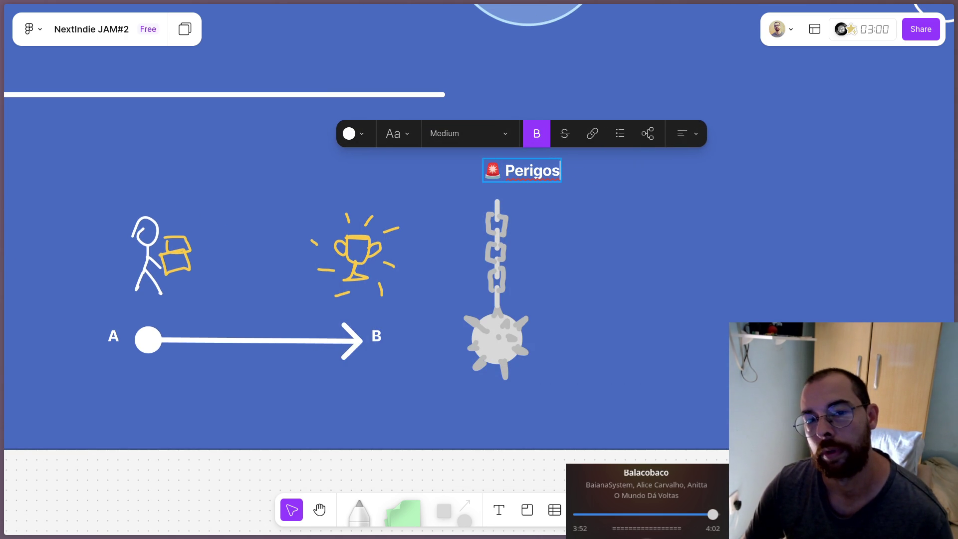
key(Escape)
Nudge the heading into place, then move heading, chain and spiked ball up together
scroll(480, 213, down, 3)
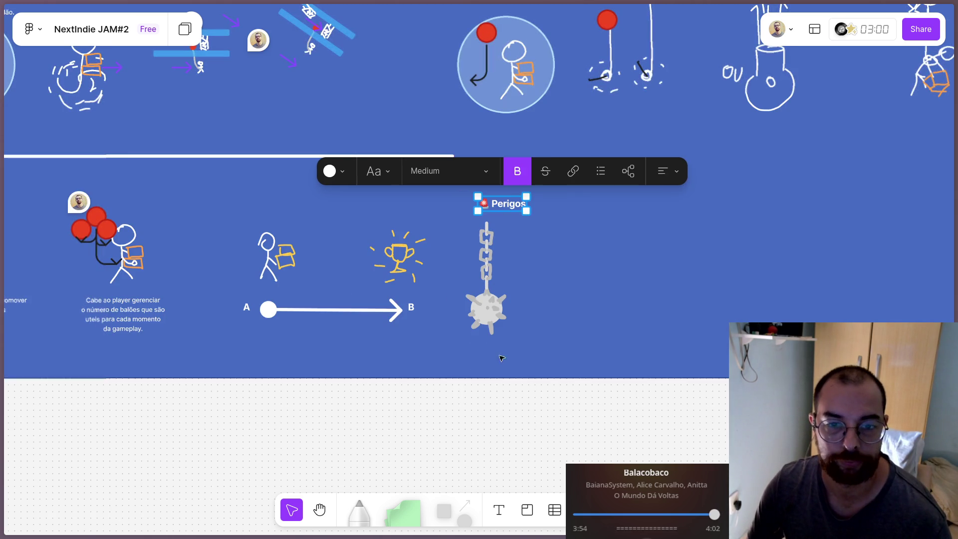
click(482, 365)
scroll(525, 260, up, 3)
drag(519, 147, 525, 158)
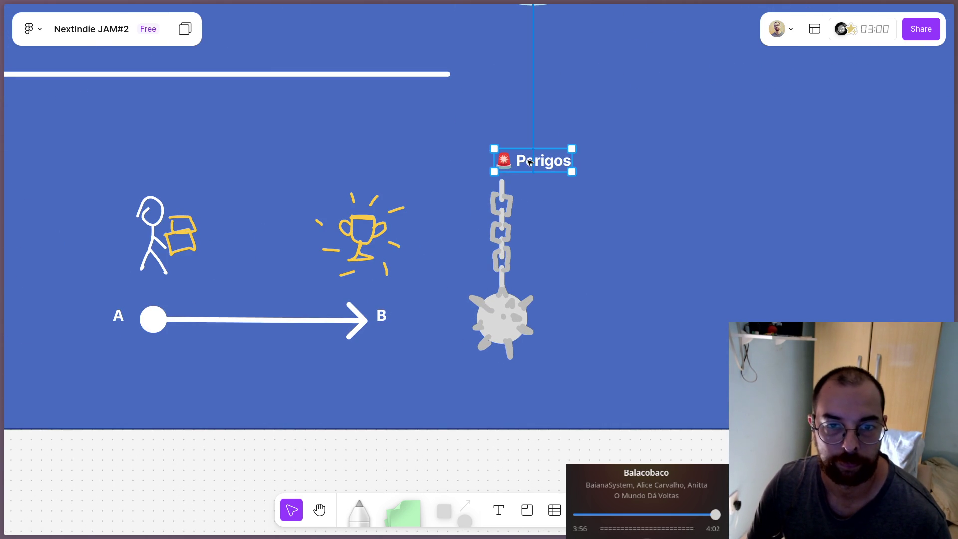
click(576, 384)
drag(611, 364, 453, 103)
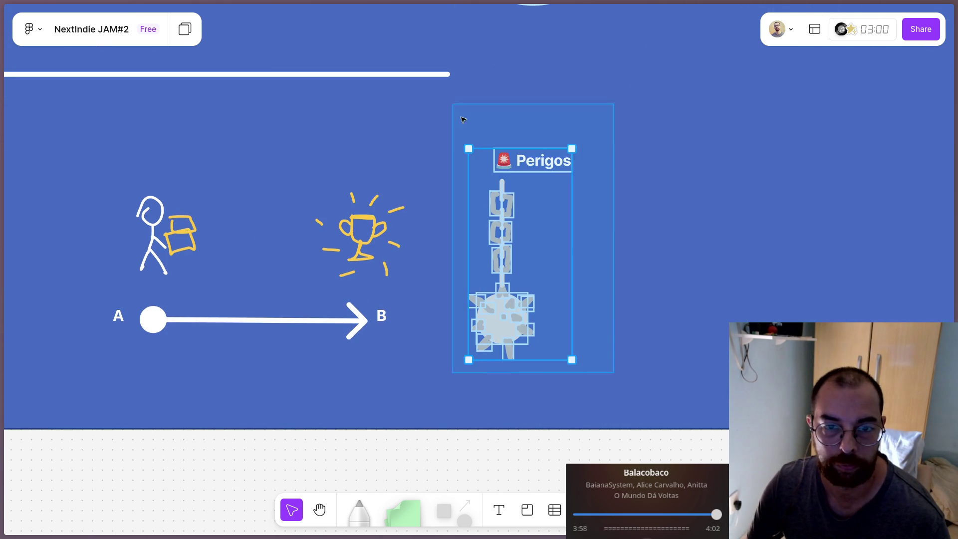
mouse_move(497, 338)
mouse_down()
mouse_move(512, 300)
mouse_move(497, 294)
mouse_up()
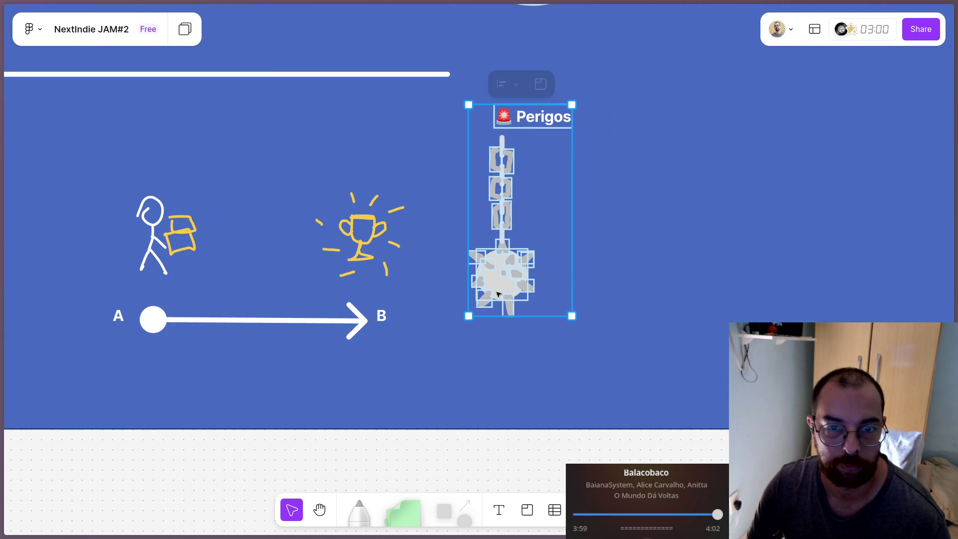
click(476, 384)
scroll(474, 385, down, 5)
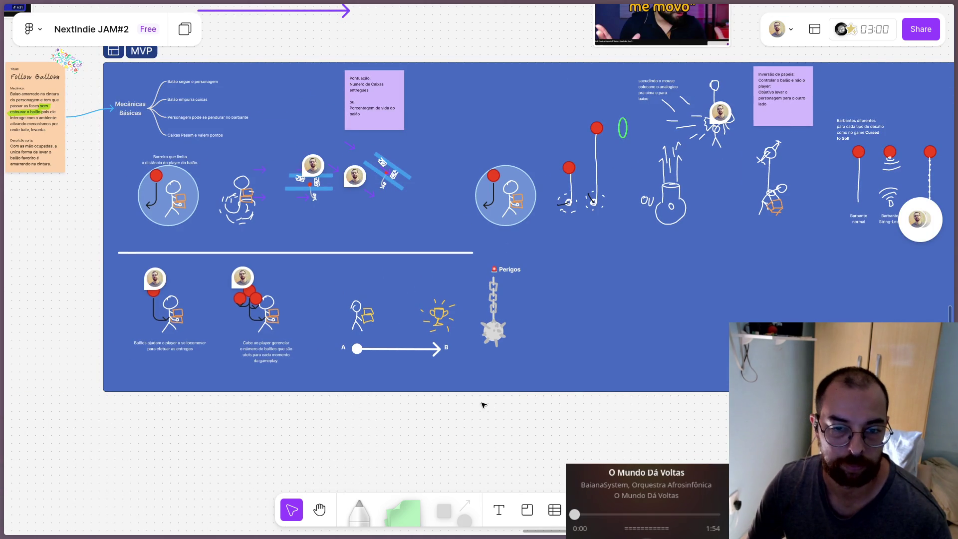
Pan the board over to the Perigos hazards area, then bring up the window switcher
scroll(483, 404, up, 4)
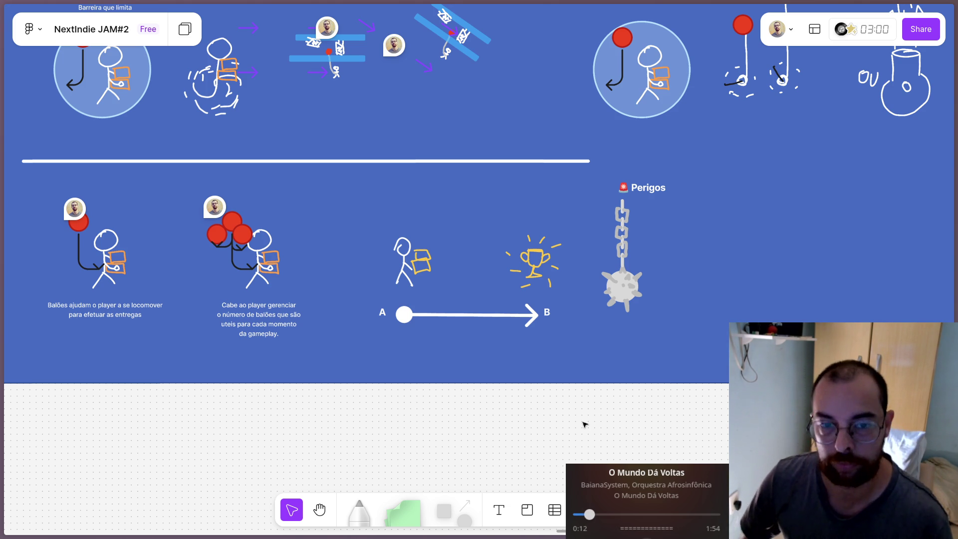
scroll(601, 394, up, 1)
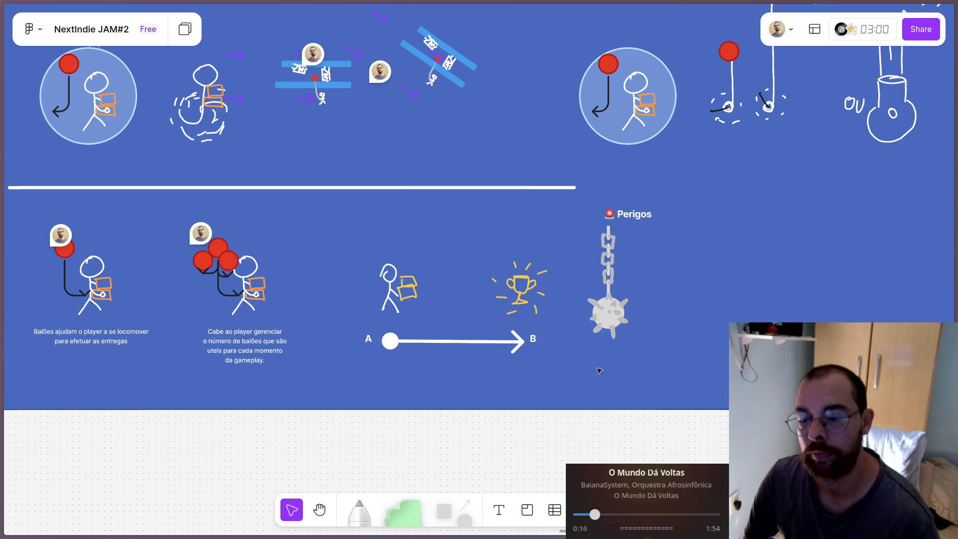
scroll(603, 368, right, 2)
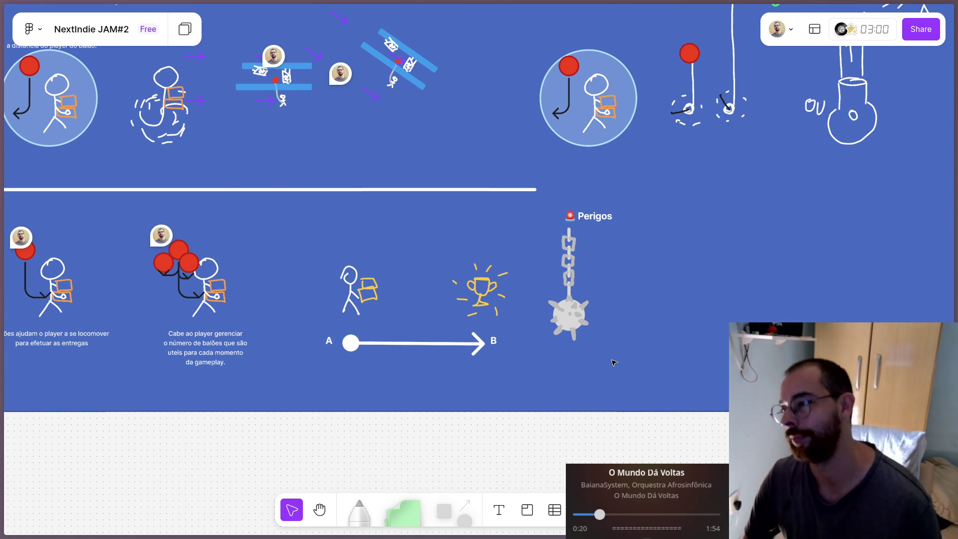
scroll(528, 364, right, 2)
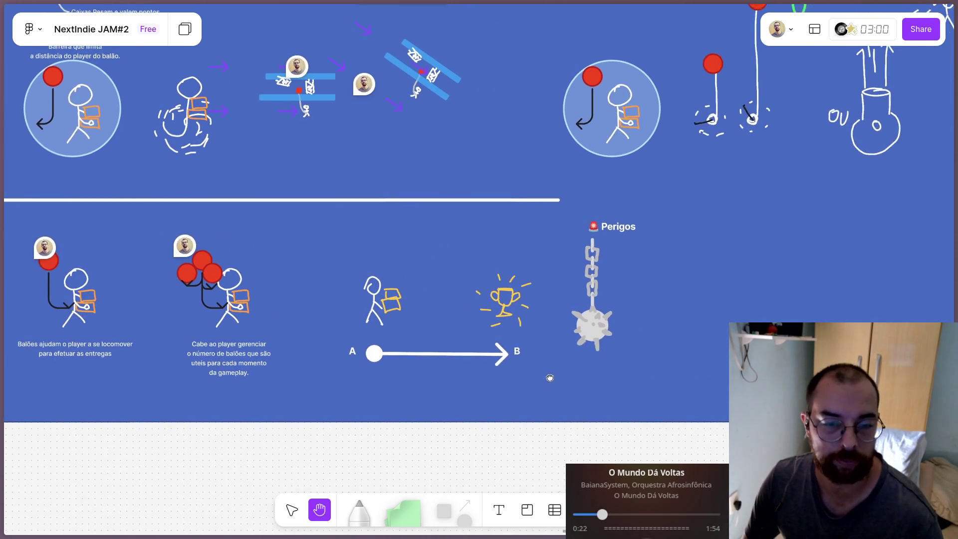
mouse_move(484, 368)
mouse_down()
mouse_move(474, 354)
mouse_move(644, 358)
mouse_move(638, 369)
mouse_up()
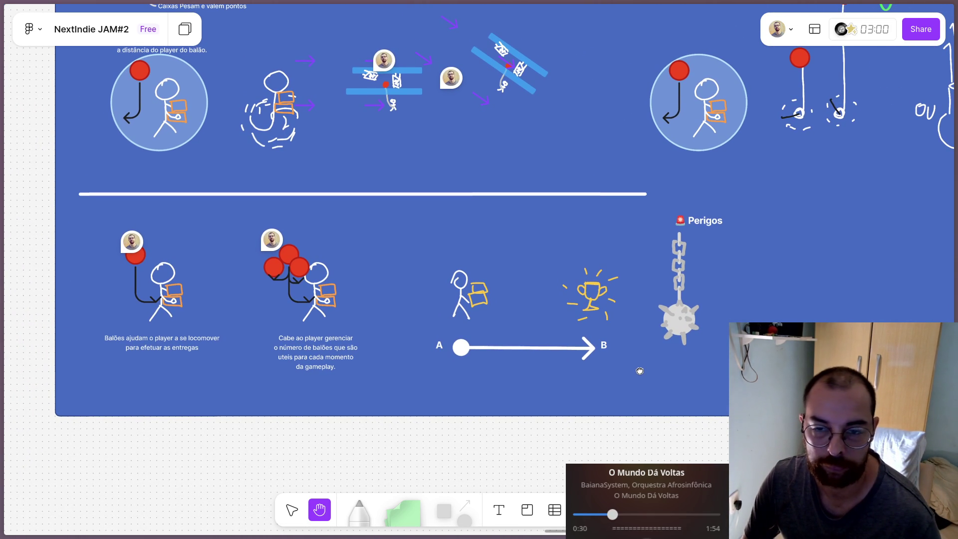
mouse_move(639, 371)
mouse_down()
mouse_move(573, 363)
mouse_move(590, 368)
mouse_move(539, 372)
mouse_move(668, 366)
mouse_move(536, 369)
mouse_up()
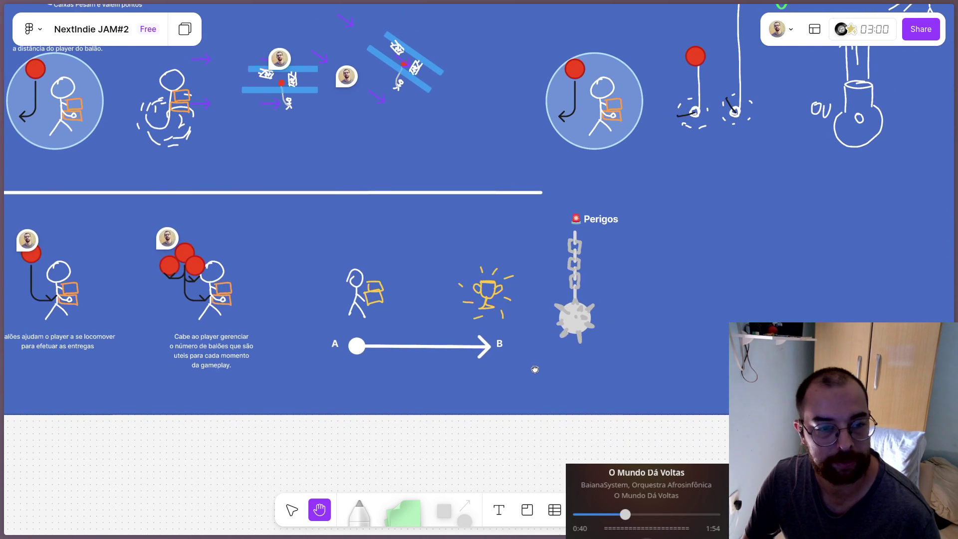
key(v)
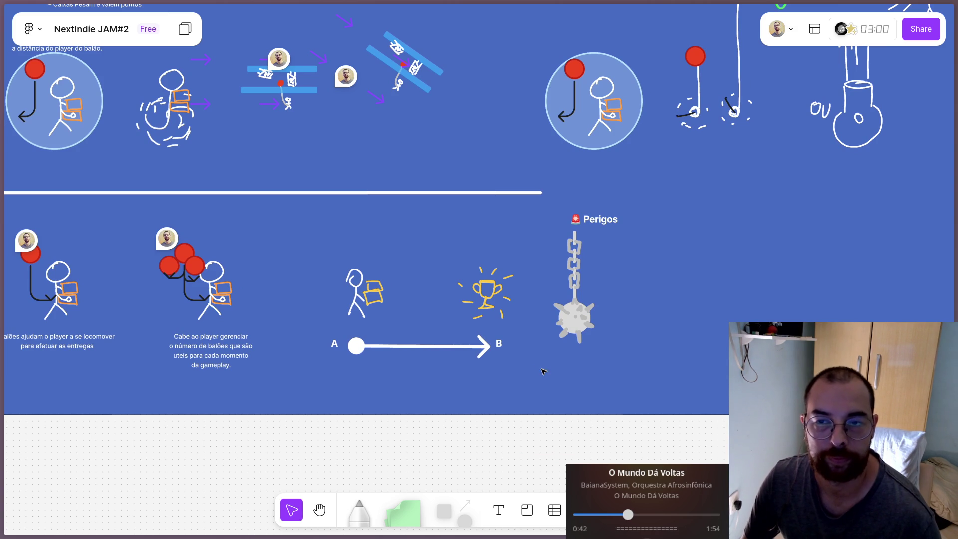
mouse_move(439, 359)
mouse_down()
mouse_move(552, 366)
mouse_move(495, 380)
mouse_up()
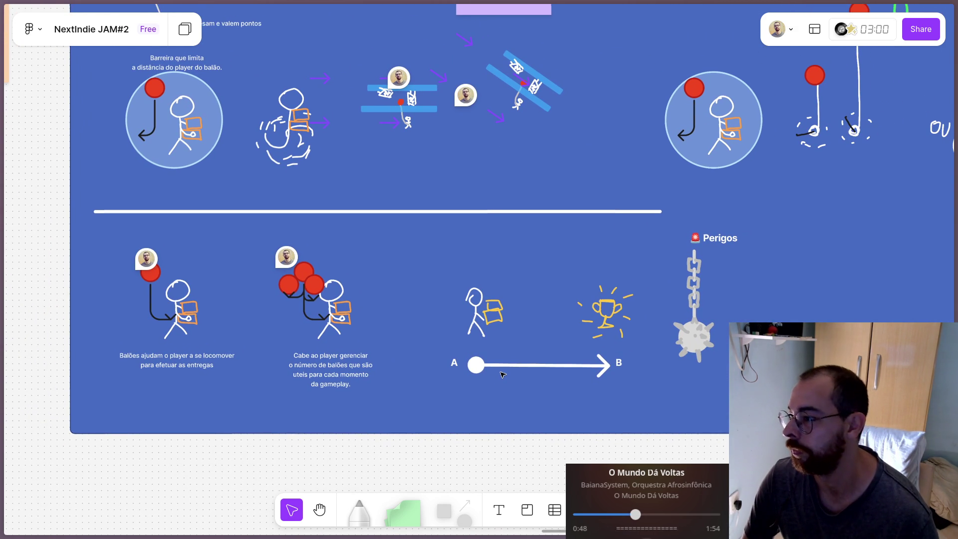
key(h)
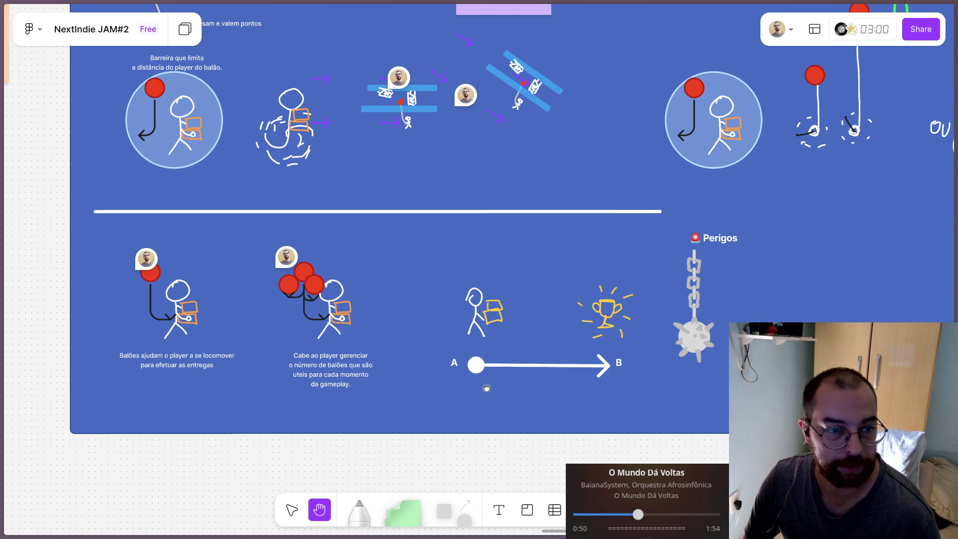
mouse_move(483, 387)
mouse_down()
mouse_move(575, 435)
mouse_move(423, 367)
mouse_move(647, 234)
mouse_move(683, 225)
mouse_up()
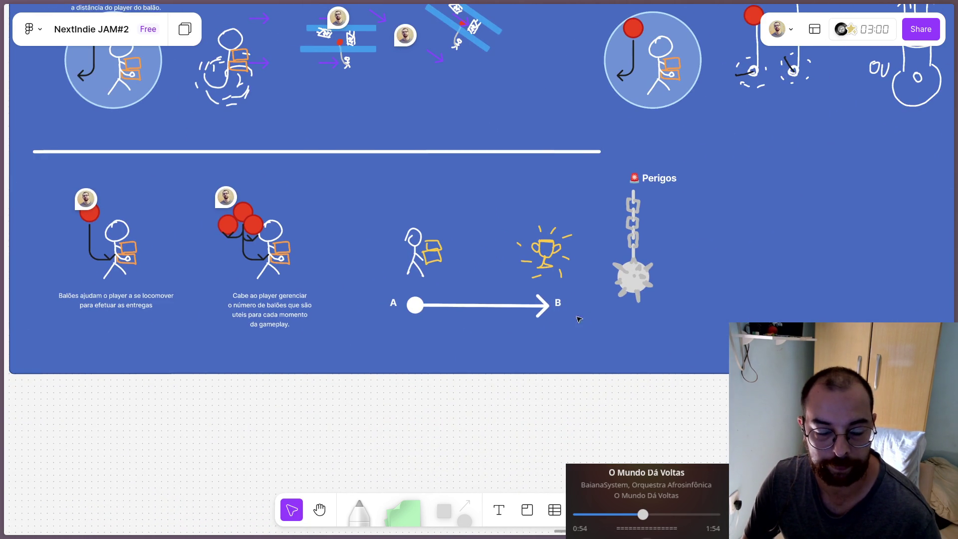
key(alt+Tab)
key(alt+Tab)
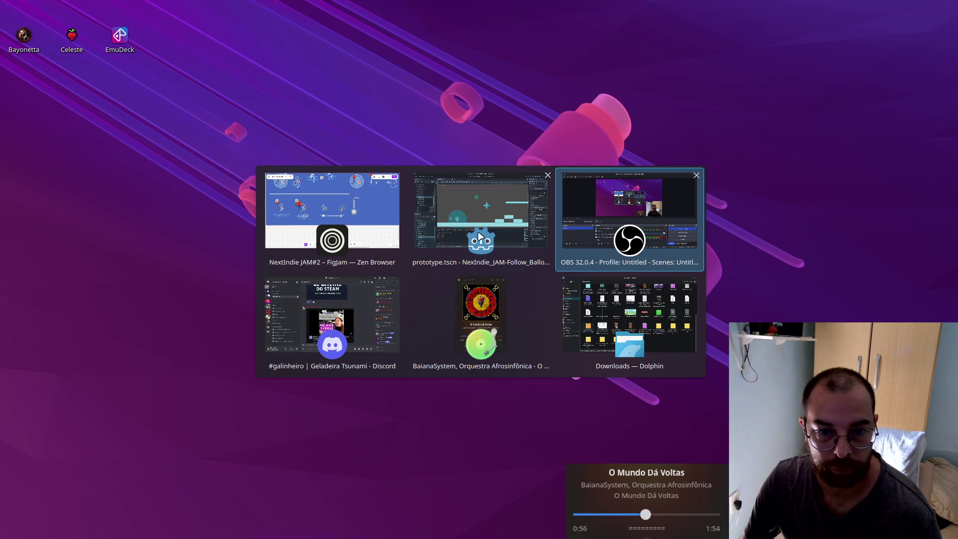
Bring the Godot prototype scene forward and zoom in on the player and balloon
click(477, 234)
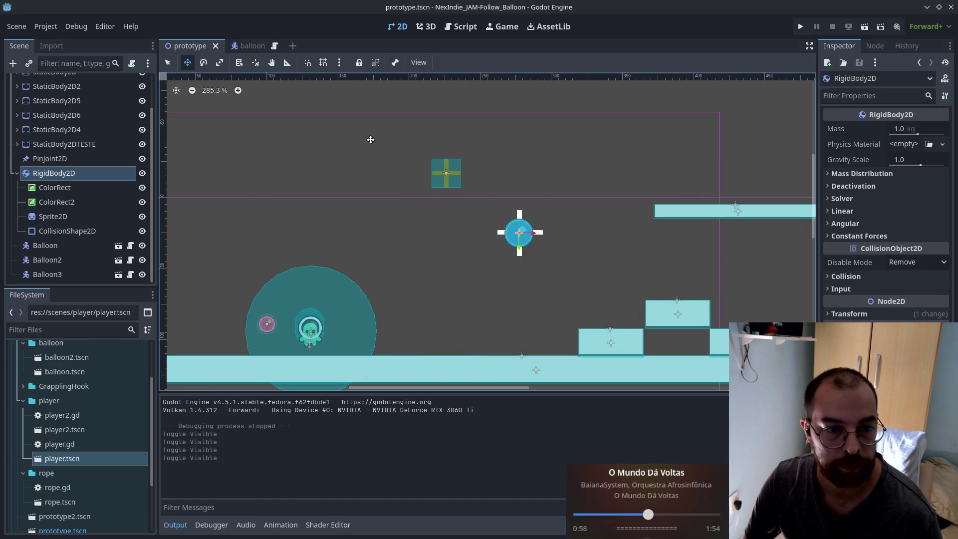
scroll(369, 303, up, 2)
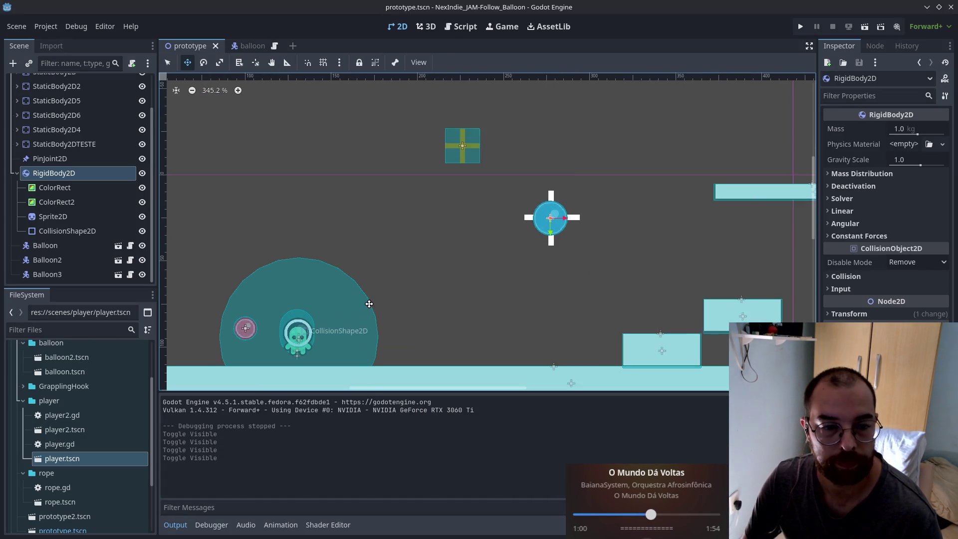
scroll(369, 304, up, 2)
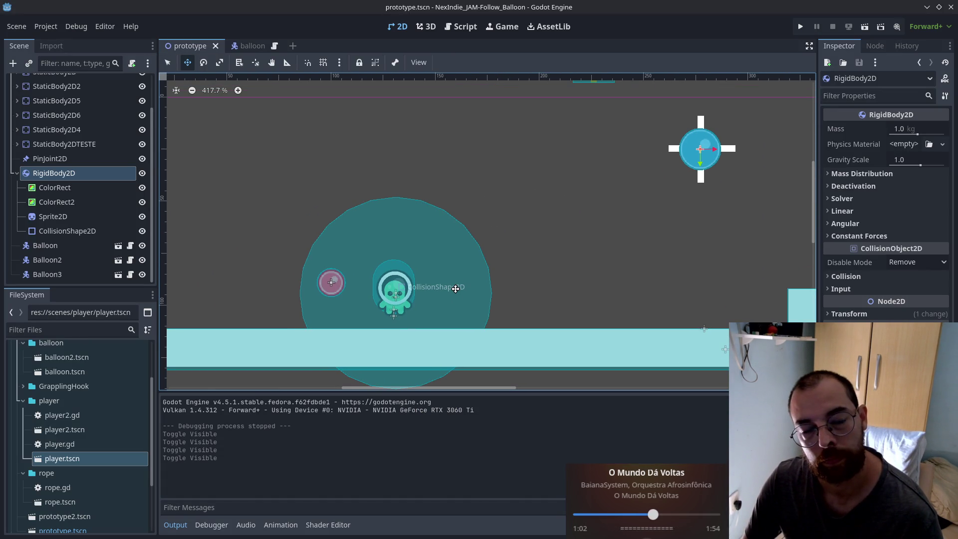
Return to FigJam and pan the board toward the Perigos area
key(alt+Tab)
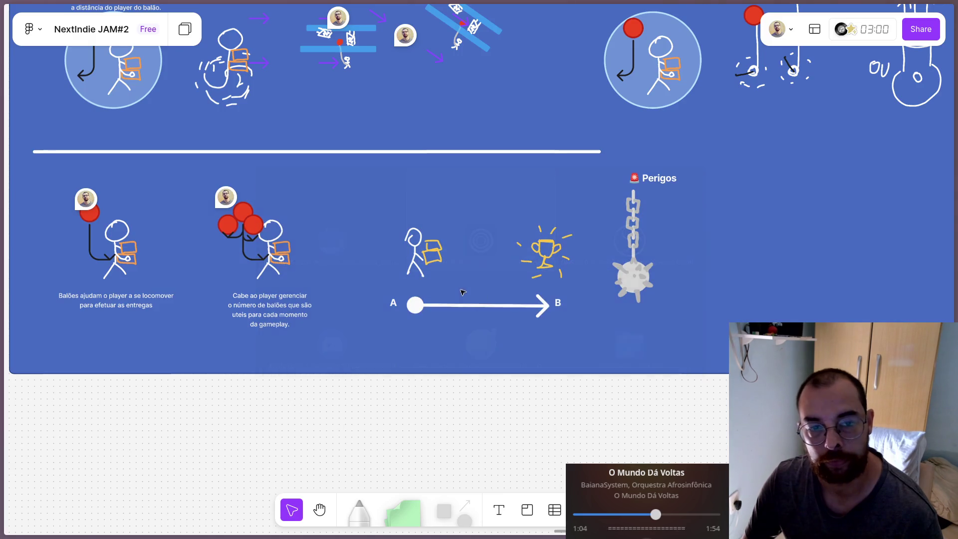
key(h)
mouse_move(605, 395)
mouse_down()
mouse_move(436, 339)
mouse_move(455, 359)
mouse_up()
key(alt+Tab)
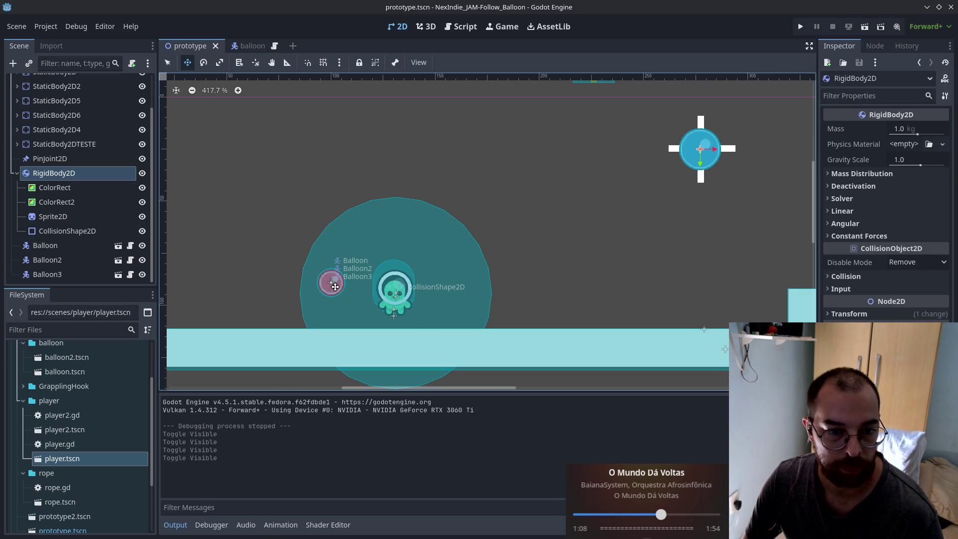
key(alt+Tab)
key(h)
drag(472, 398, 422, 408)
key(v)
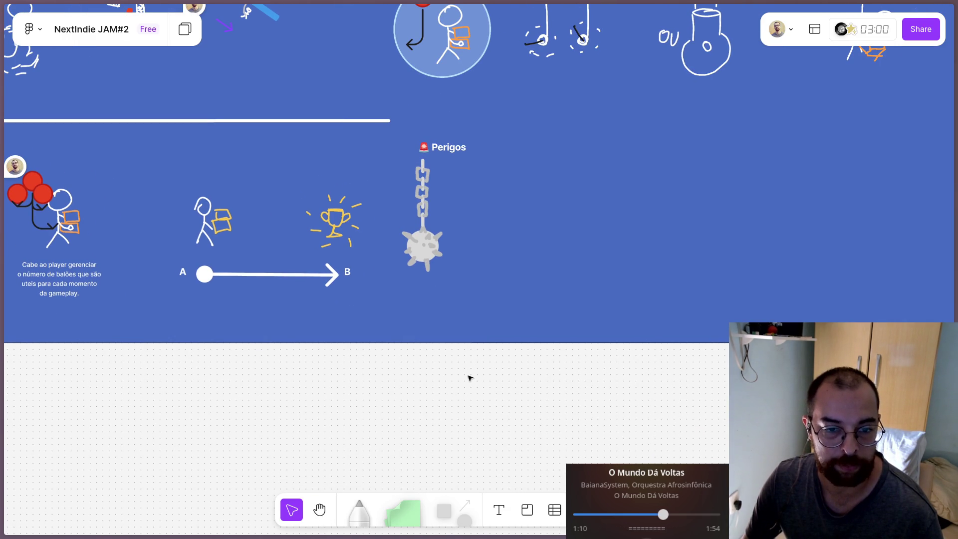
scroll(499, 314, up, 1)
scroll(526, 320, left, 3)
Frame the player and balloon in the Godot view, then go back to FigJam
key(alt+Tab)
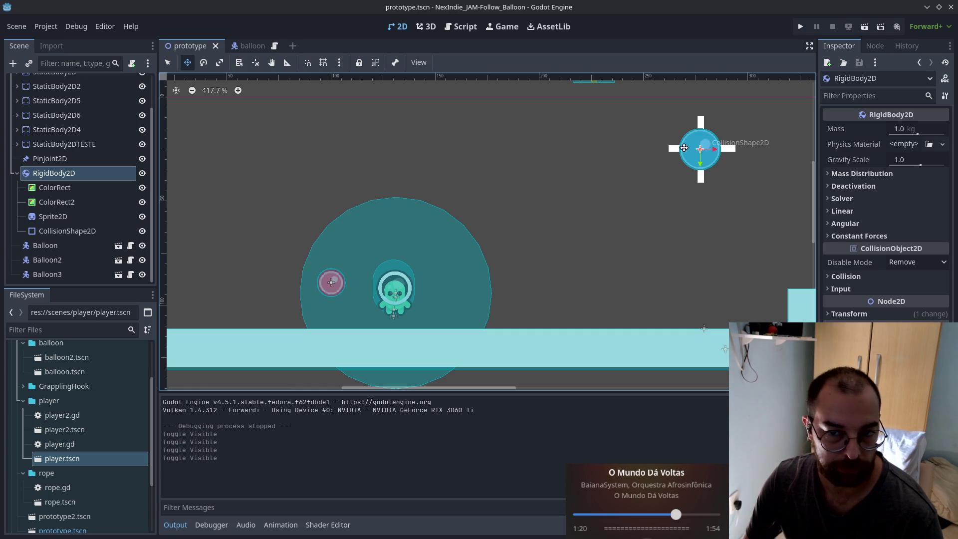
drag(660, 229, 608, 259)
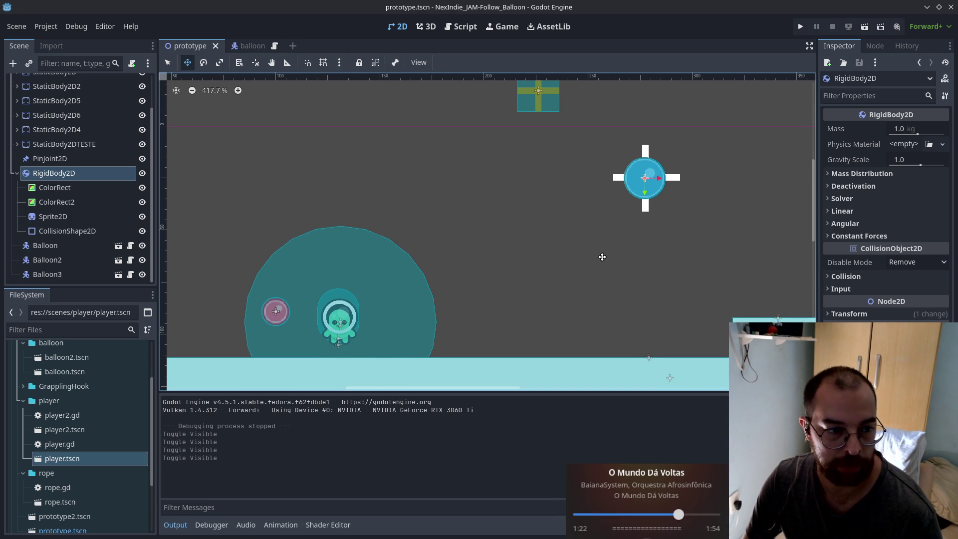
key(alt+Tab)
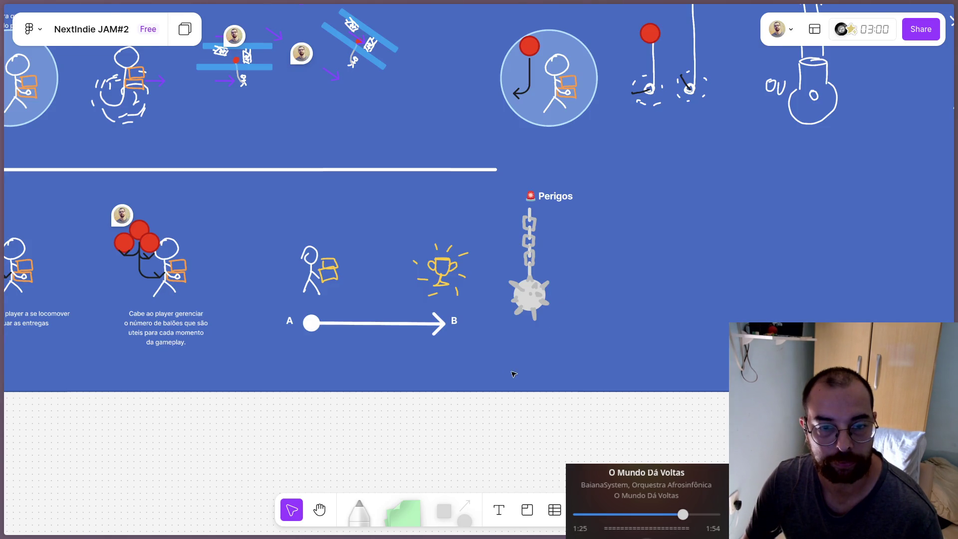
Draw a curved grey marker spike beside the spiked ball, redrawing it until it looks right
key(h)
mouse_move(513, 374)
mouse_down()
mouse_move(636, 360)
mouse_move(344, 350)
mouse_up()
key(v)
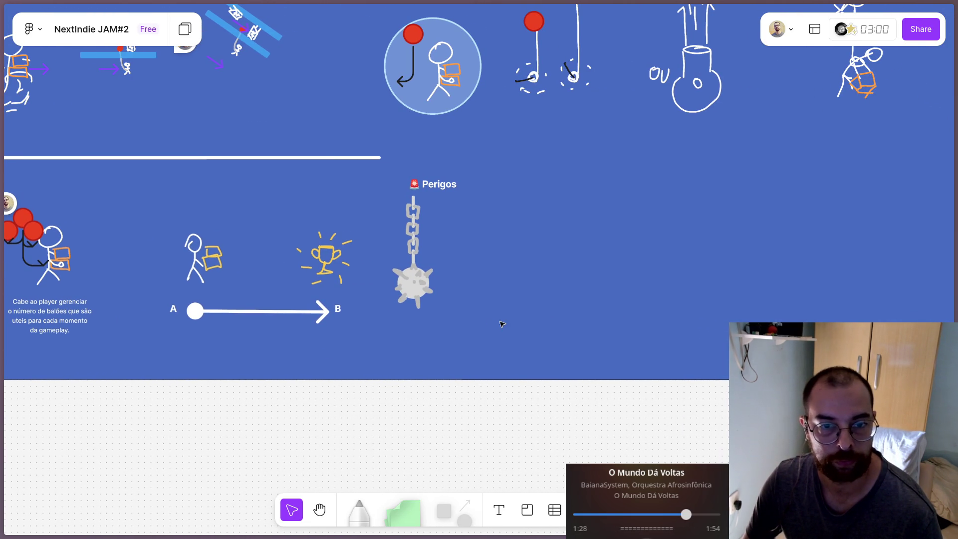
scroll(497, 277, up, 5)
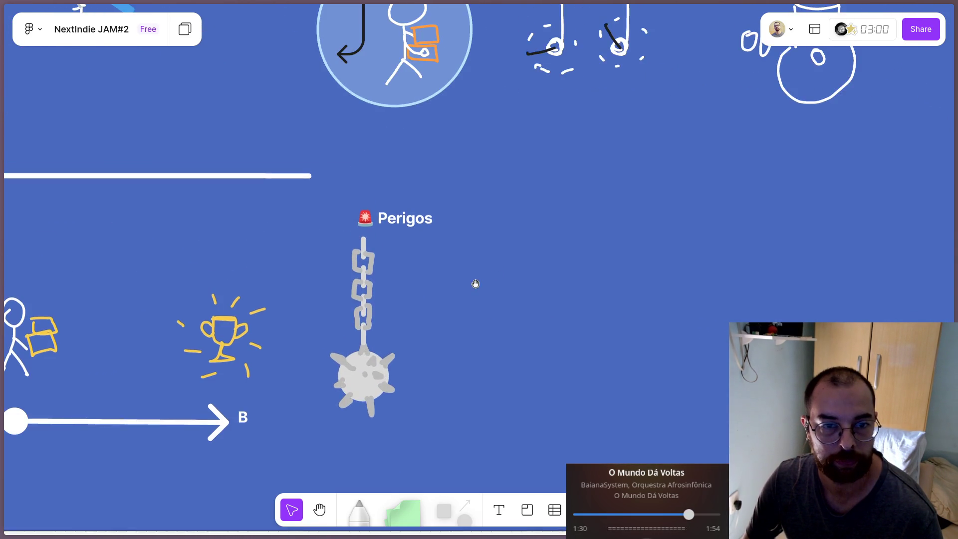
drag(422, 287, 401, 367)
scroll(432, 352, down, 2)
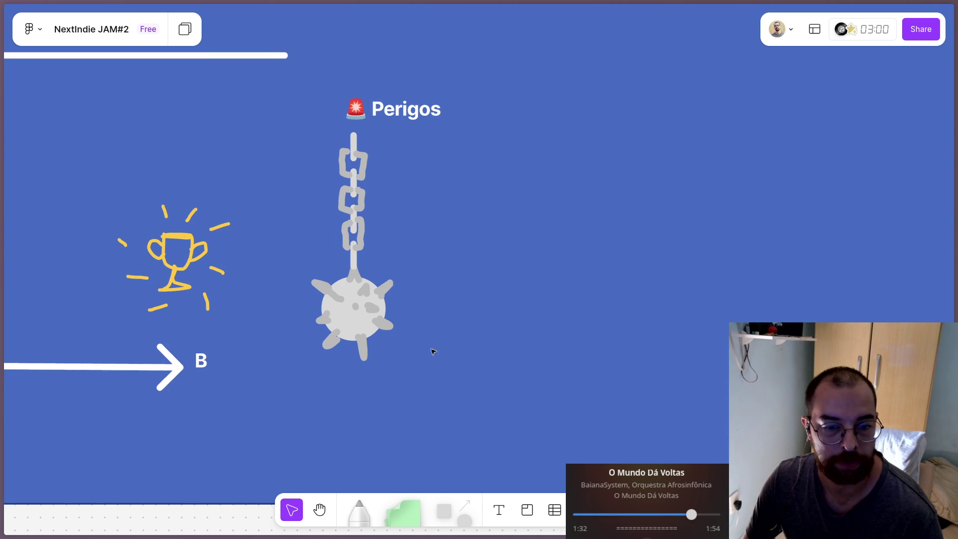
key(m)
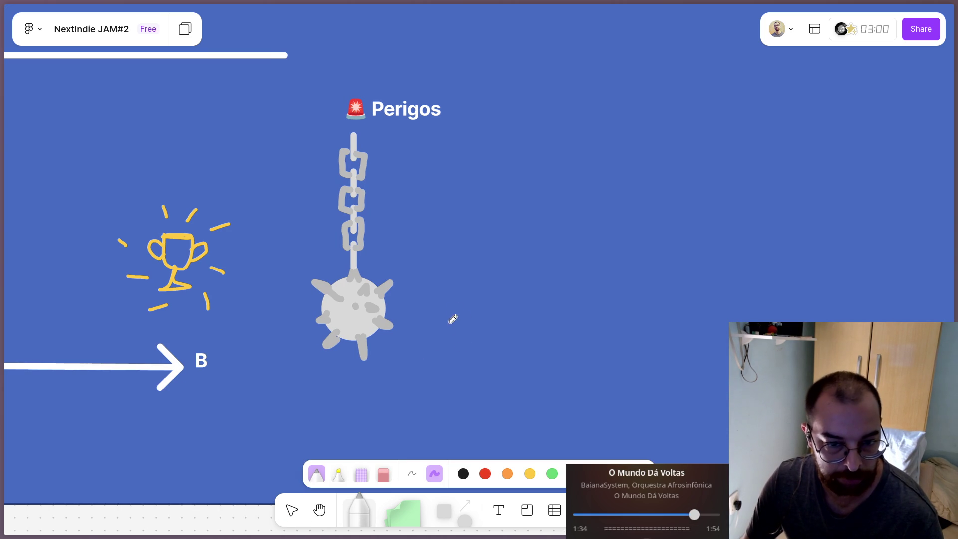
drag(466, 298, 455, 338)
key(ctrl+z)
drag(468, 296, 472, 330)
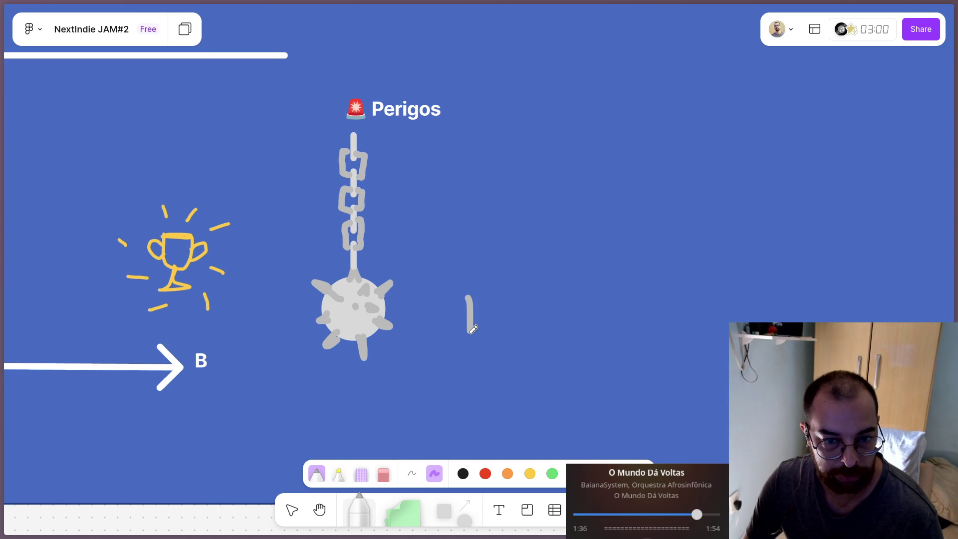
key(ctrl+z)
drag(472, 294, 461, 329)
key(ctrl+z)
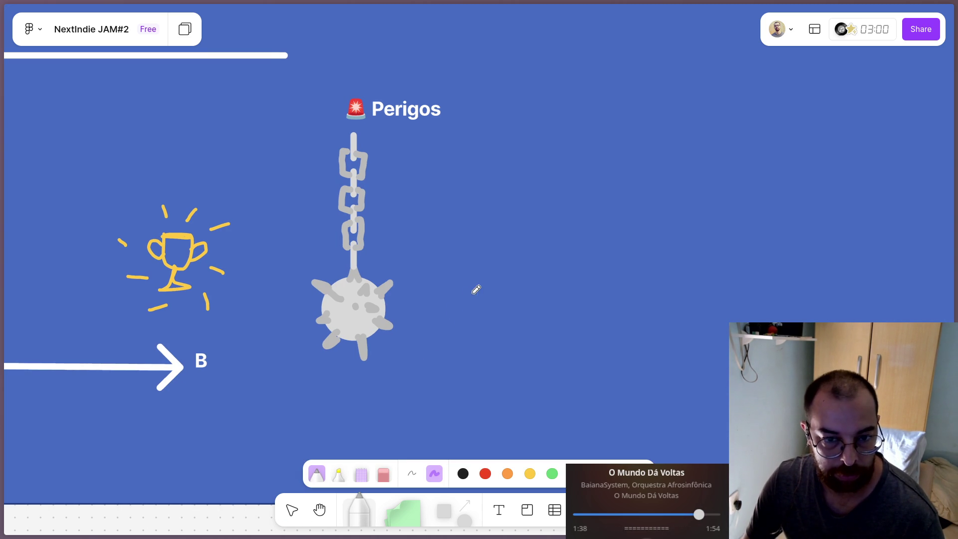
mouse_move(476, 293)
mouse_down()
mouse_move(465, 328)
mouse_move(492, 327)
mouse_up()
Cancel the accidental tab close by choosing Stay on page
key(ctrl+w)
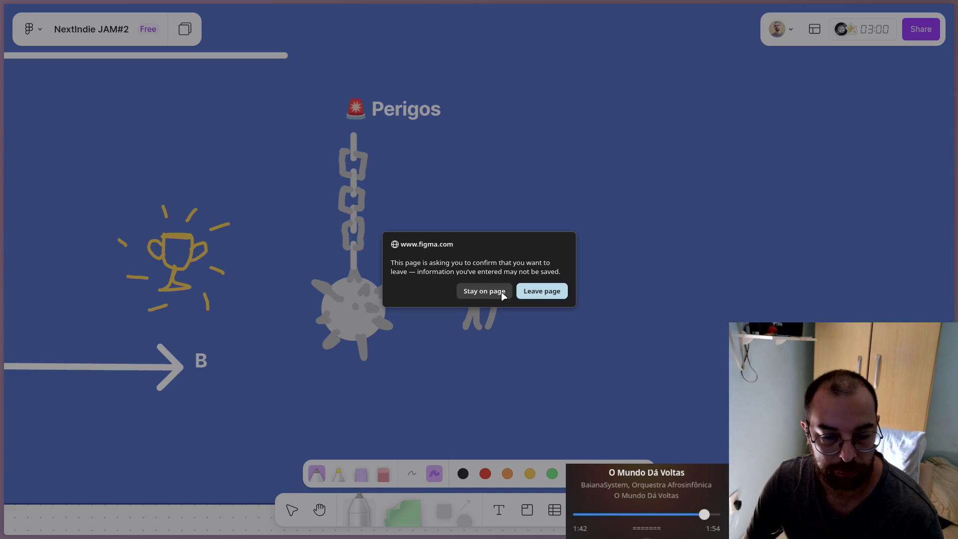
click(499, 293)
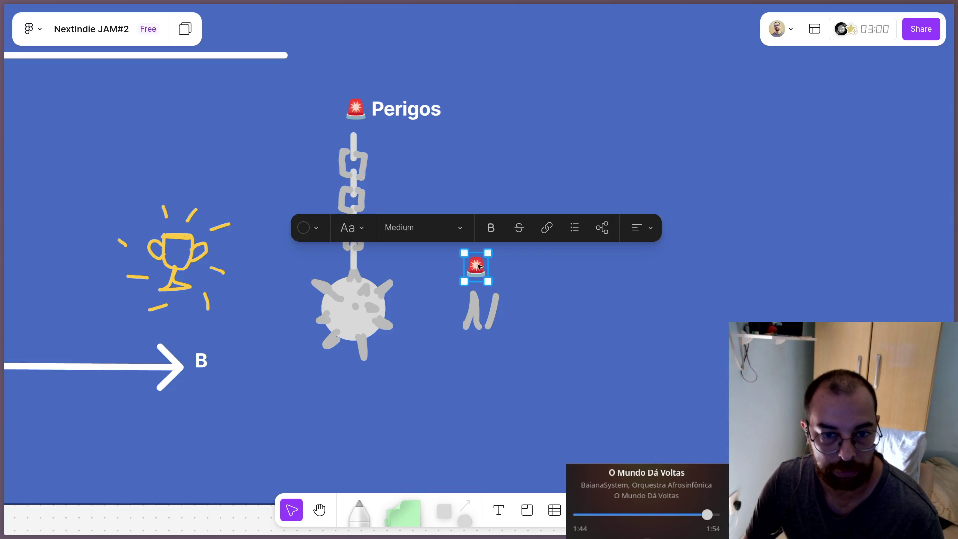
click(517, 280)
Draw two more grey spikes to the right and select the finished three-spike sketch
key(h)
drag(545, 347, 472, 288)
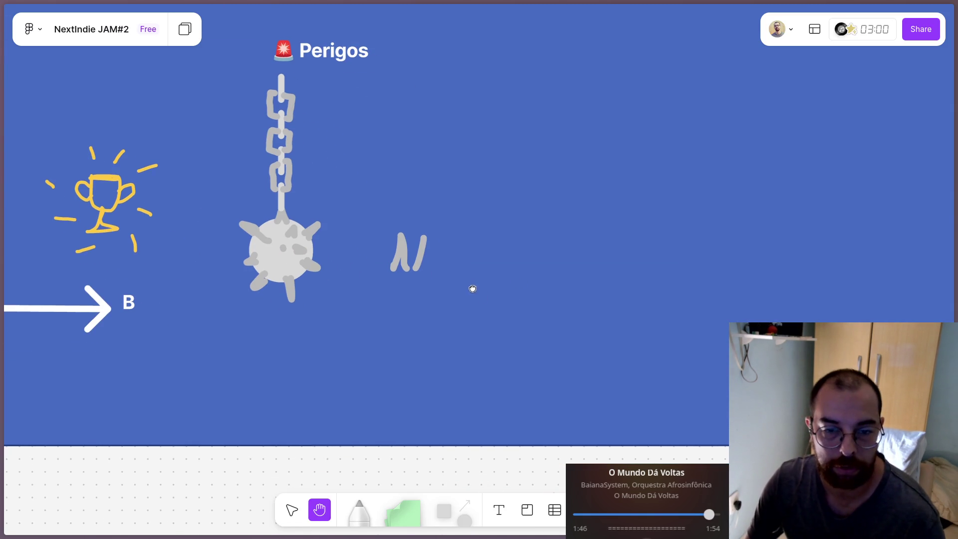
key(v)
key(m)
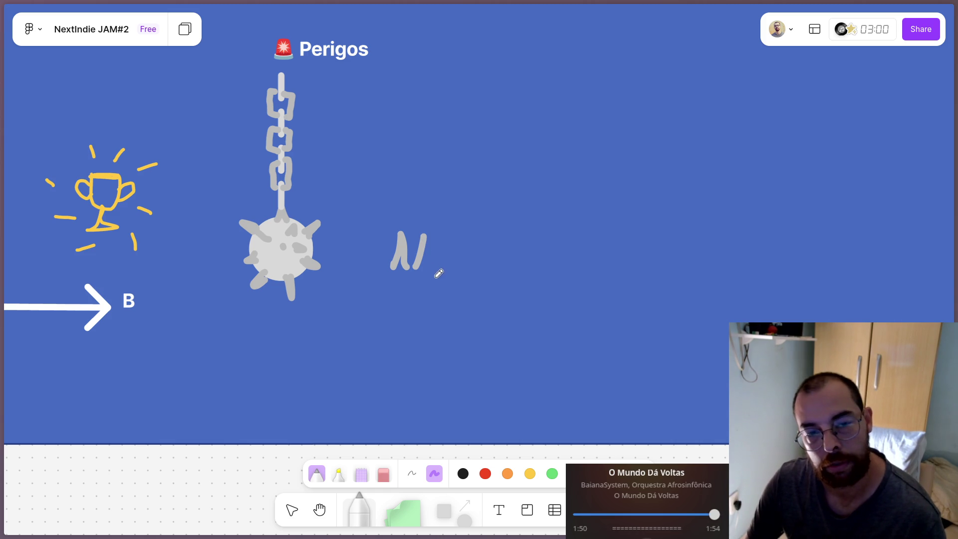
drag(427, 232, 431, 264)
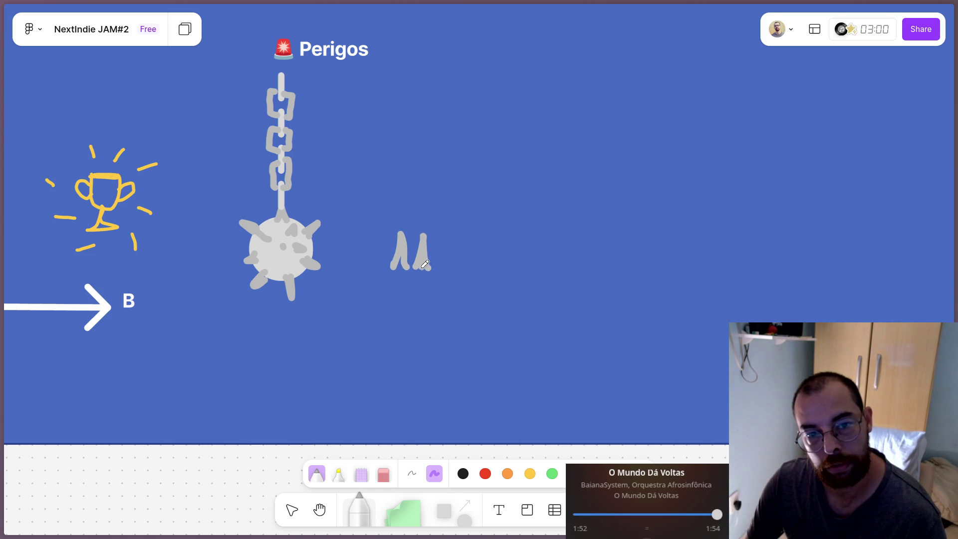
mouse_move(448, 238)
mouse_down()
mouse_move(435, 269)
mouse_move(459, 257)
mouse_move(448, 243)
mouse_move(456, 274)
mouse_move(441, 269)
mouse_up()
key(ctrl+z)
scroll(458, 317, up, 2)
scroll(457, 317, right, 1)
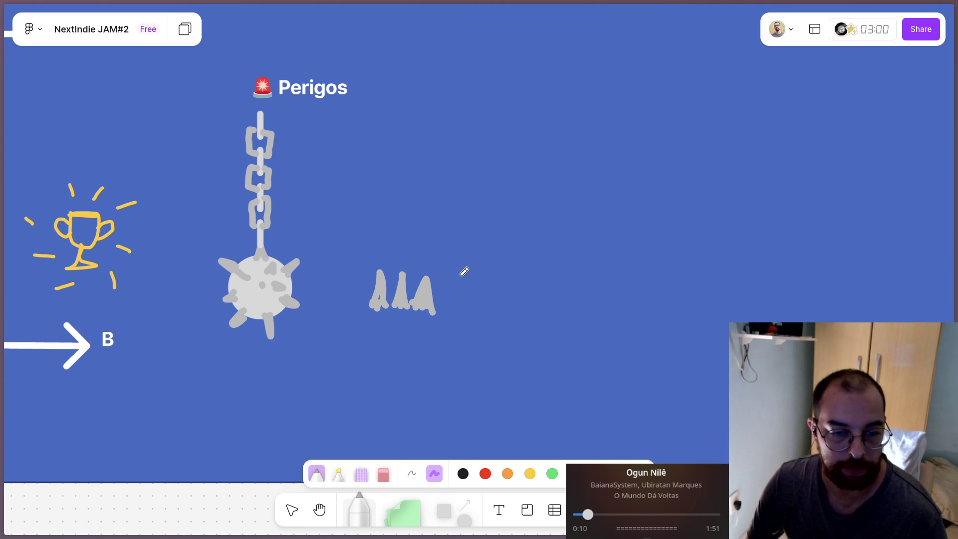
key(v)
drag(488, 348, 338, 255)
Move the spikes right and draw a light-grey rectangular base under them
drag(432, 299, 524, 294)
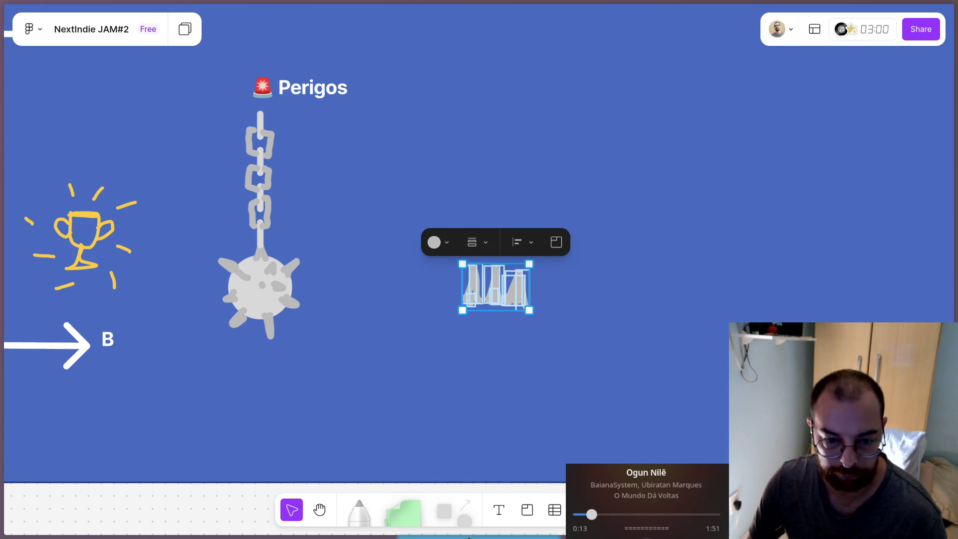
click(447, 509)
click(306, 472)
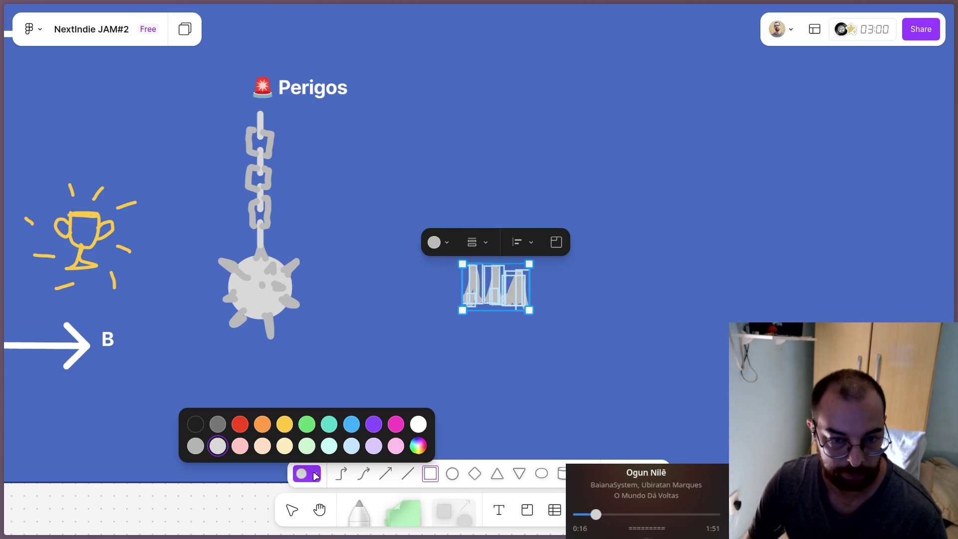
key(o)
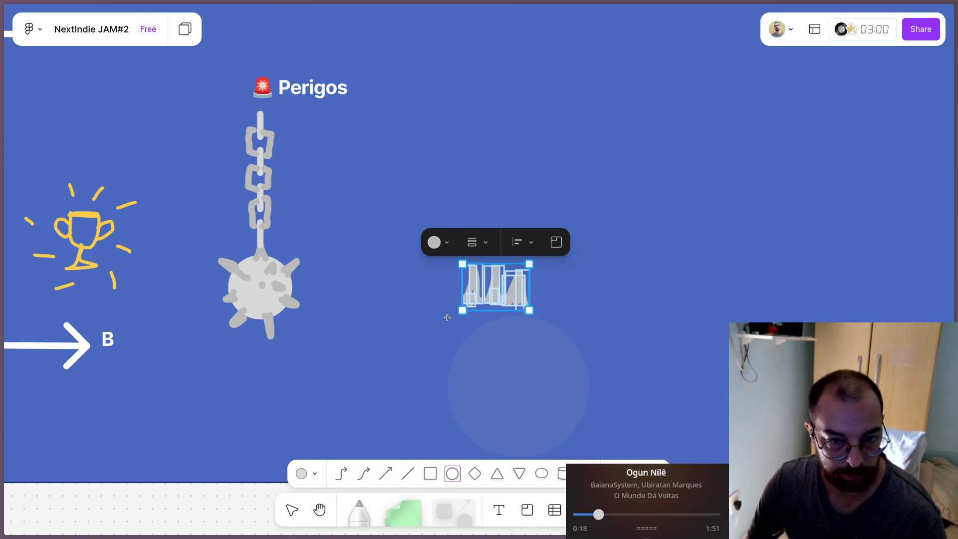
drag(447, 316, 490, 343)
key(ctrl+z)
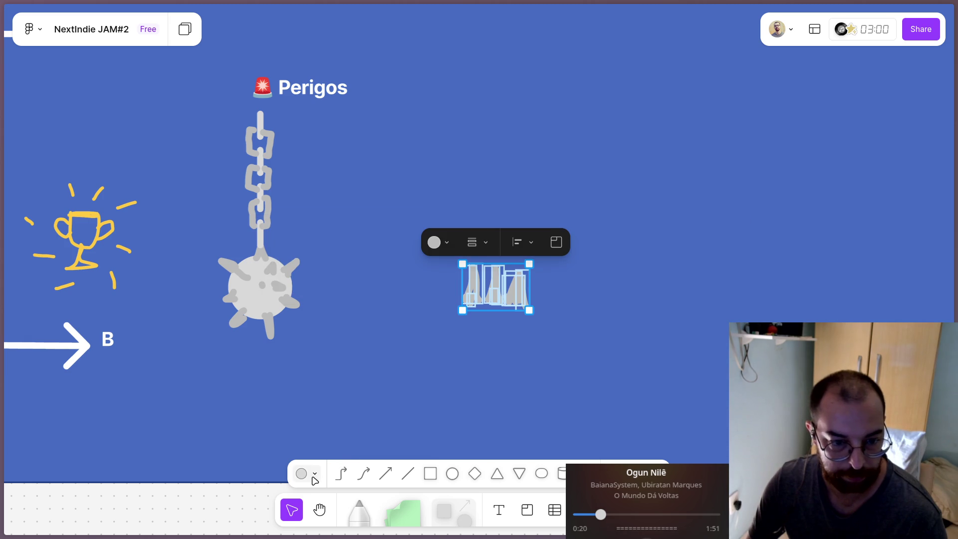
click(315, 475)
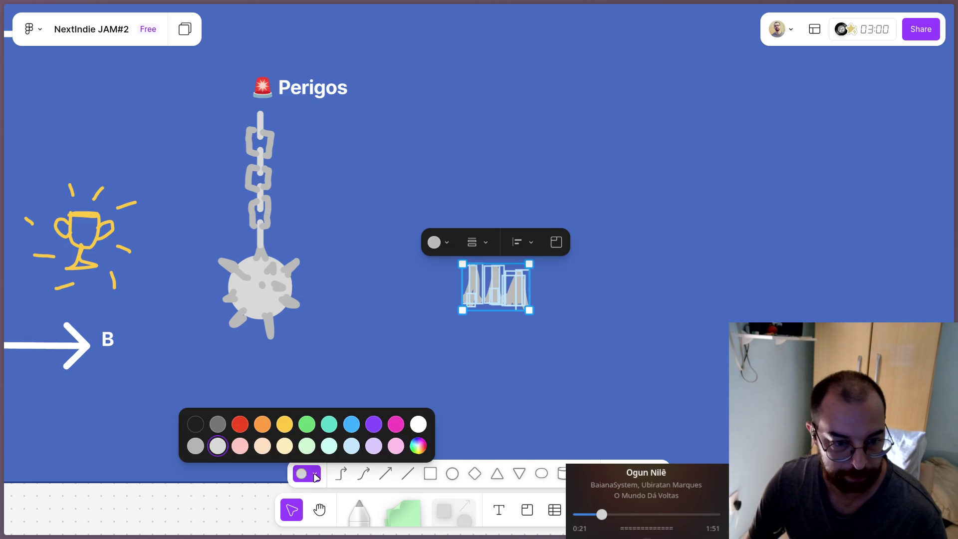
click(430, 473)
mouse_move(449, 319)
mouse_down()
mouse_move(512, 352)
mouse_move(550, 338)
mouse_up()
Select the spikes with their base and Alt-drag a copy above the original
key(c)
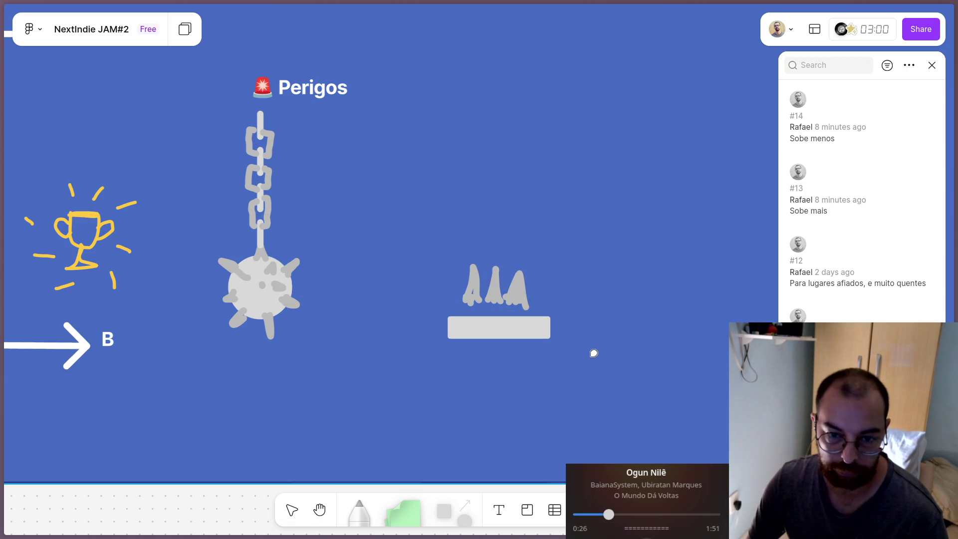
key(Escape)
drag(615, 381, 436, 231)
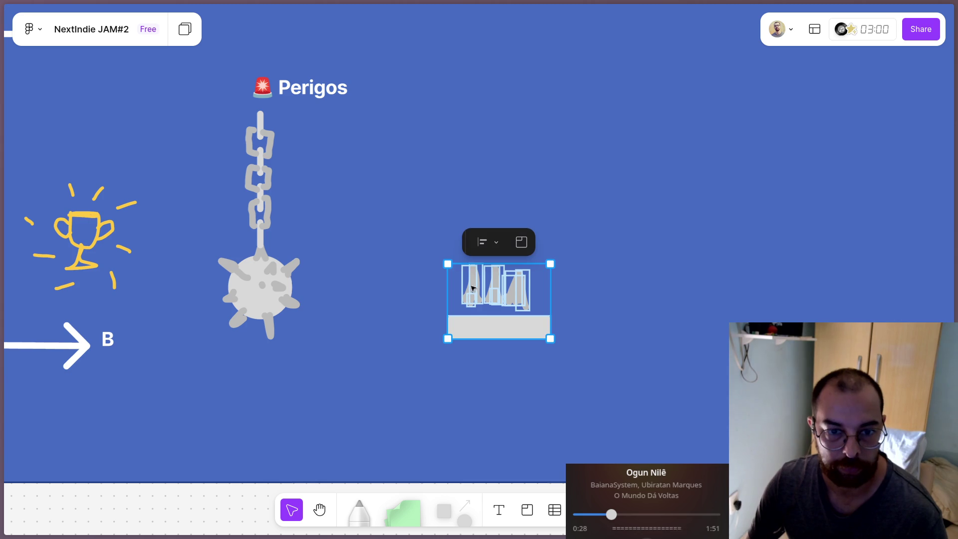
mouse_move(474, 288)
mouse_down()
mouse_move(422, 272)
mouse_move(435, 265)
mouse_move(432, 276)
mouse_move(411, 275)
mouse_move(413, 147)
mouse_up()
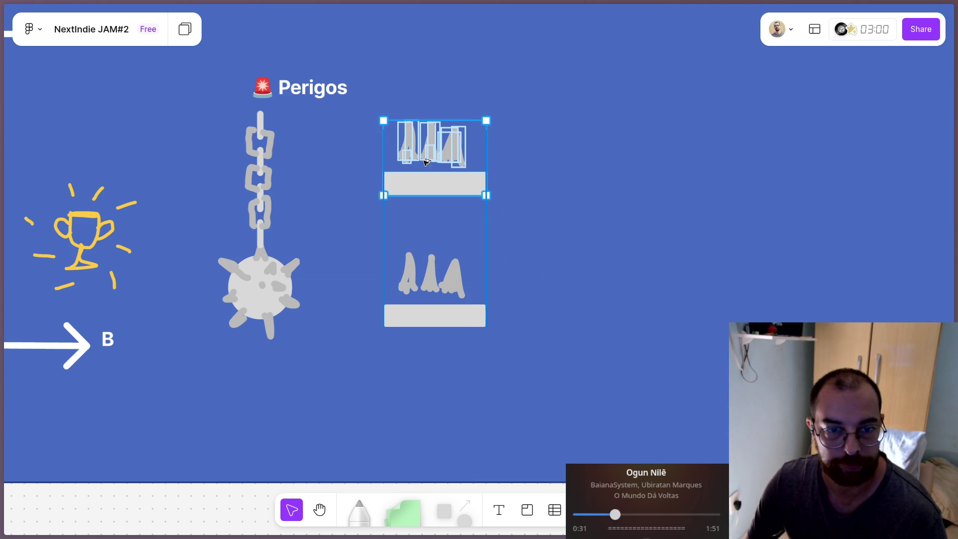
Rotate the spike copy 90° into wall spikes and move them to the left
mouse_move(491, 202)
mouse_down()
mouse_move(353, 220)
mouse_move(391, 213)
mouse_up()
drag(441, 317, 437, 306)
click(493, 198)
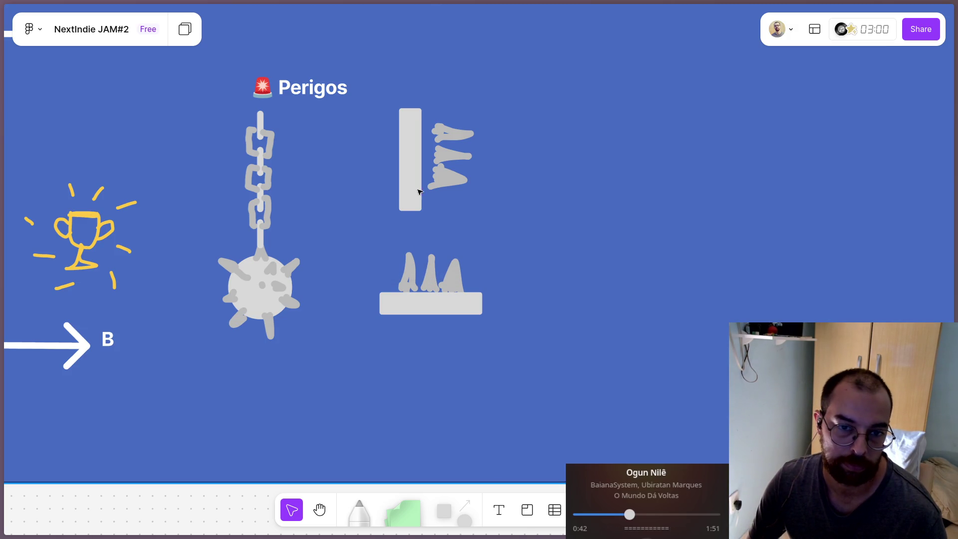
drag(413, 197, 425, 192)
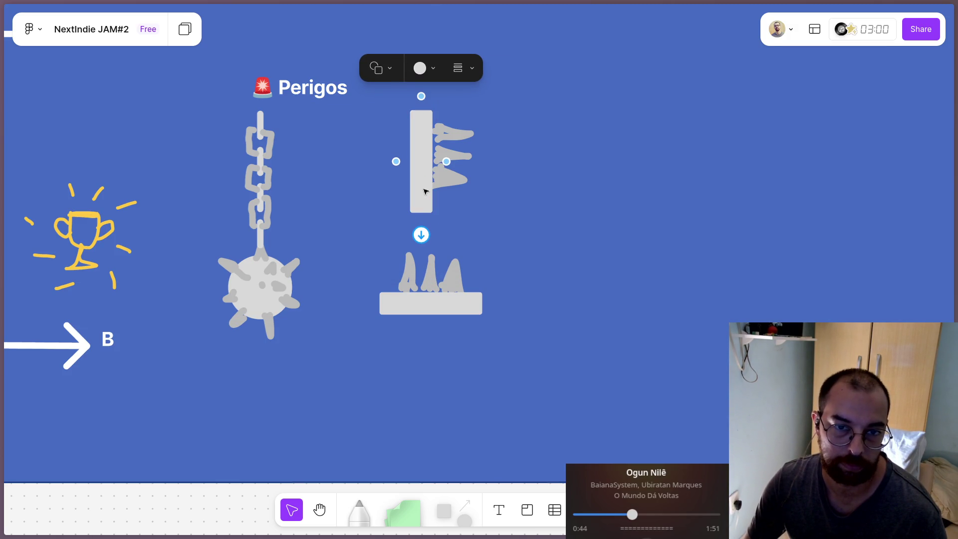
mouse_move(524, 234)
mouse_down()
mouse_move(408, 139)
mouse_move(406, 175)
mouse_move(383, 187)
mouse_up()
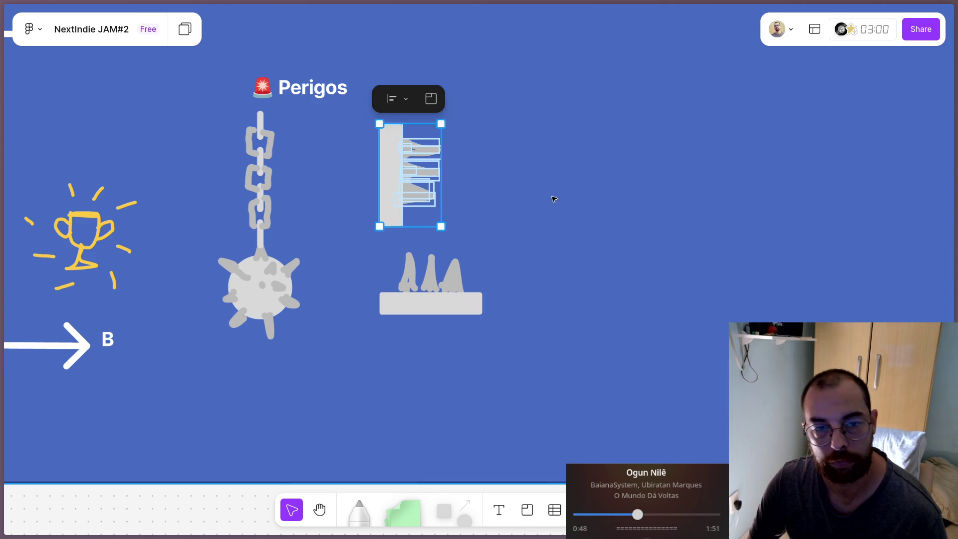
click(541, 211)
Duplicate the floor spikes and flip the copy 180° into ceiling spikes above
drag(506, 333, 368, 246)
mouse_move(433, 314)
mouse_down()
mouse_move(430, 333)
mouse_move(530, 185)
mouse_up()
mouse_move(591, 202)
mouse_down()
mouse_move(479, 90)
mouse_move(458, 117)
mouse_up()
drag(534, 150, 512, 101)
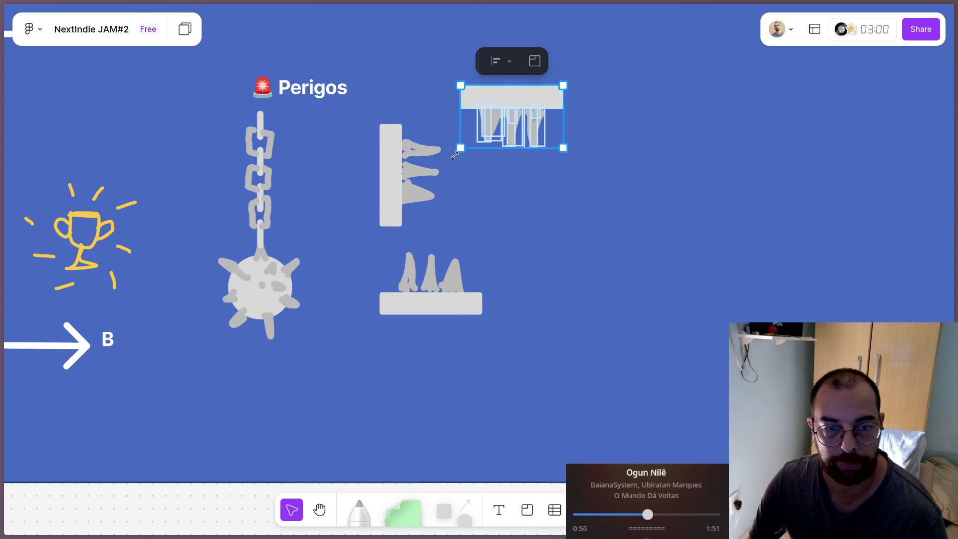
Move all three spike hazards down and shrink them together
click(391, 197)
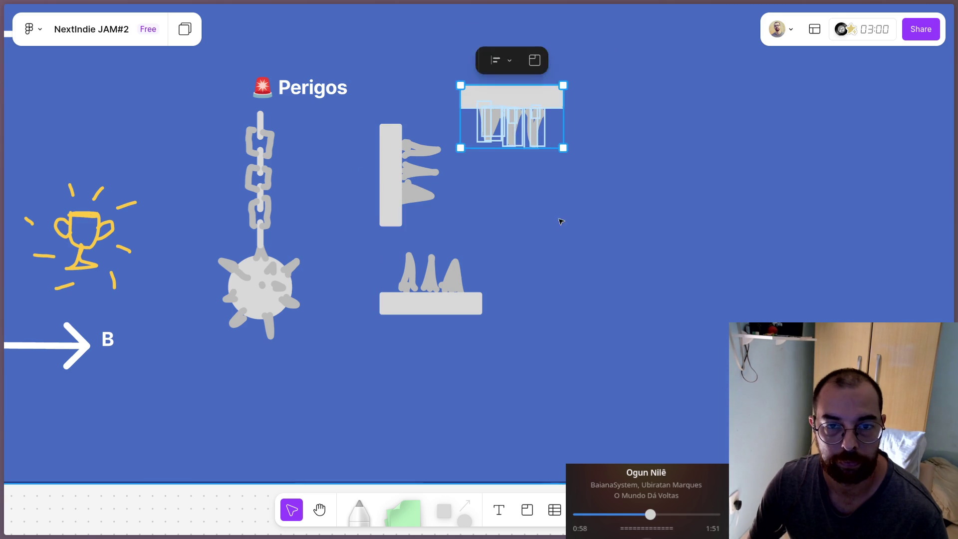
scroll(554, 244, up, 5)
mouse_move(591, 397)
mouse_down()
mouse_move(474, 283)
mouse_move(338, 86)
mouse_up()
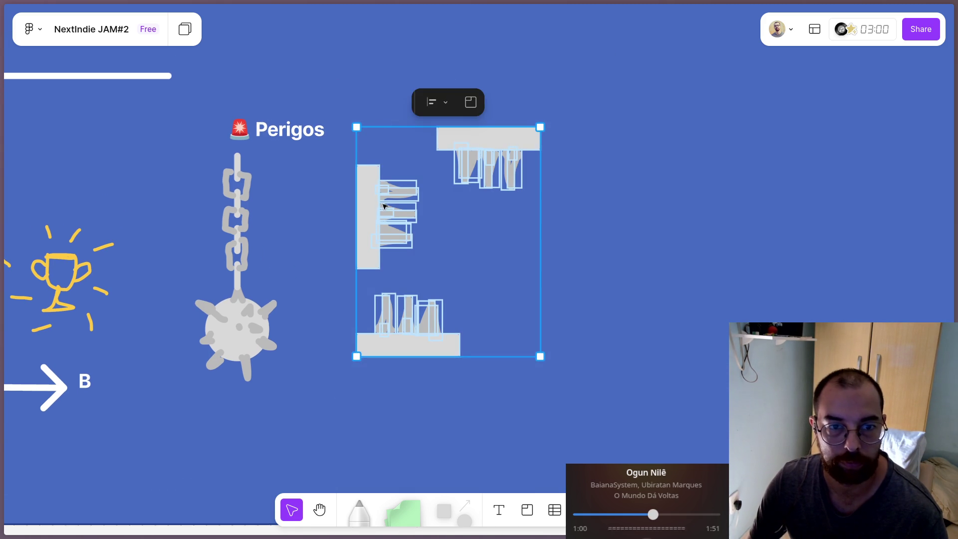
mouse_move(377, 215)
mouse_down()
mouse_move(381, 278)
mouse_move(385, 269)
mouse_up()
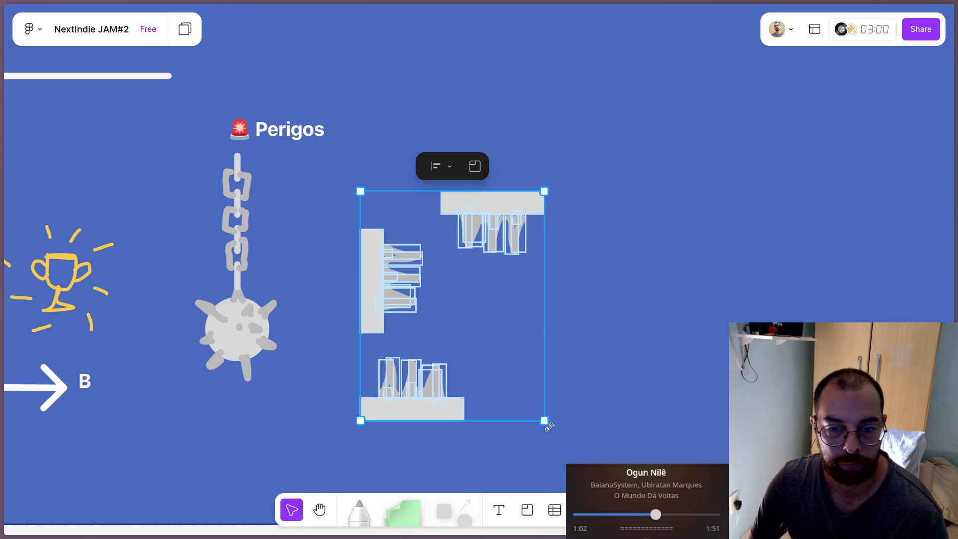
drag(548, 426, 502, 367)
click(554, 356)
scroll(529, 354, down, 5)
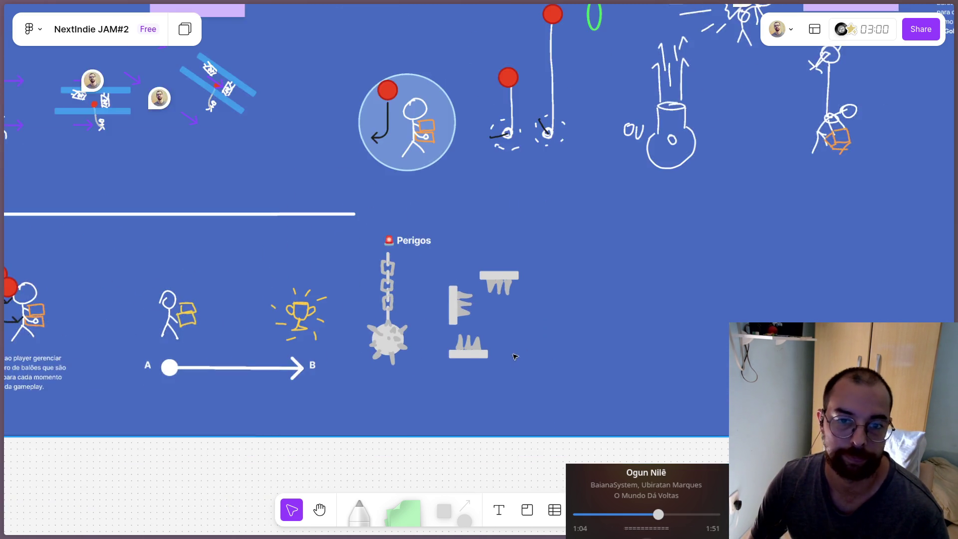
scroll(514, 356, up, 5)
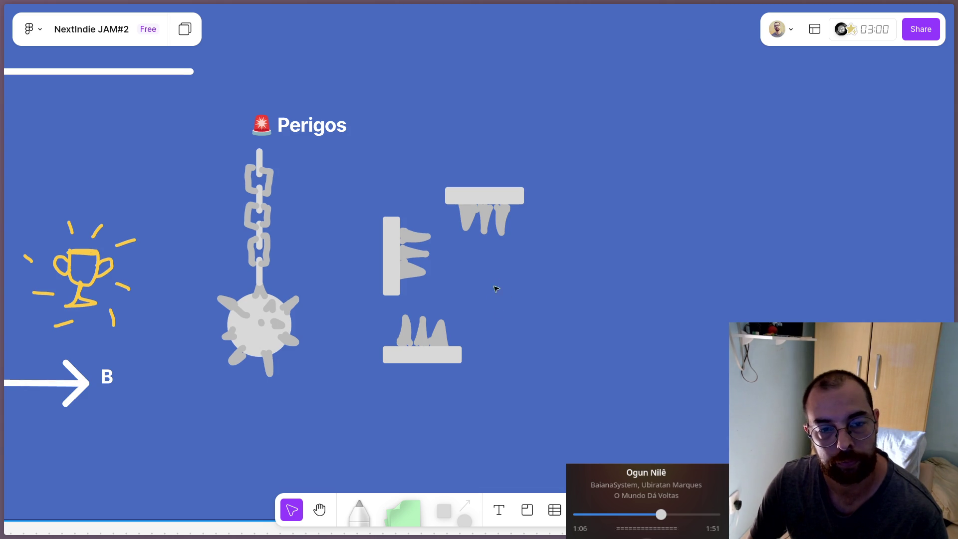
Line up the wall, ceiling and floor spikes in one row
drag(425, 163, 538, 233)
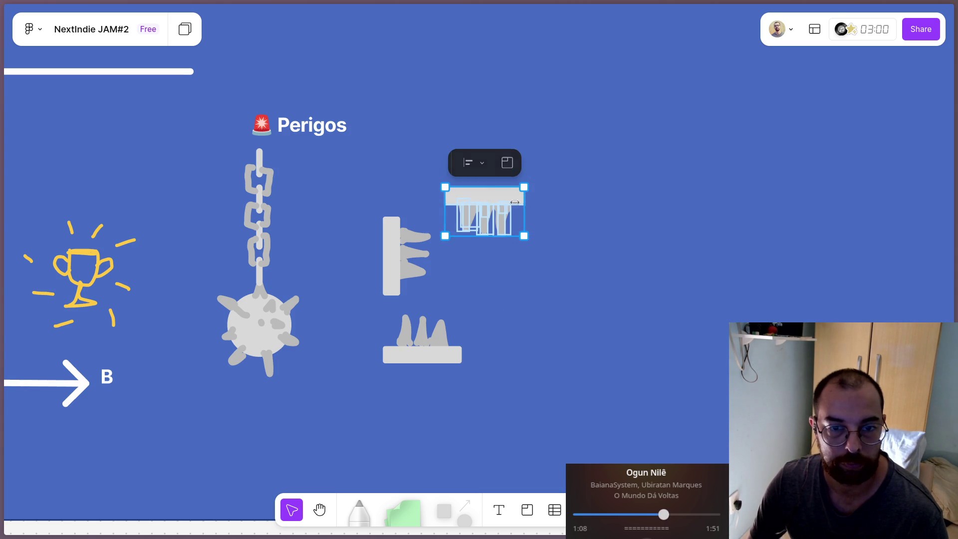
mouse_move(496, 205)
mouse_down()
mouse_move(435, 163)
mouse_move(538, 215)
mouse_move(523, 235)
mouse_up()
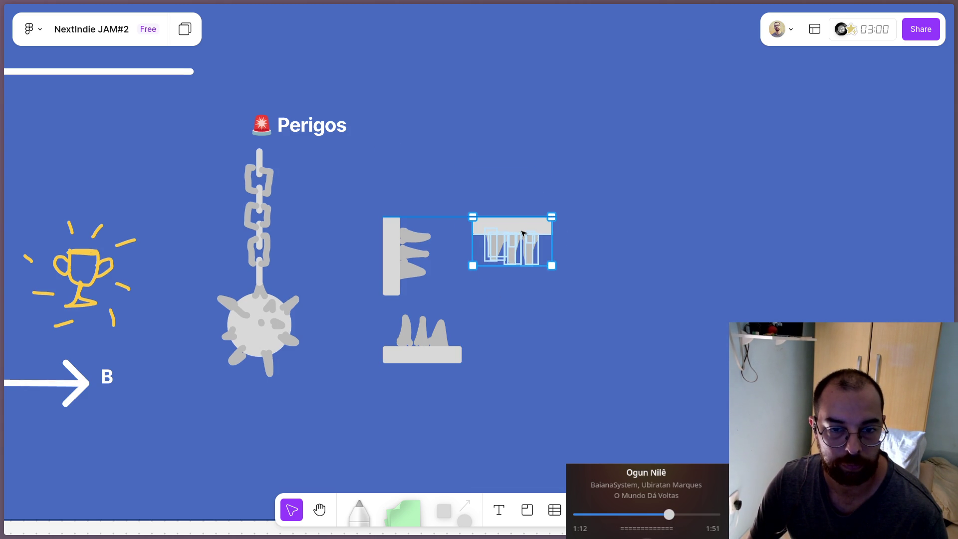
drag(501, 388, 379, 310)
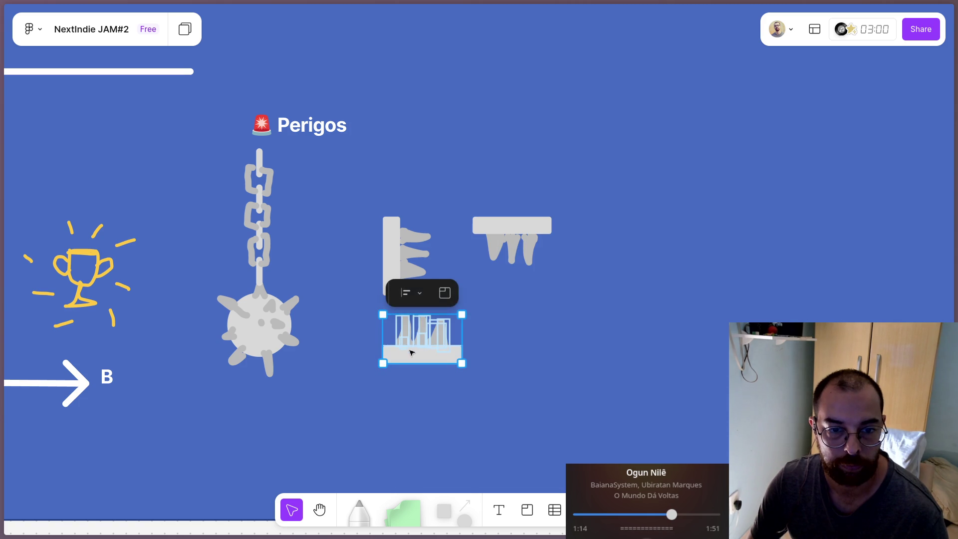
mouse_move(411, 352)
mouse_down()
mouse_move(654, 265)
mouse_move(602, 252)
mouse_move(599, 274)
mouse_move(611, 285)
mouse_move(599, 275)
mouse_up()
drag(344, 187, 429, 307)
drag(390, 276, 405, 273)
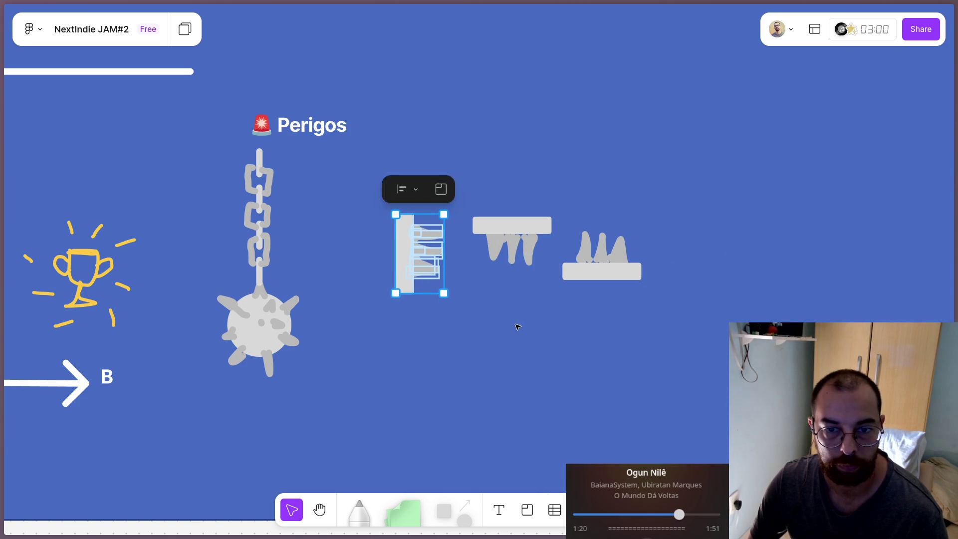
scroll(564, 331, right, 3)
mouse_move(645, 334)
mouse_down()
mouse_move(402, 188)
mouse_move(327, 198)
mouse_move(277, 169)
mouse_move(302, 171)
mouse_up()
click(371, 131)
scroll(404, 194, up, 3)
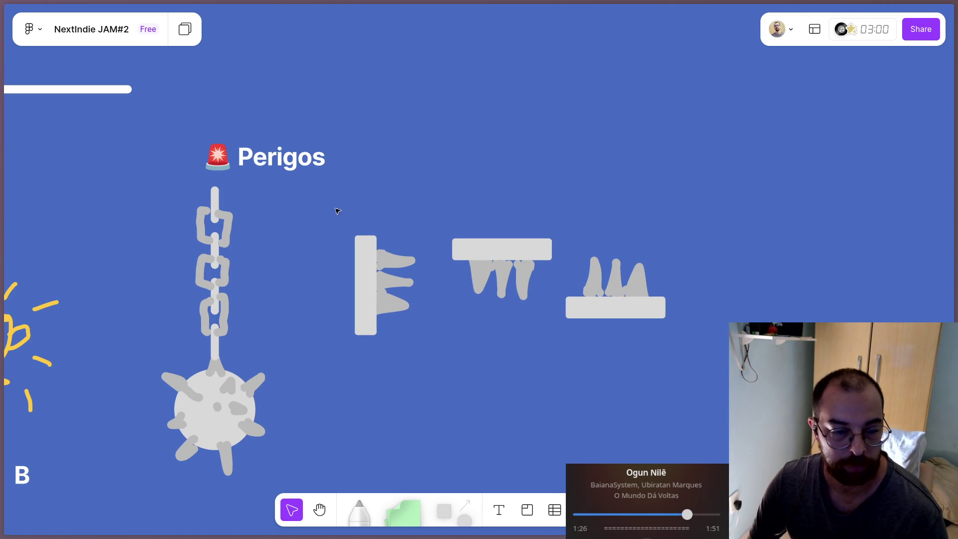
Add a small, bold, white 'Lateral' text label and position it by the wall spikes
key(t)
click(357, 208)
text(Late)
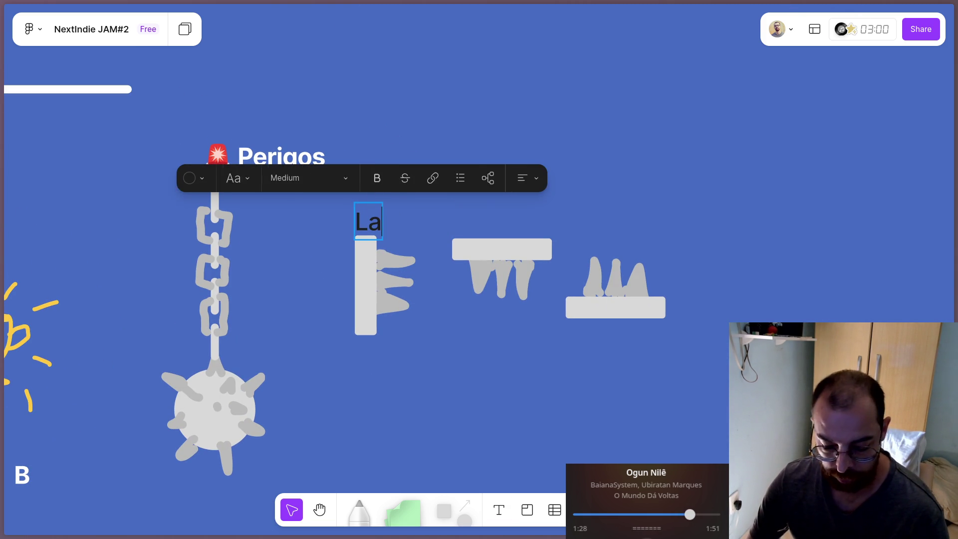
text(ral)
key(ctrl+a)
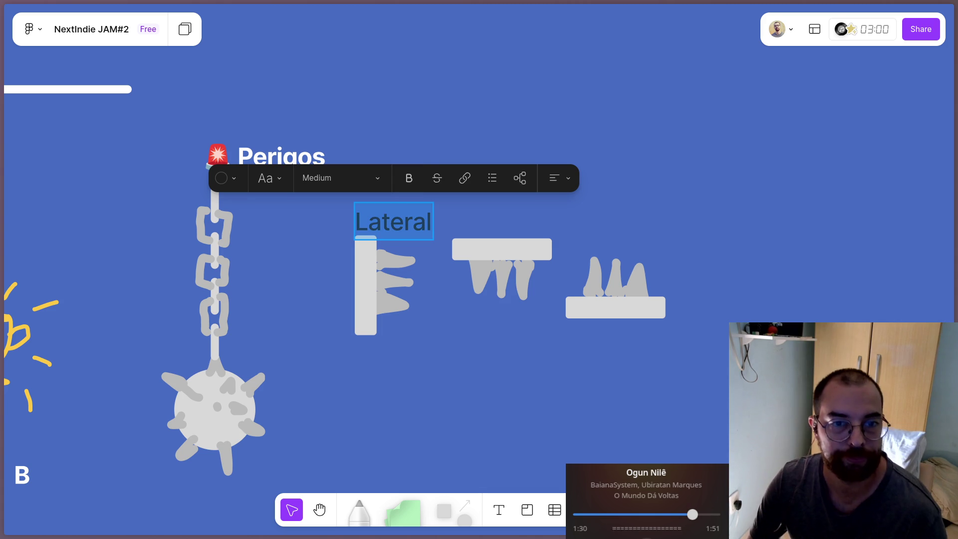
click(343, 178)
click(343, 210)
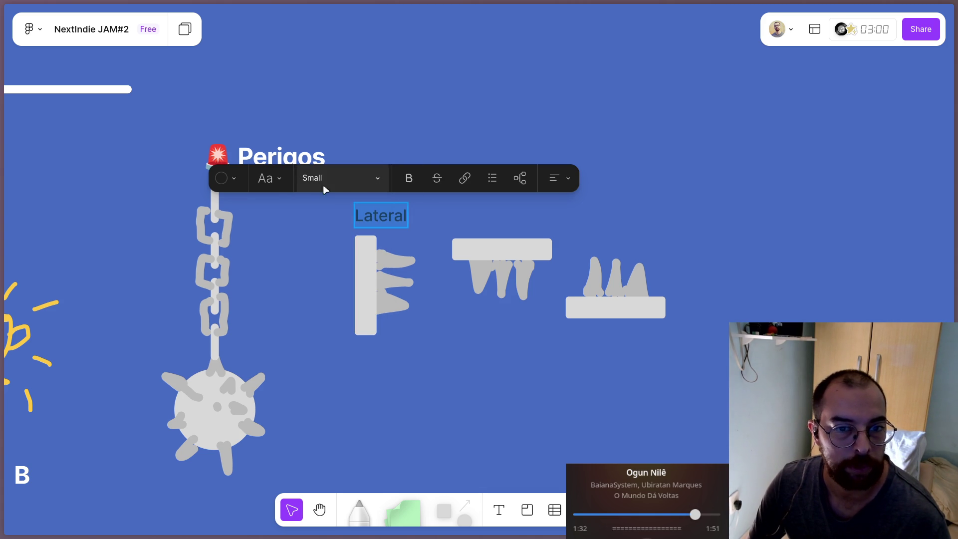
click(222, 178)
click(337, 119)
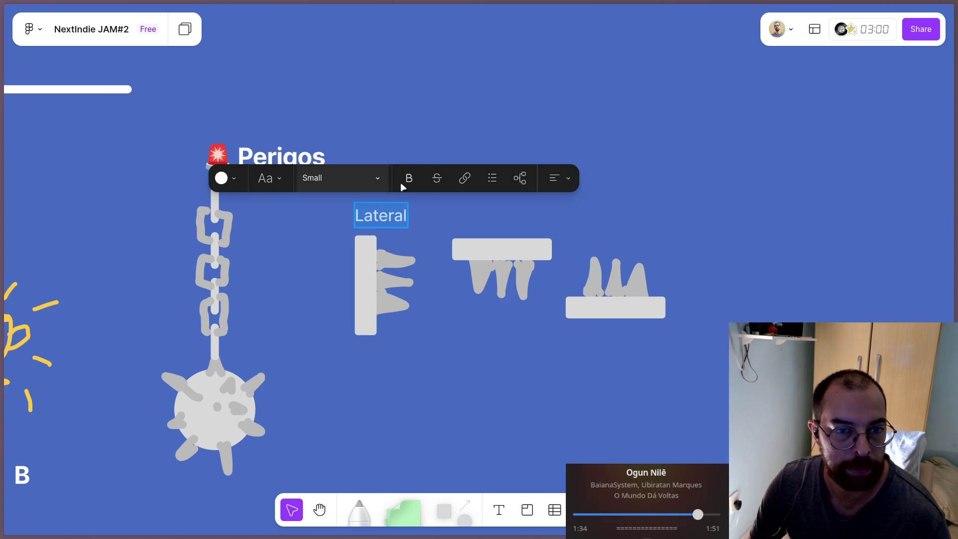
click(409, 178)
key(Escape)
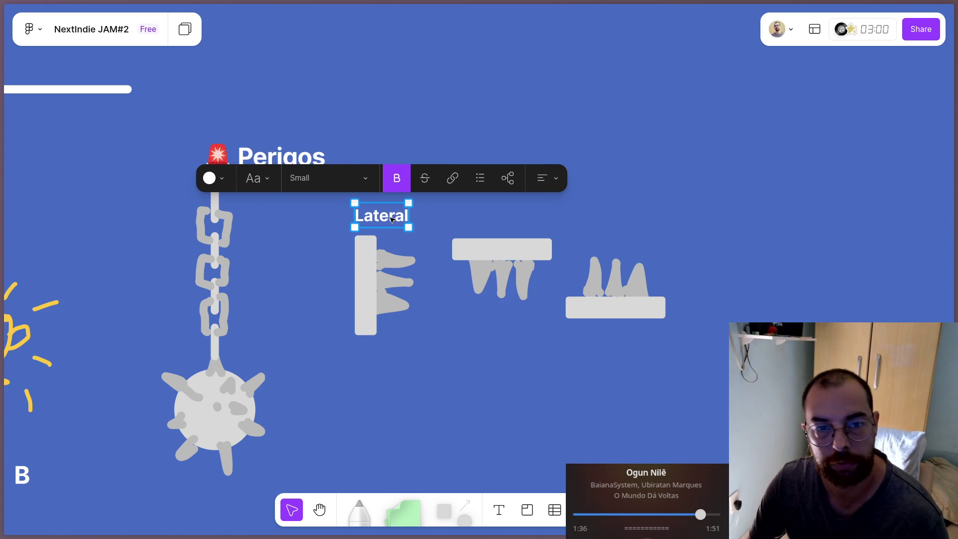
mouse_move(383, 221)
mouse_down()
mouse_move(359, 267)
mouse_move(369, 402)
mouse_move(369, 392)
mouse_move(382, 402)
mouse_move(504, 390)
mouse_up()
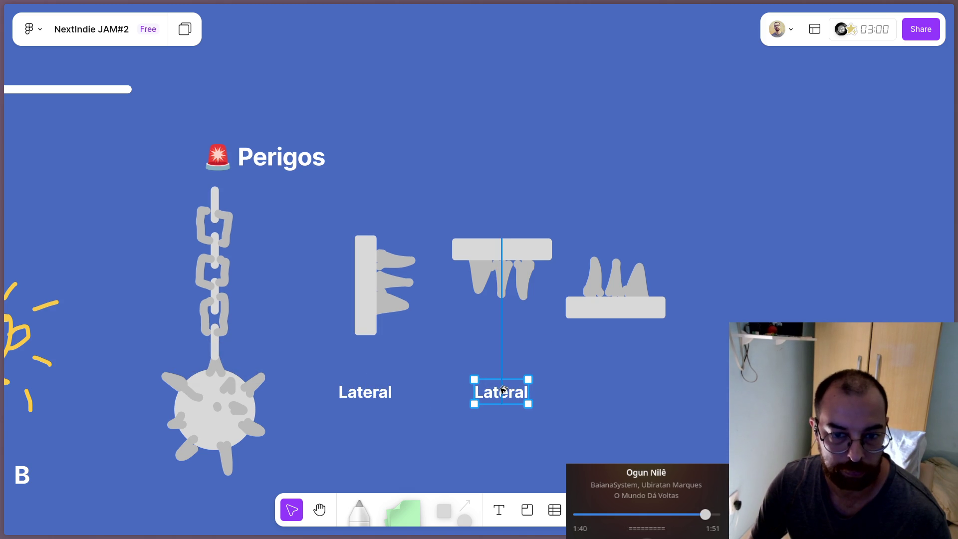
Retype the copied label under the ceiling spikes as 'Teto'
double_click(504, 390)
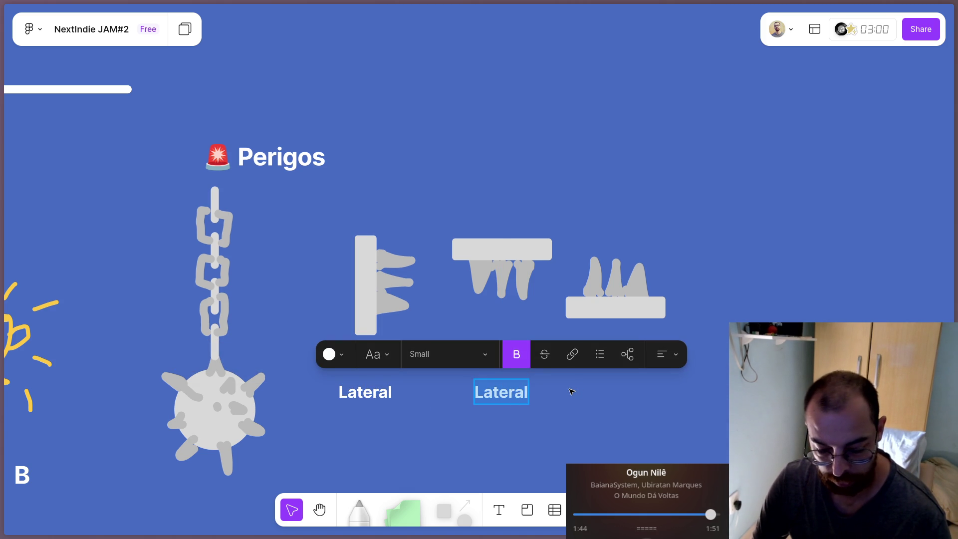
text(T)
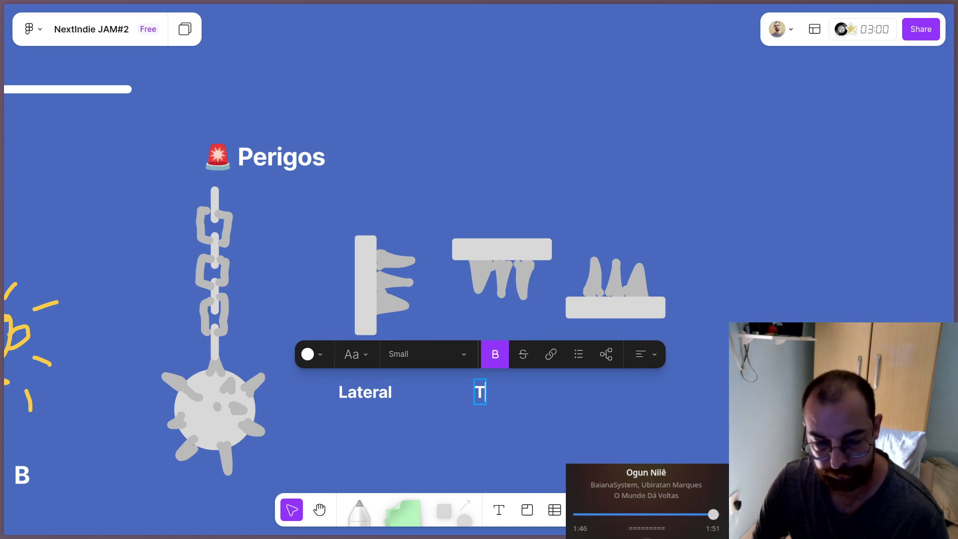
key(BackSpace)
text(Teto)
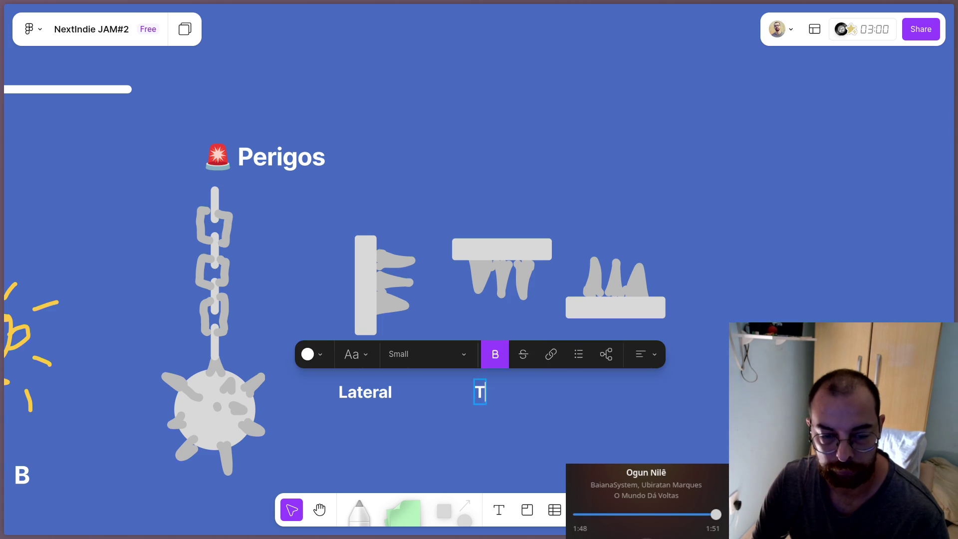
key(Escape)
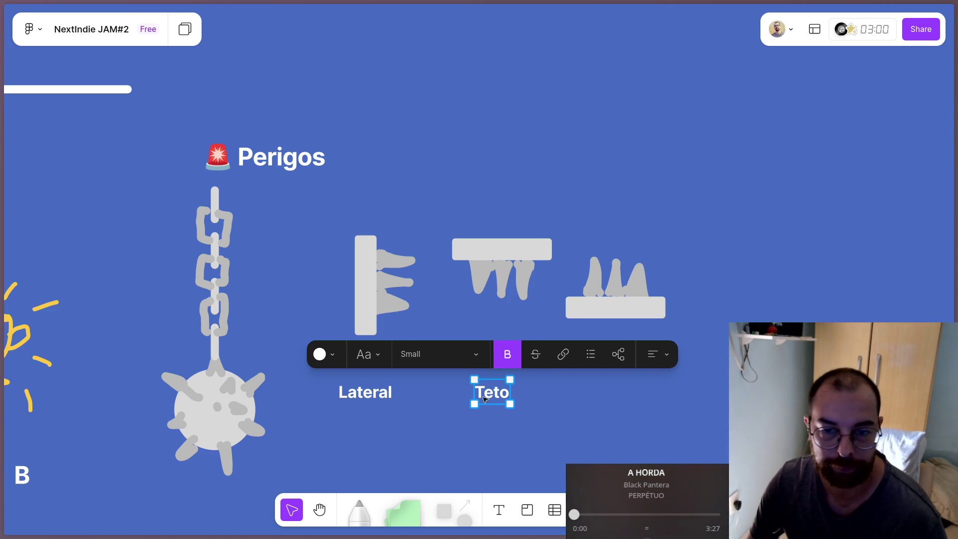
Copy the Teto label under the floor spikes and retype it as 'Chão'
drag(500, 394, 623, 394)
key(Return)
text(Chão)
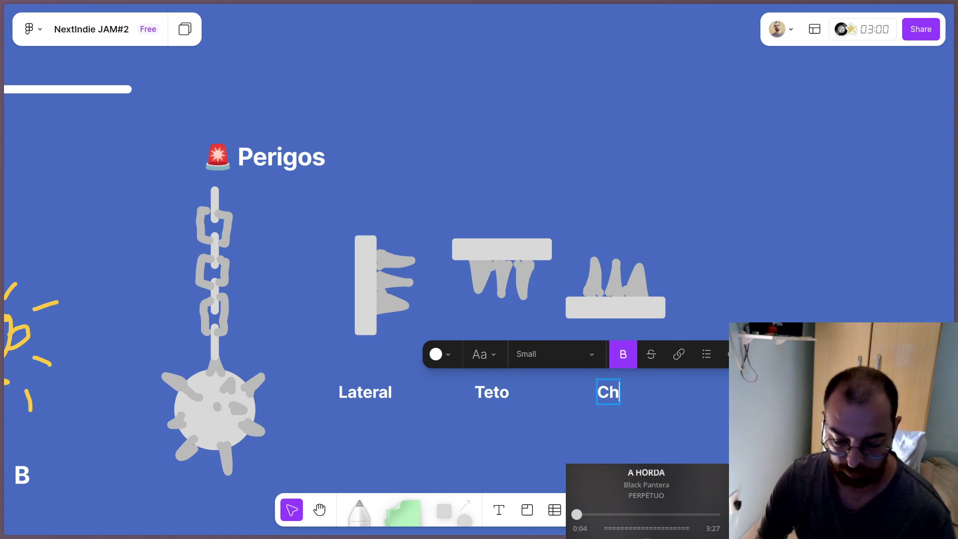
key(Escape)
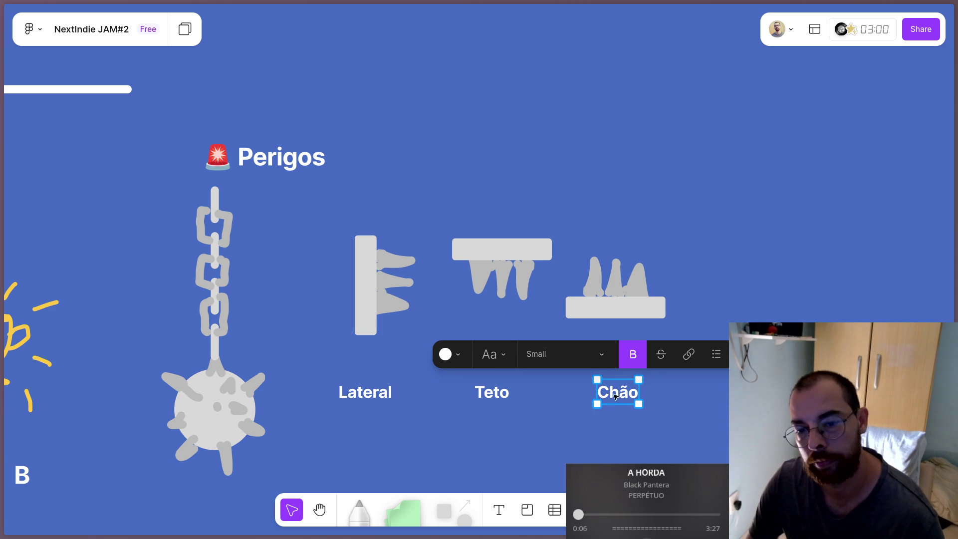
drag(634, 388, 613, 397)
click(626, 413)
Select the Lateral, Teto and Chão captions together and drag them up just beneath their spikes
scroll(626, 413, down, 3)
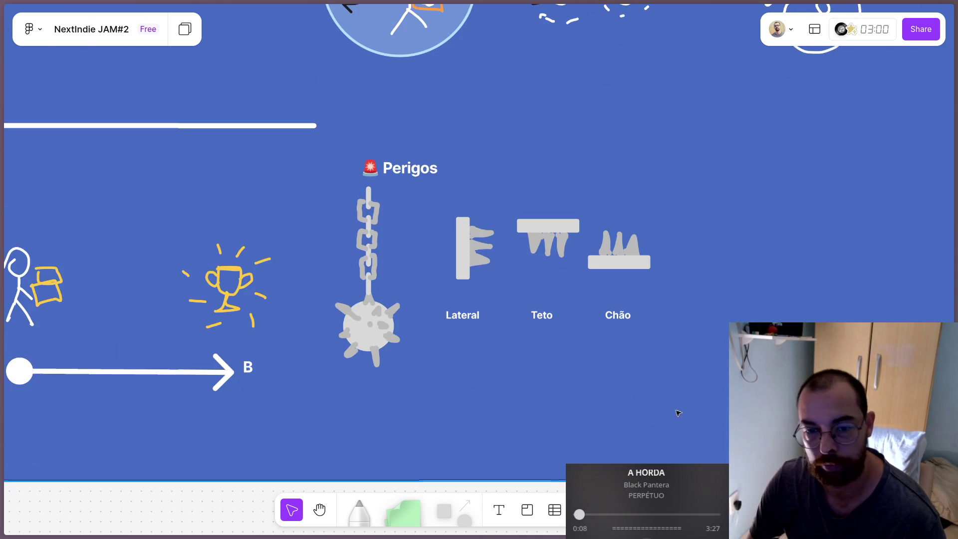
mouse_move(670, 370)
mouse_down()
mouse_move(472, 308)
mouse_move(453, 313)
mouse_up()
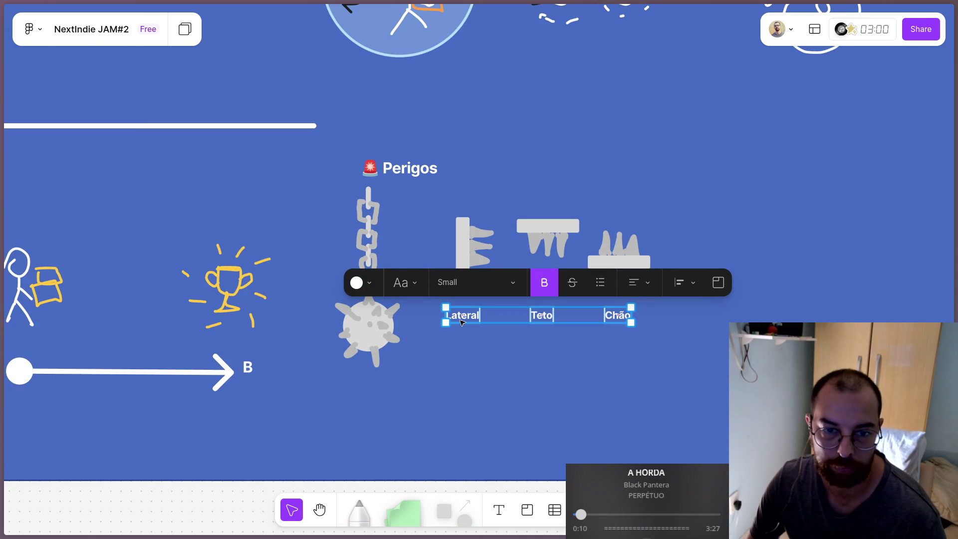
click(454, 314)
mouse_move(666, 362)
mouse_down()
mouse_move(703, 366)
mouse_move(453, 307)
mouse_move(460, 322)
mouse_up()
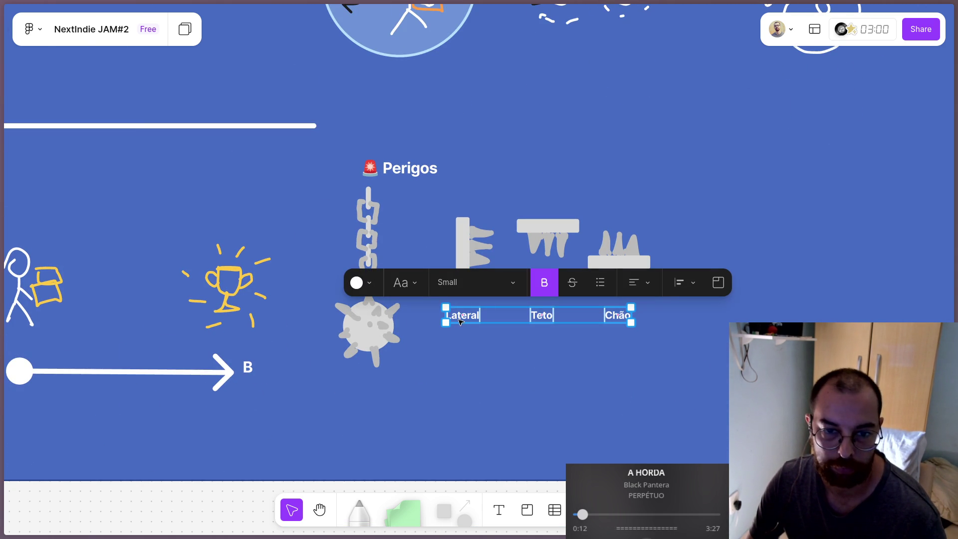
click(683, 283)
click(753, 253)
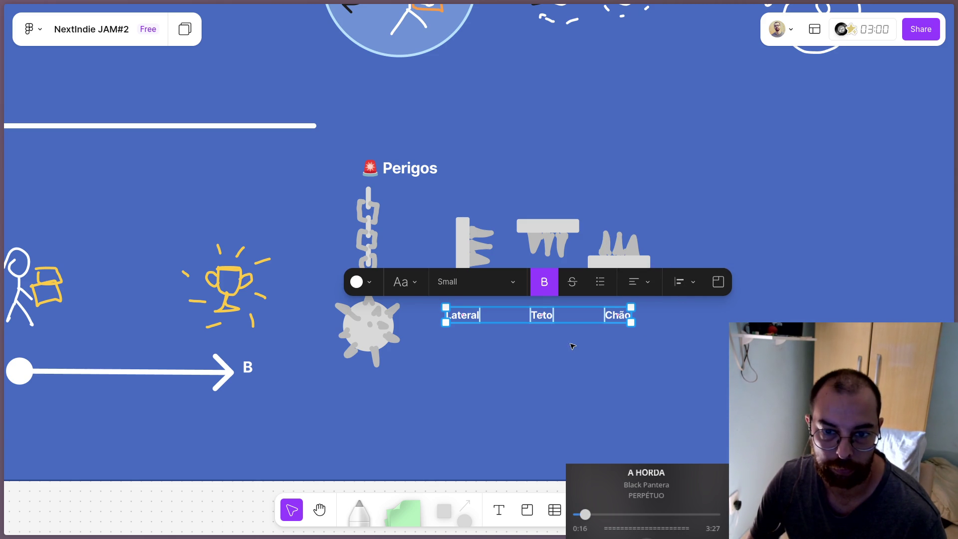
click(539, 327)
mouse_move(635, 335)
mouse_down()
mouse_move(454, 301)
mouse_move(465, 298)
mouse_up()
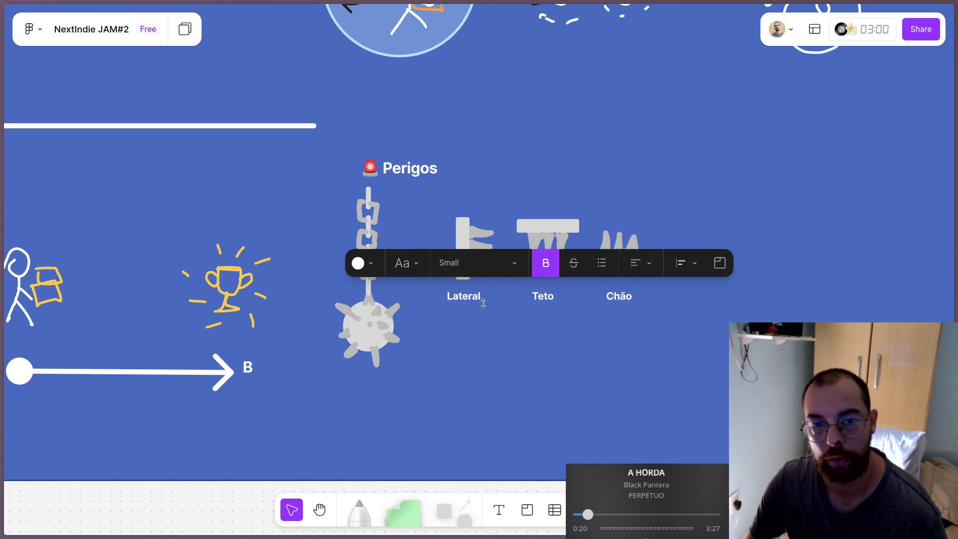
click(584, 369)
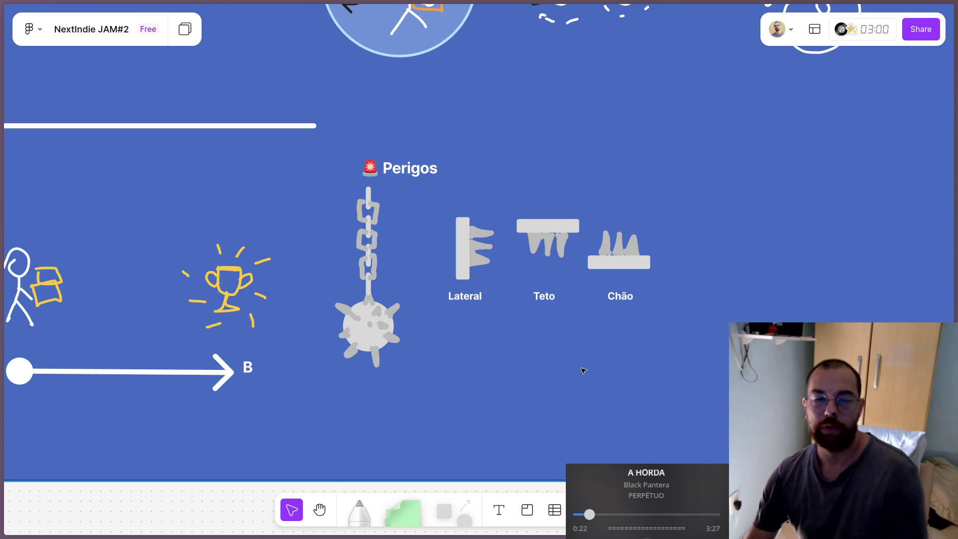
key(h)
mouse_move(517, 353)
mouse_down()
mouse_move(600, 321)
mouse_move(528, 339)
mouse_move(562, 354)
mouse_move(552, 366)
mouse_move(679, 322)
mouse_up()
Bring Perigos into view and place a blank pink sticky note below the spiked ball
key(v)
key(h)
scroll(679, 321, left, 5)
scroll(648, 319, down, 2)
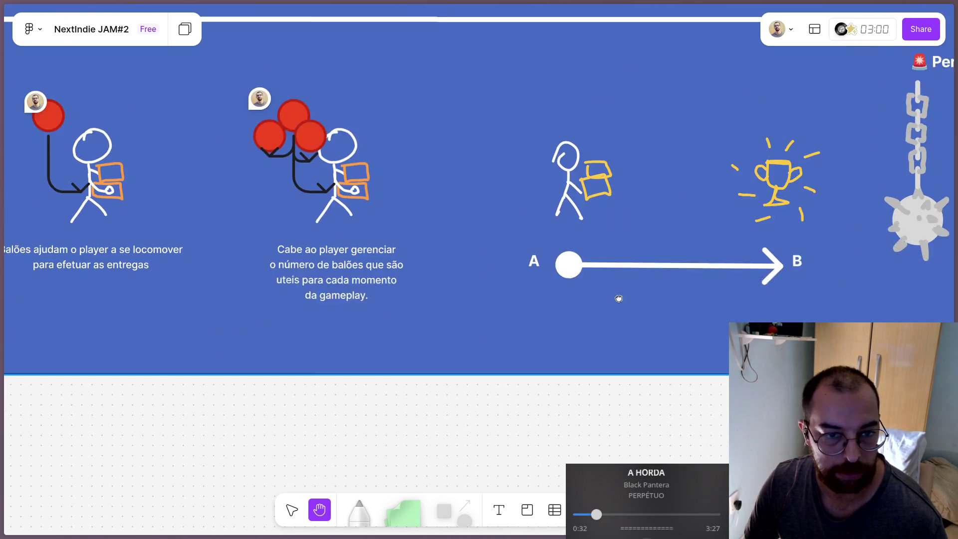
mouse_move(583, 315)
mouse_down()
mouse_move(331, 338)
mouse_move(586, 349)
mouse_move(442, 378)
mouse_up()
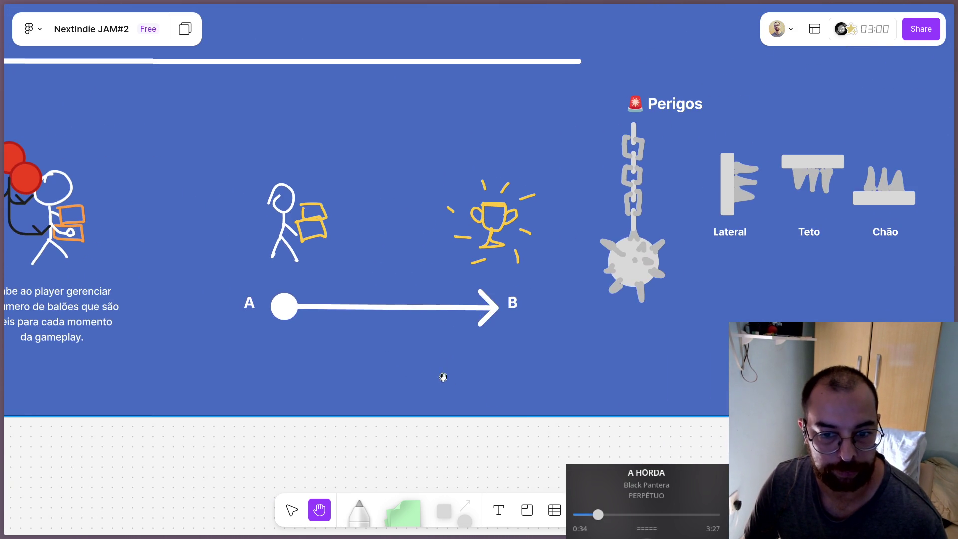
key(v)
drag(683, 395, 541, 396)
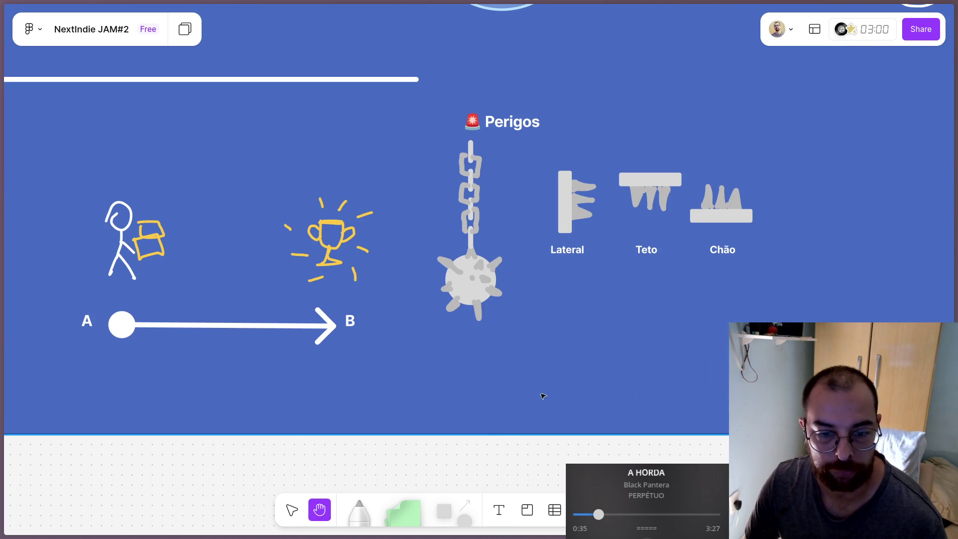
click(401, 520)
click(423, 476)
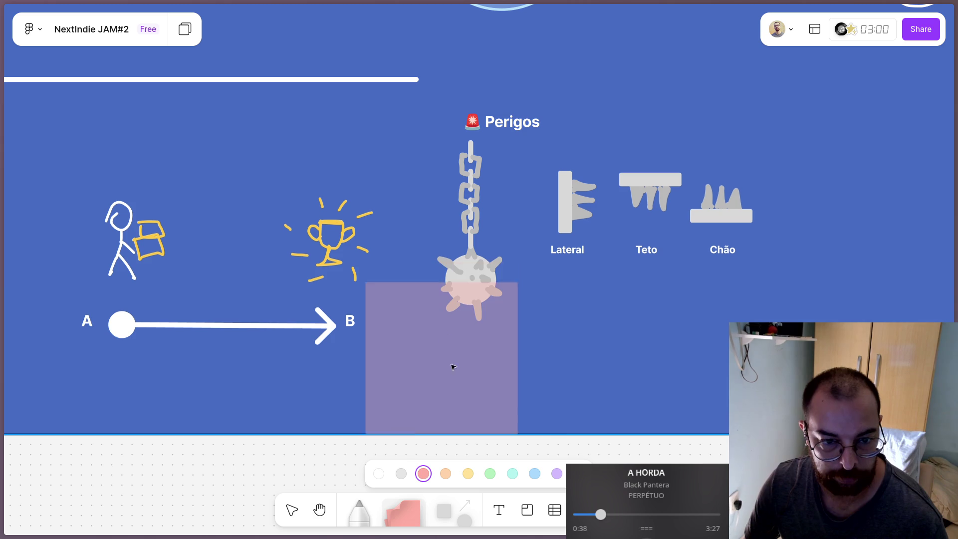
click(437, 430)
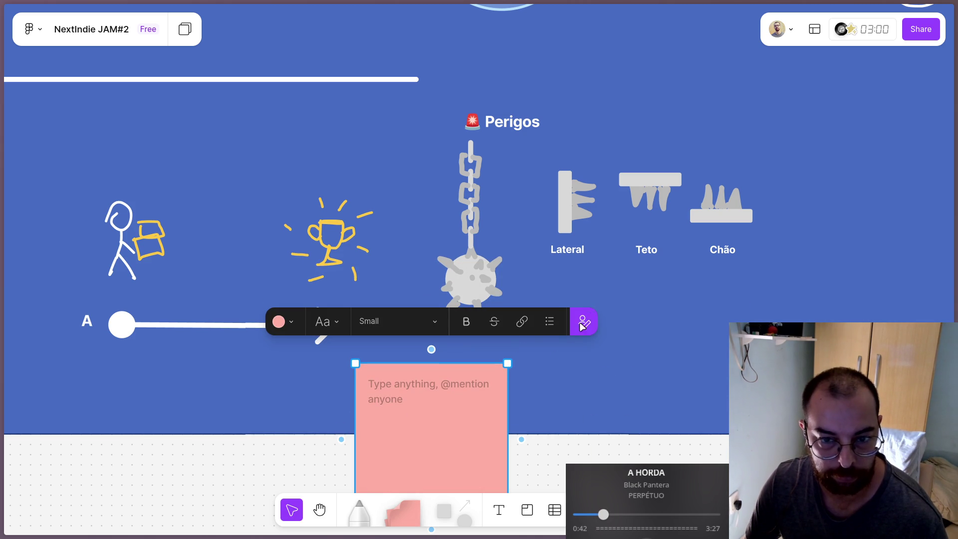
Type the heading 'TODO' on the pink sticky note and start a new line
drag(542, 460, 614, 352)
click(507, 299)
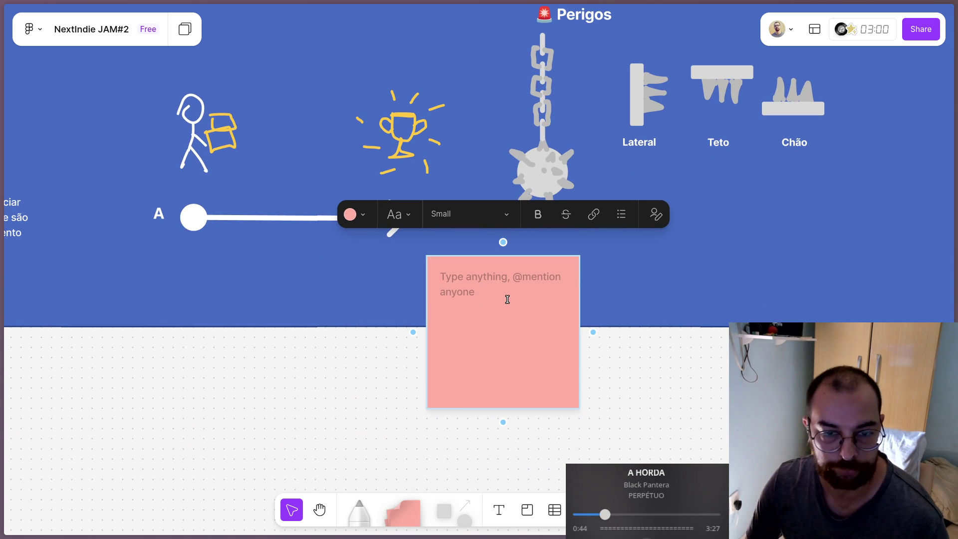
text(-)
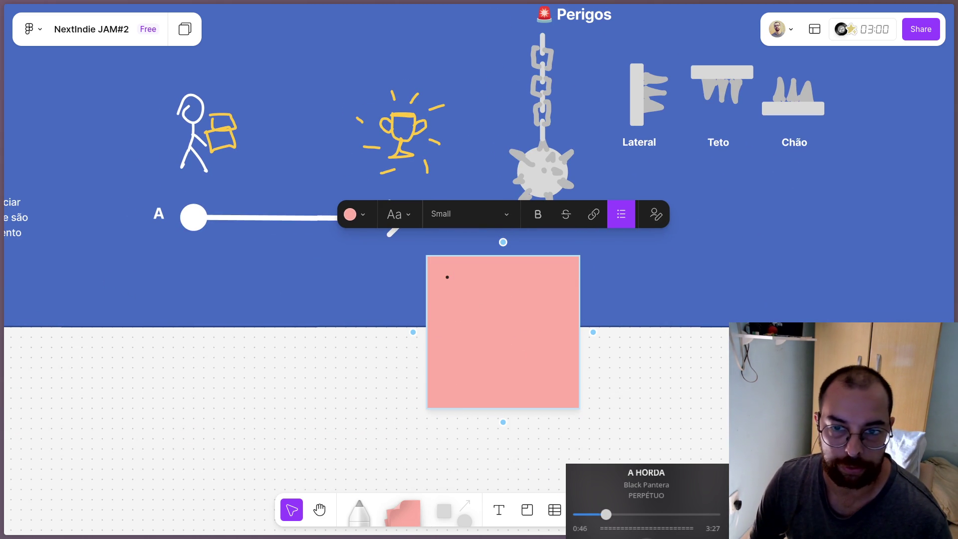
key(BackSpace)
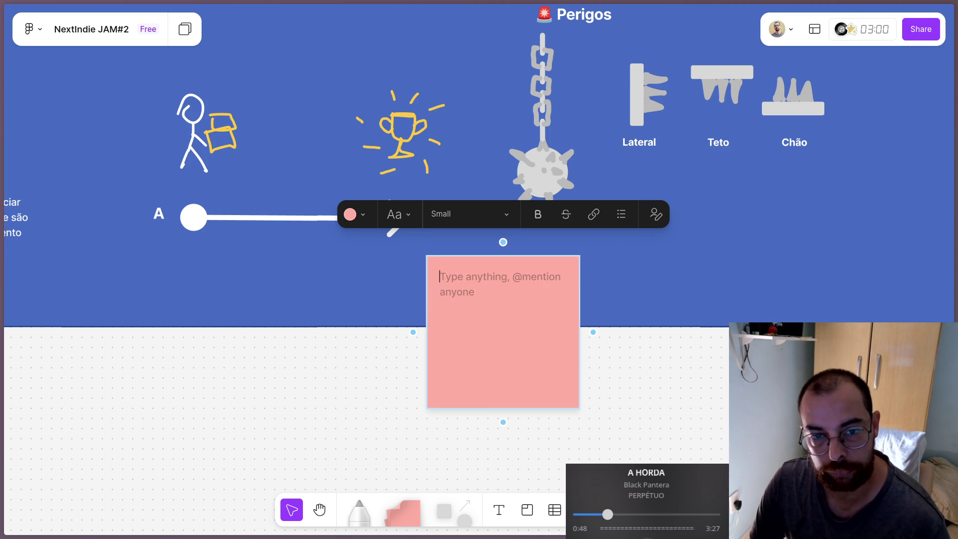
text(TODO)
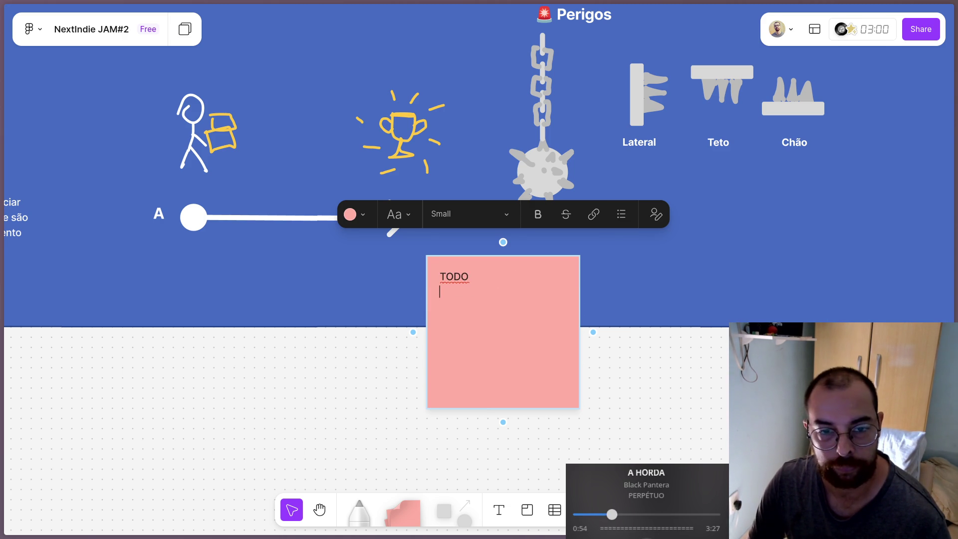
key(Return)
Add bullets 'Sistema de dano ou "kill" de balões;' and 'Caixas para en'
text(- )
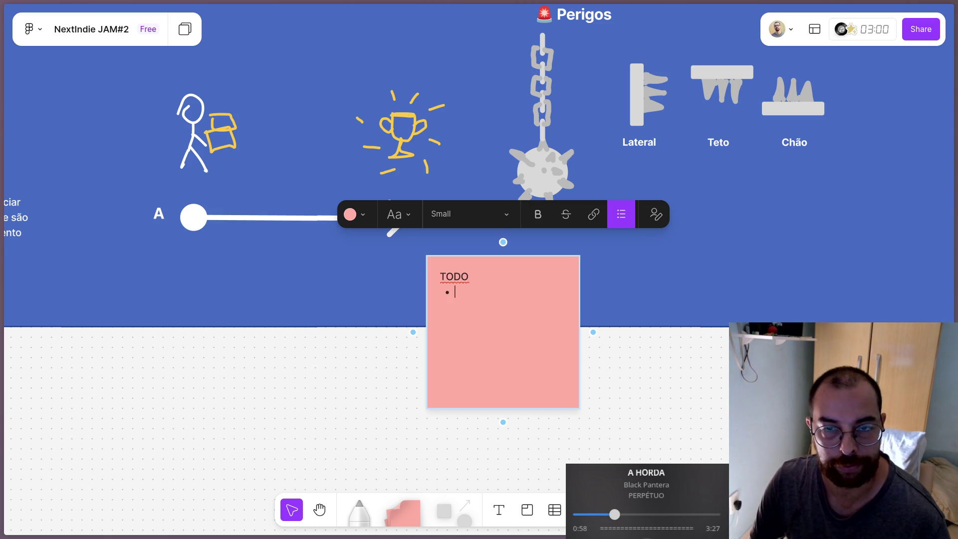
text(Si)
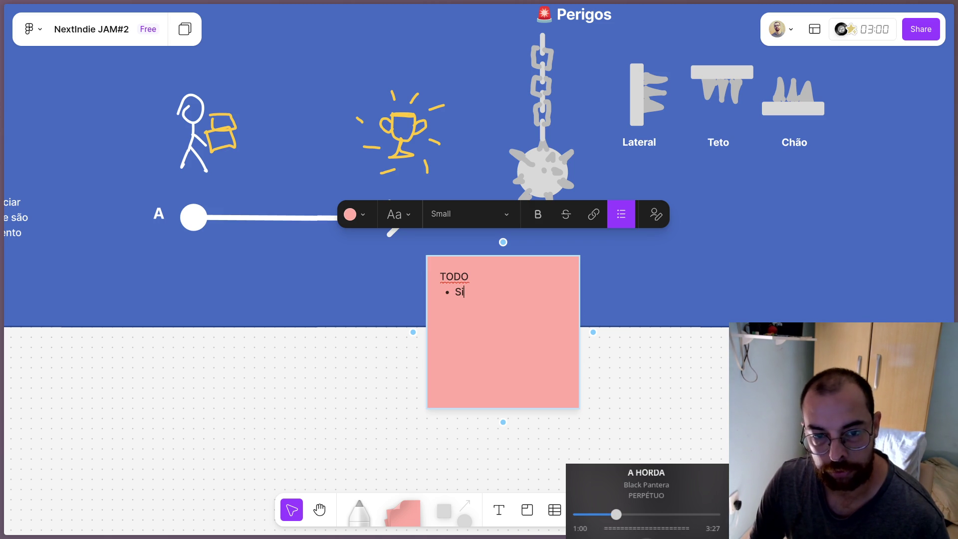
text(ma de dano)
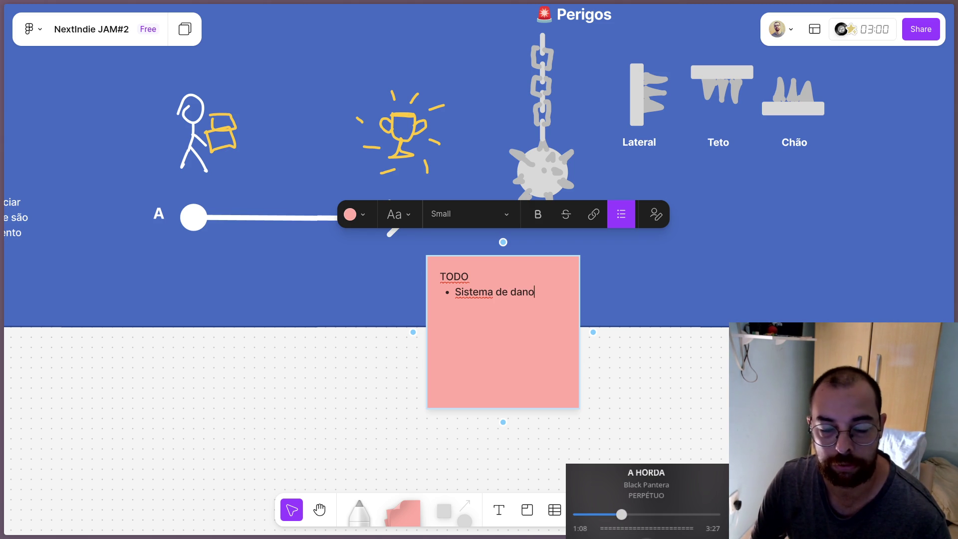
text(u ¨)
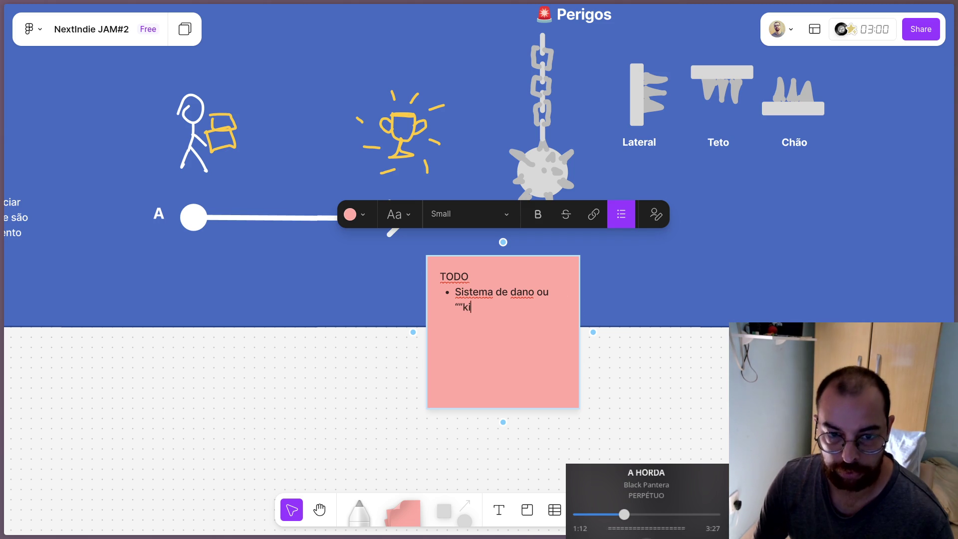
key(BackSpace)
key(BackSpace)
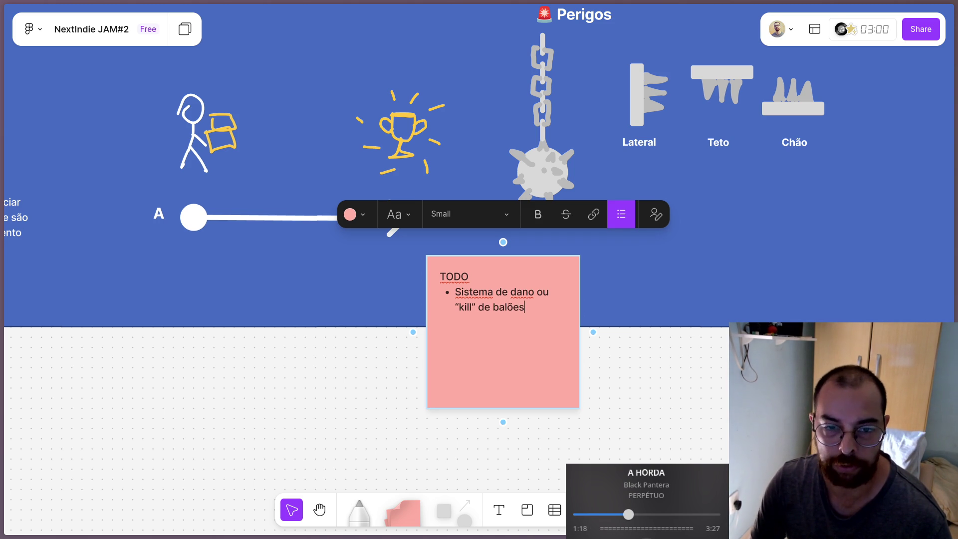
key(BackSpace)
key(BackSpace)
key(BackSpace)
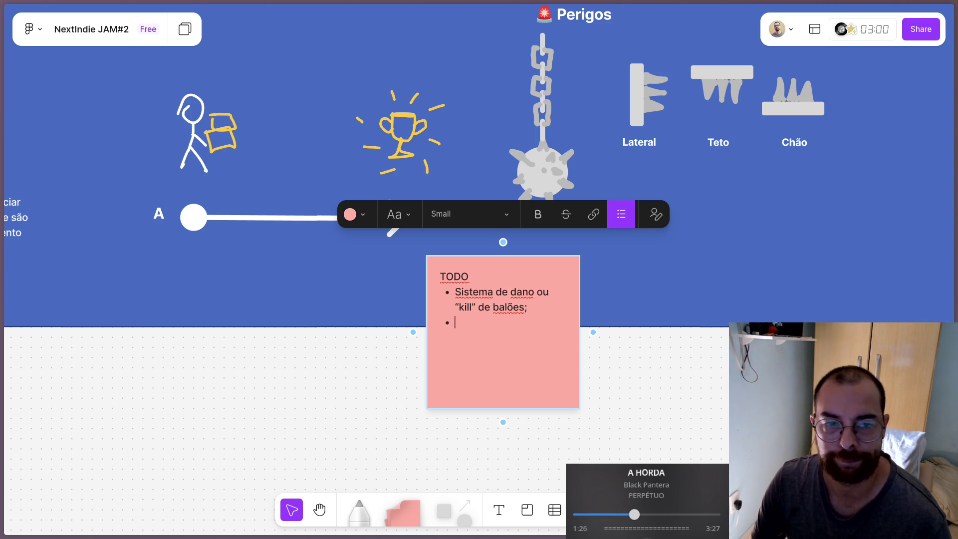
text(aixas para en)
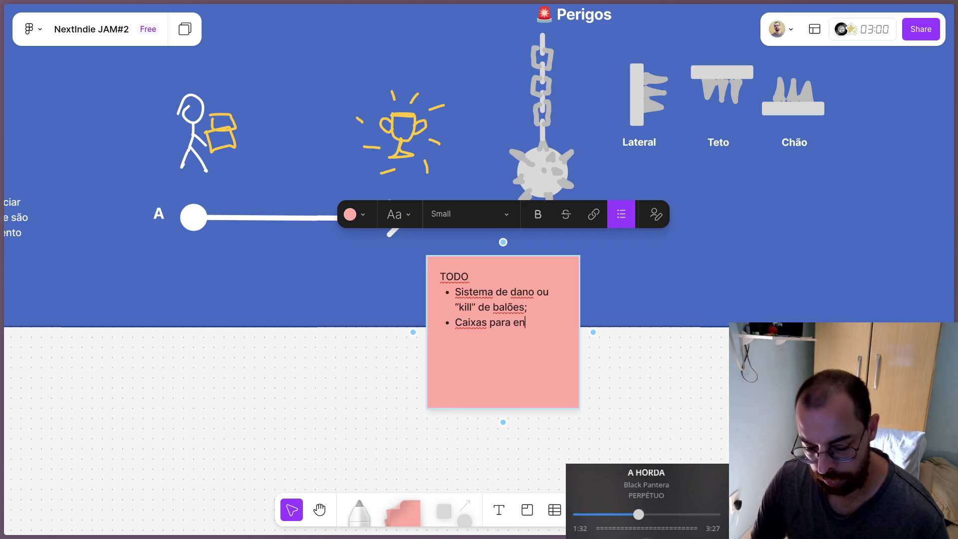
text( tre)
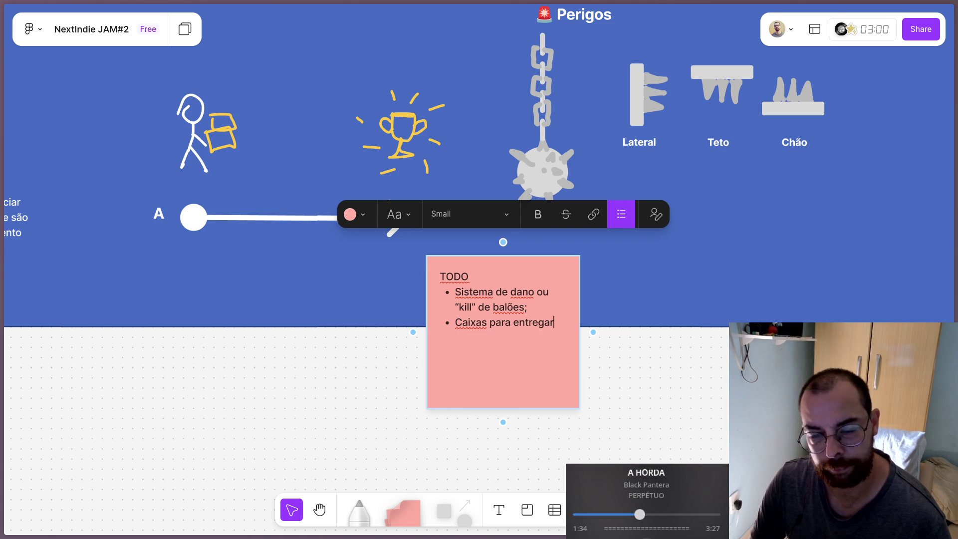
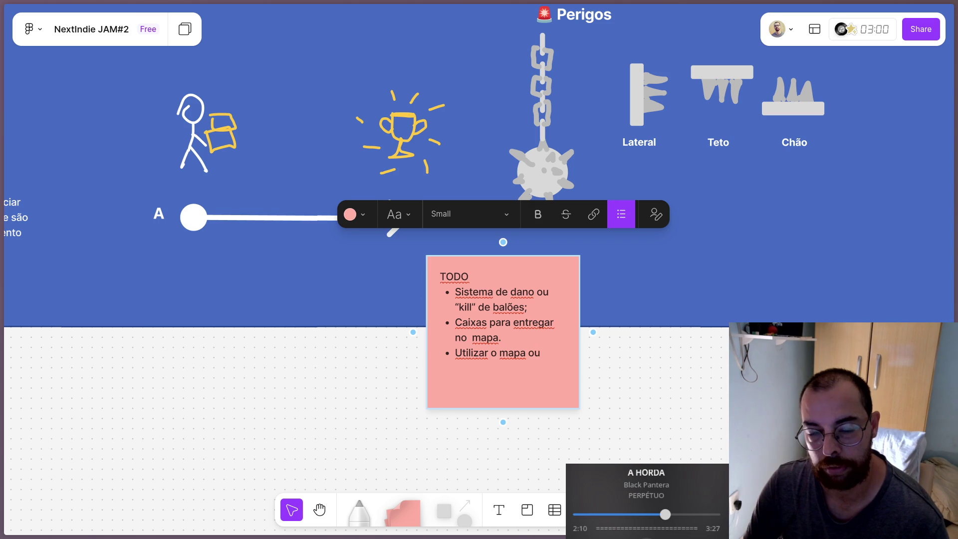
Add 'Descidir:' to the TODO note's third bullet and extend the bullet's text
text(Descidir)
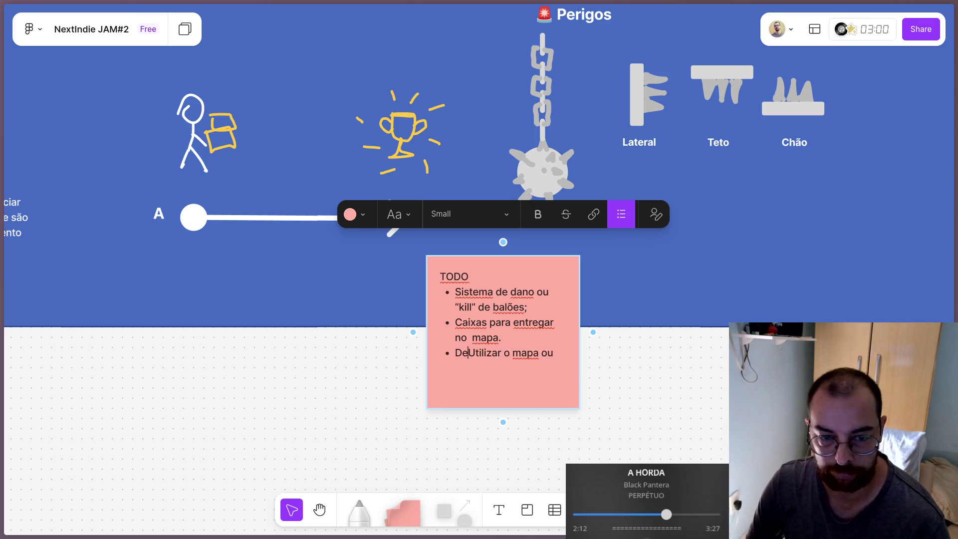
text(: )
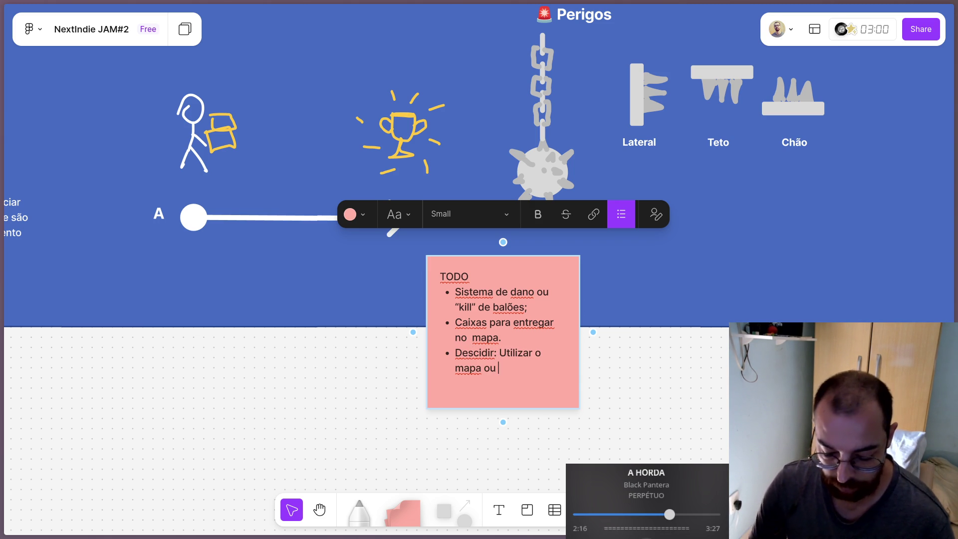
text(o próprio p)
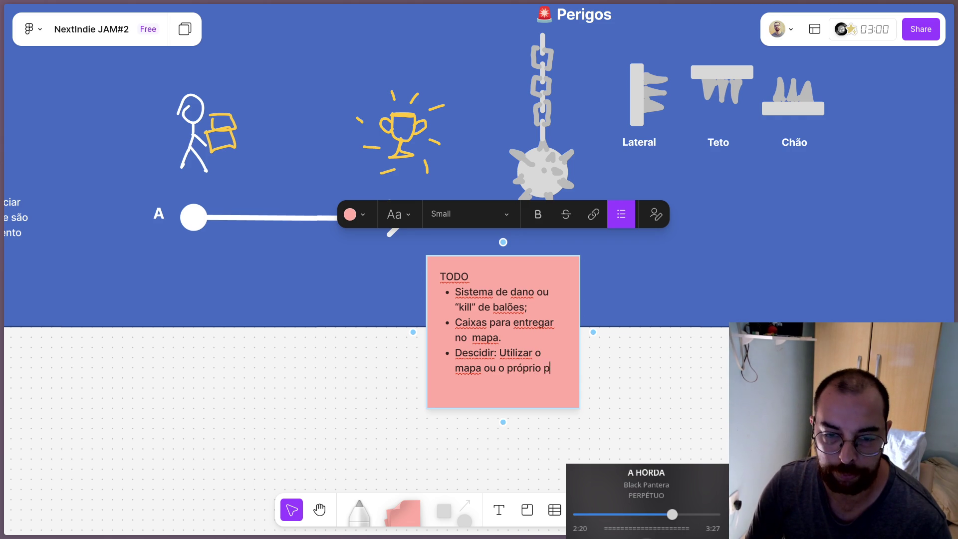
text(layer estoura)
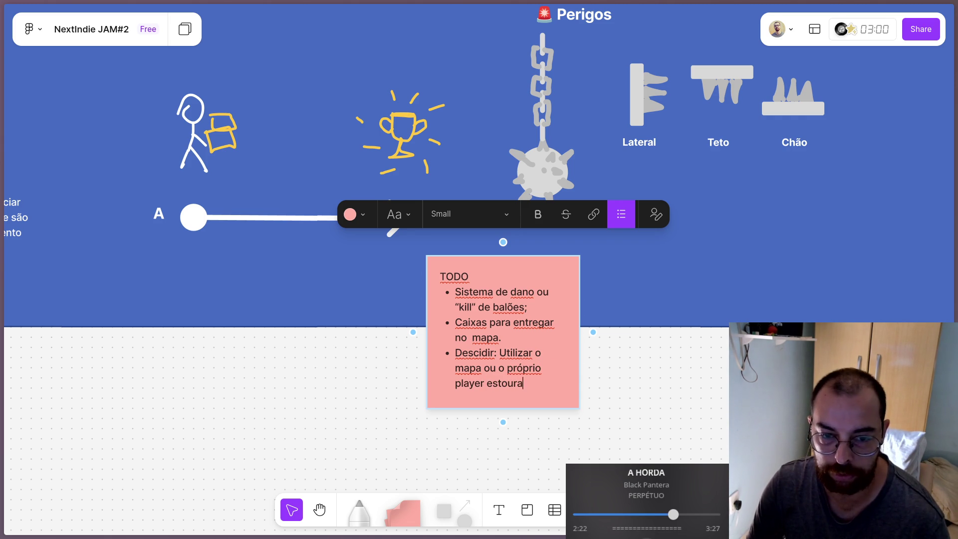
text(os ba)
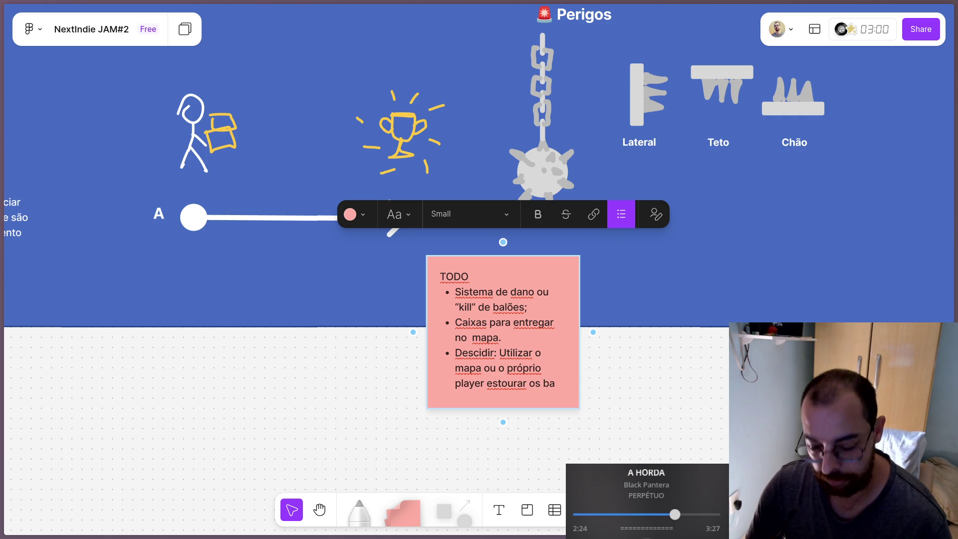
text(ões.)
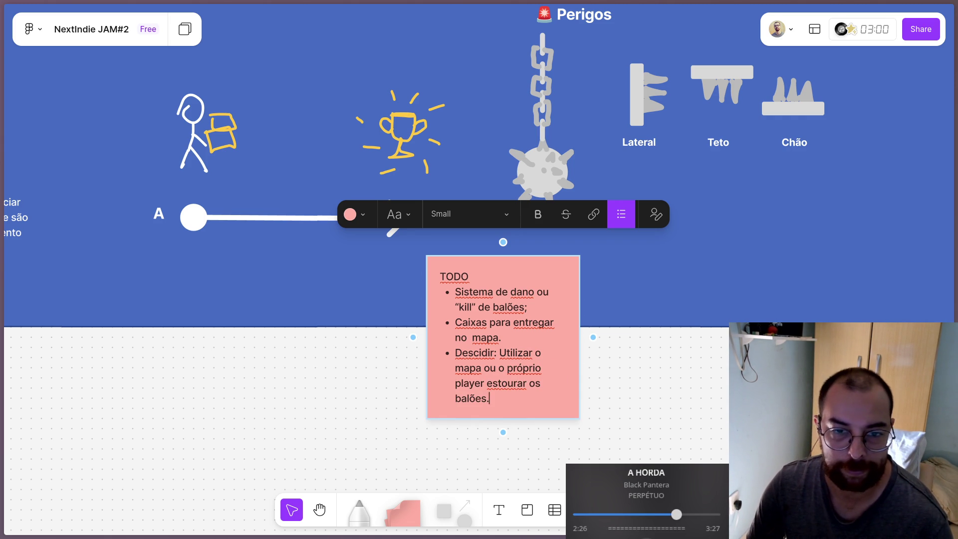
Bring the Godot editor to the front to inspect the RigidBody2D test in prototype.tscn
key(alt+Tab)
key(alt+Tab)
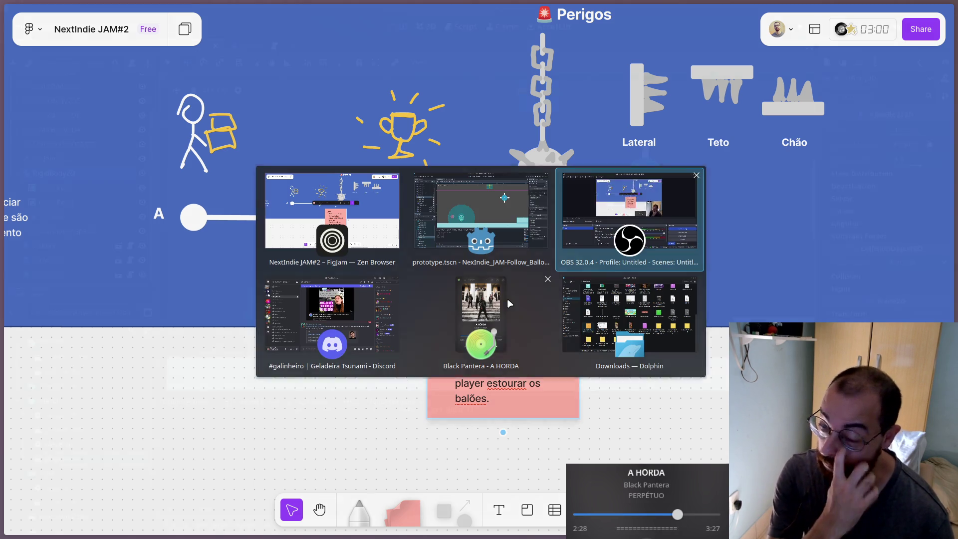
key(alt+Tab)
key(alt+Tab)
key(alt+Tab)
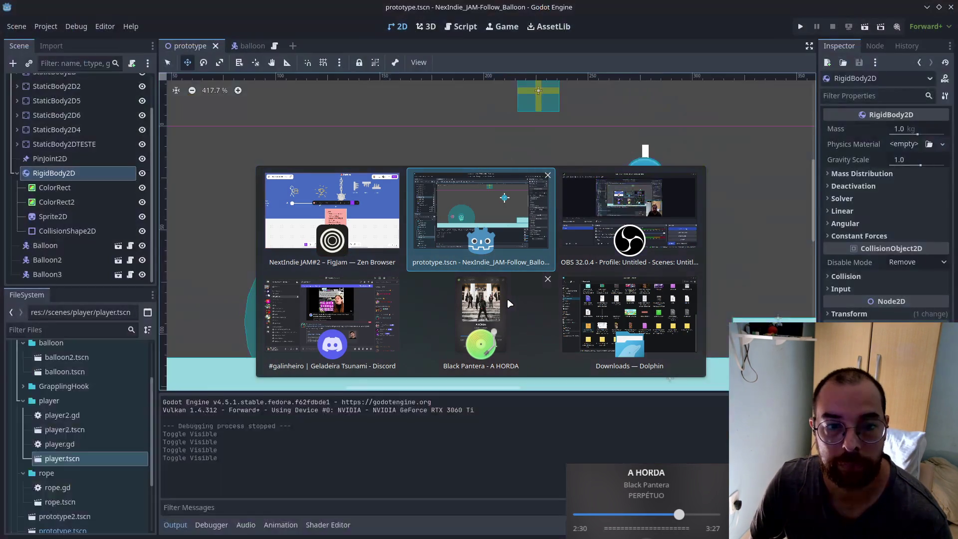
click(329, 215)
key(alt+Tab)
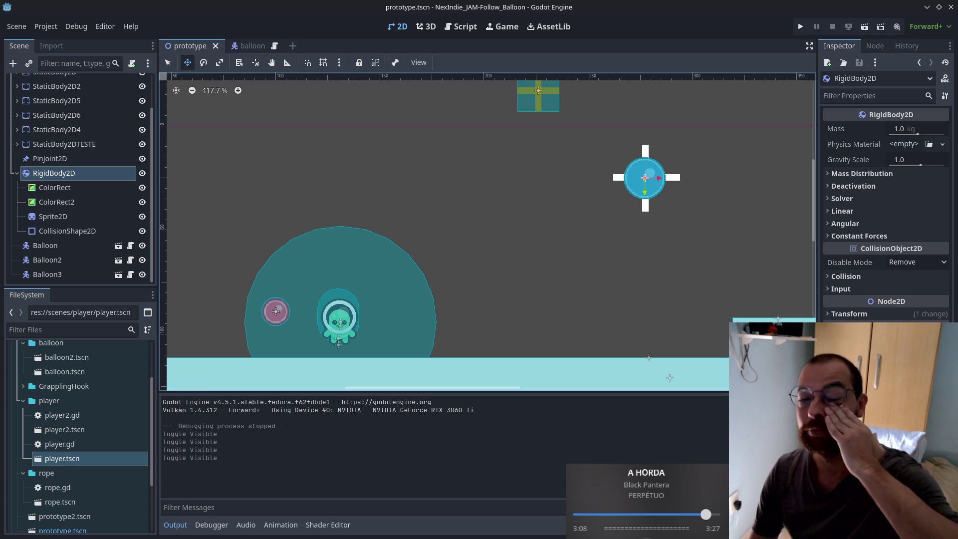
Return to the FigJam board and scroll down the TODO note
key(alt+Tab)
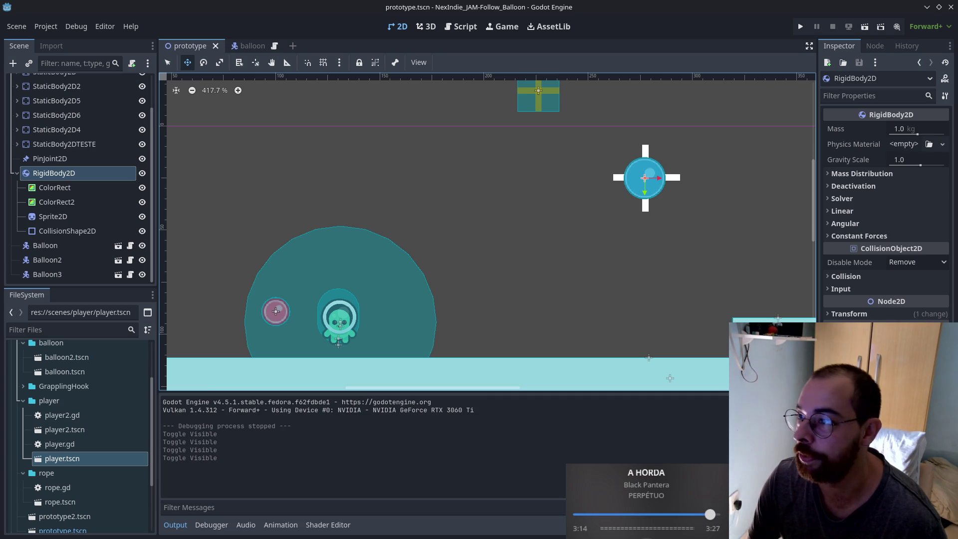
key(alt+Tab)
scroll(471, 348, down, 5)
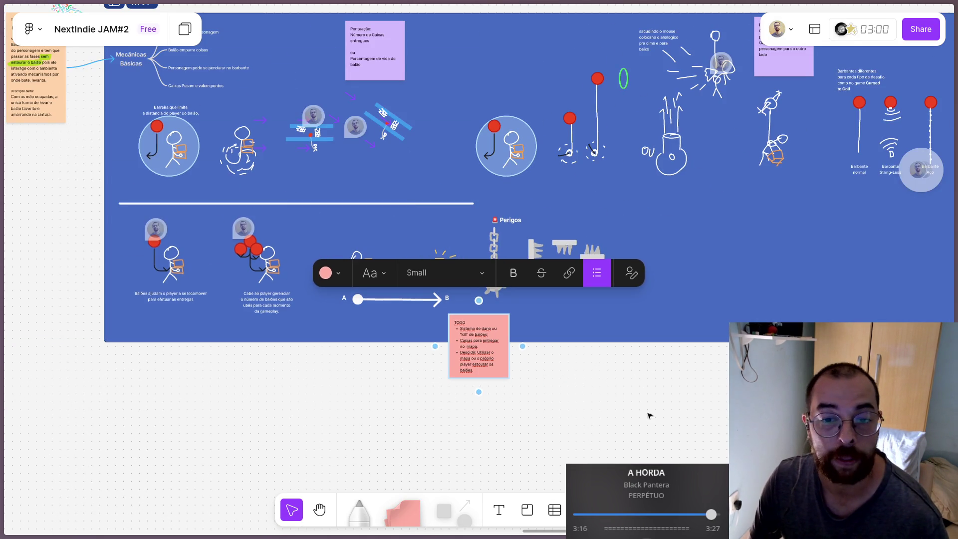
Pan across the BrasinStorm ideas and MVP frame, then bring up the NextIndie Jam 2 Trello board
scroll(592, 381, down, 3)
key(h)
mouse_move(680, 387)
mouse_down()
mouse_move(545, 363)
mouse_move(582, 385)
mouse_up()
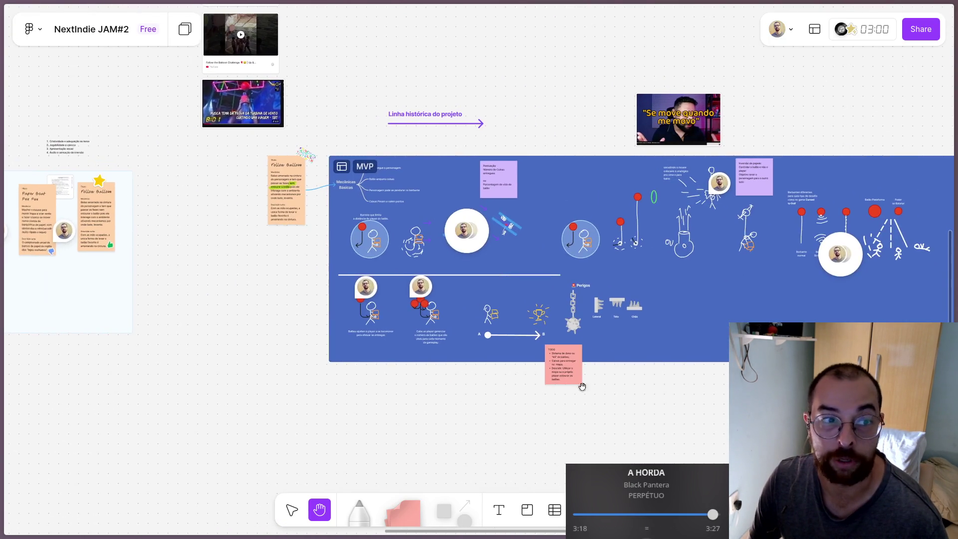
scroll(582, 386, left, 10)
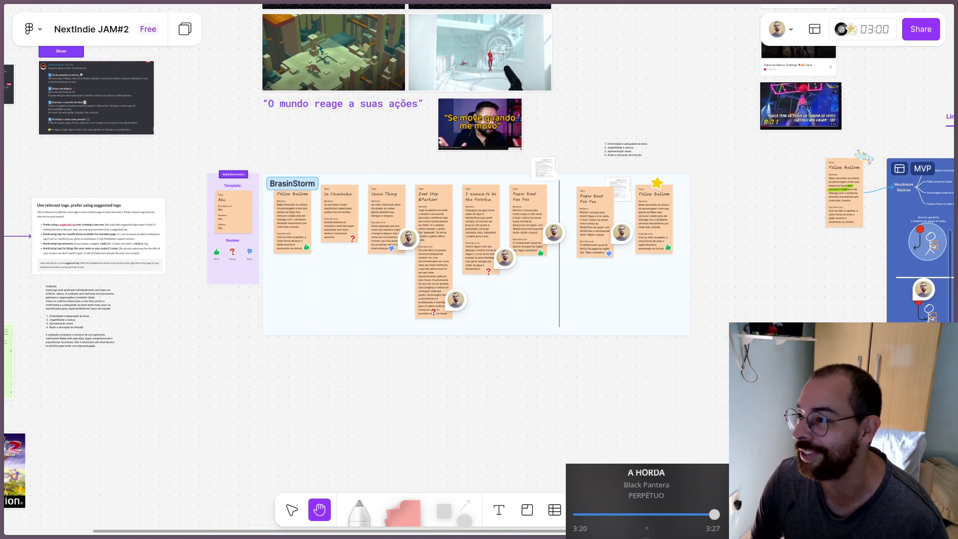
mouse_move(703, 405)
mouse_down()
mouse_move(503, 391)
mouse_move(671, 402)
mouse_move(560, 376)
mouse_move(505, 386)
mouse_up()
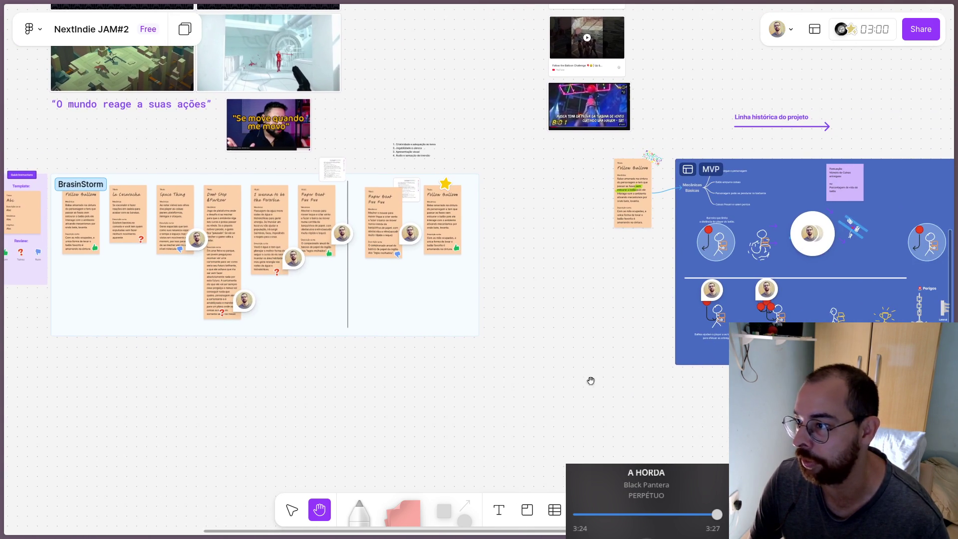
drag(590, 380, 468, 381)
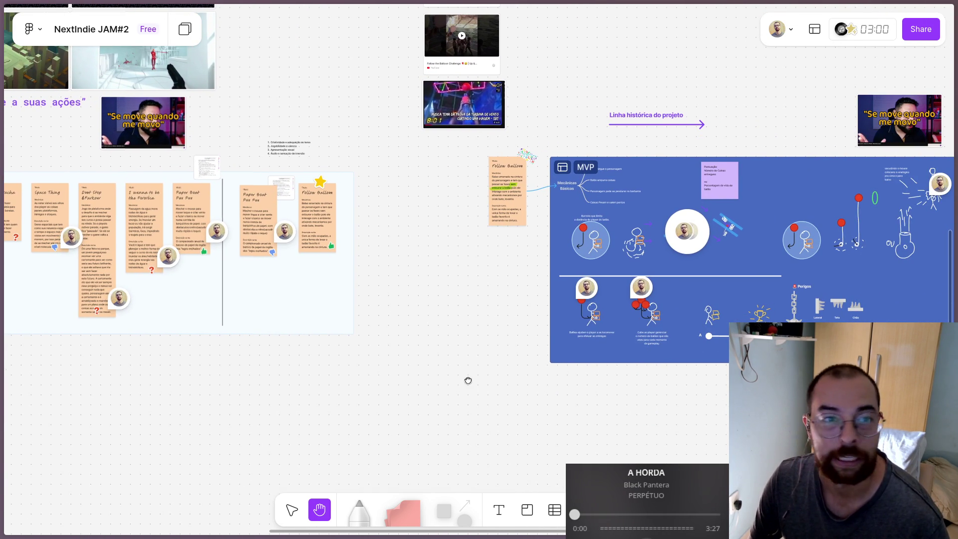
scroll(467, 380, left, 5)
key(v)
click(24, 74)
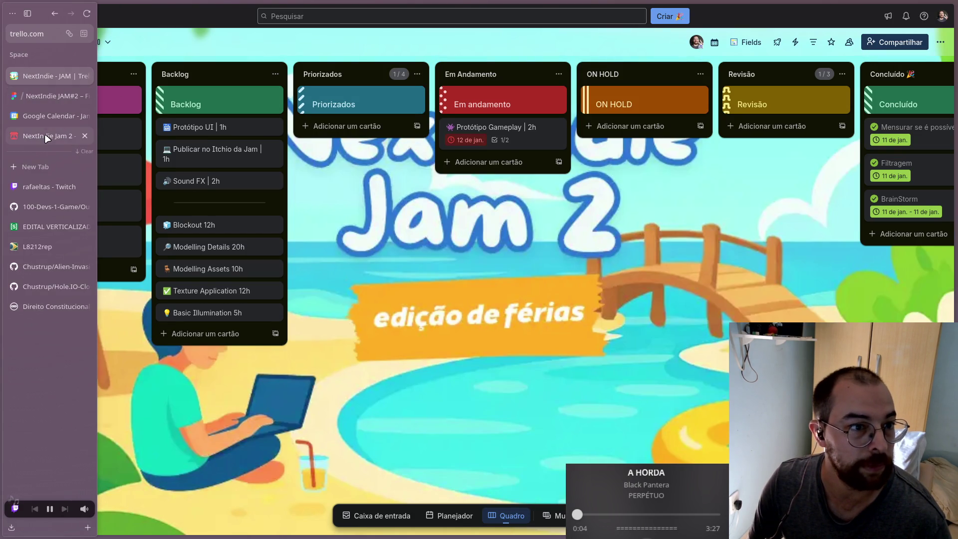
Check the itch.io jam page (submissions close January 25th 2026), then return to NextIndie JAM#2 FigJam
click(44, 135)
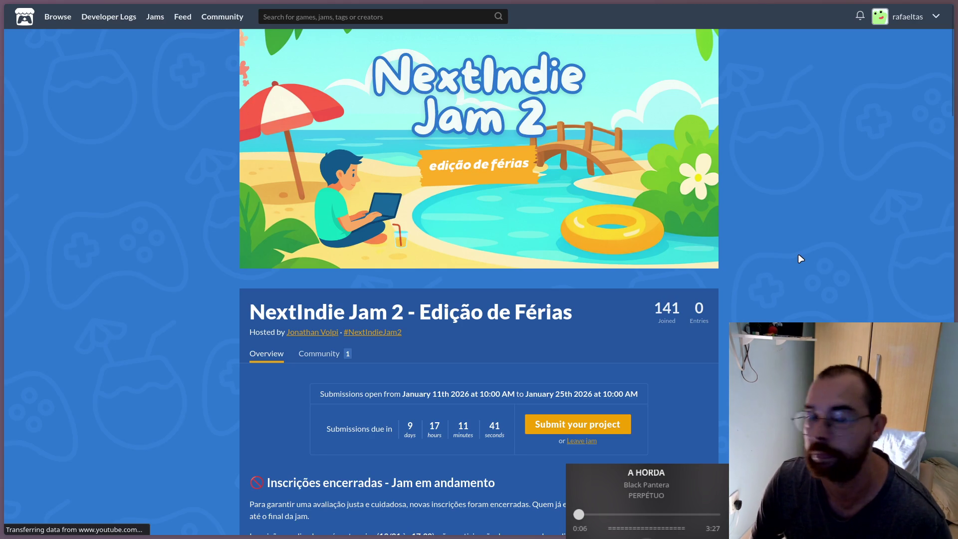
scroll(797, 253, down, 3)
scroll(793, 245, up, 3)
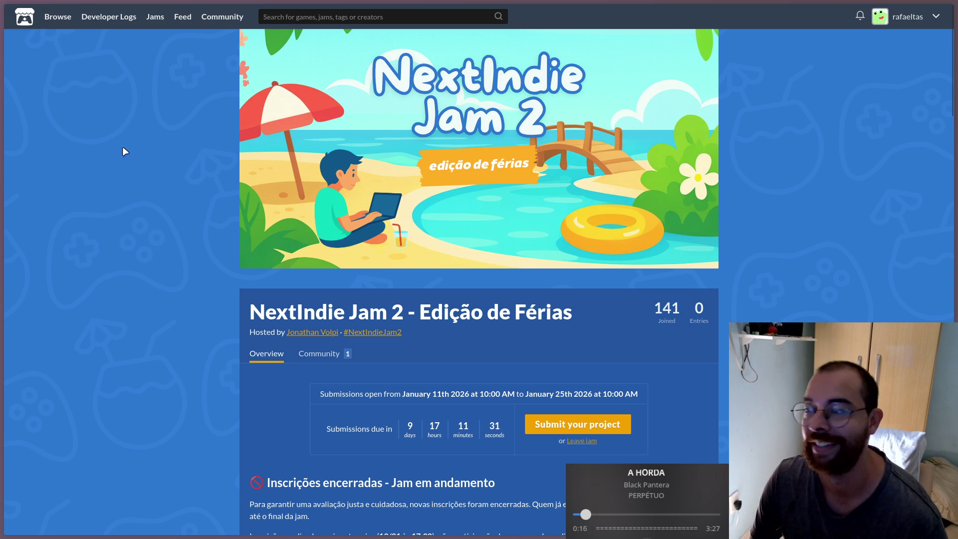
mouse_move(3, 150)
click(37, 95)
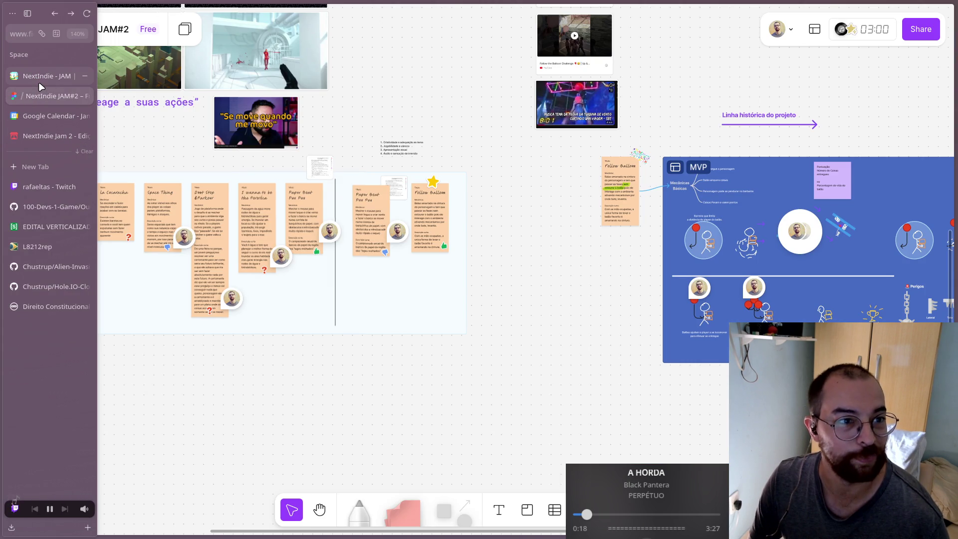
Pan the FigJam board over to the "Se move quando me movo" clip
scroll(416, 91, up, 5)
key(h)
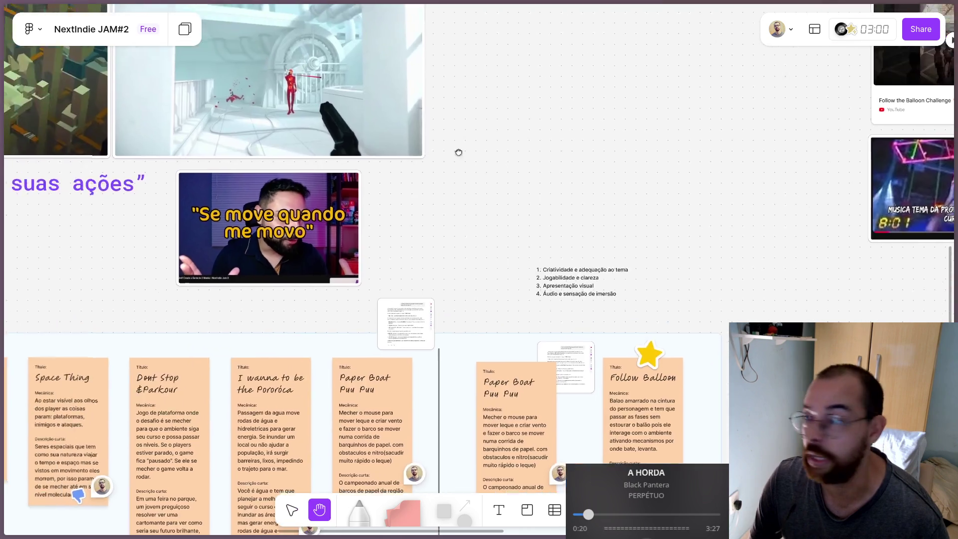
scroll(458, 152, left, 3)
scroll(541, 240, up, 3)
drag(586, 374, 746, 248)
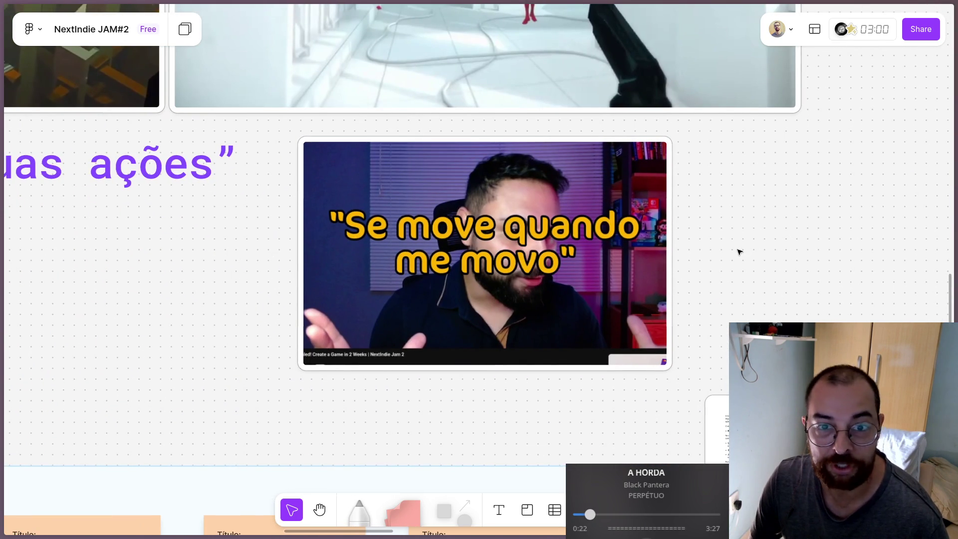
scroll(739, 252, down, 10)
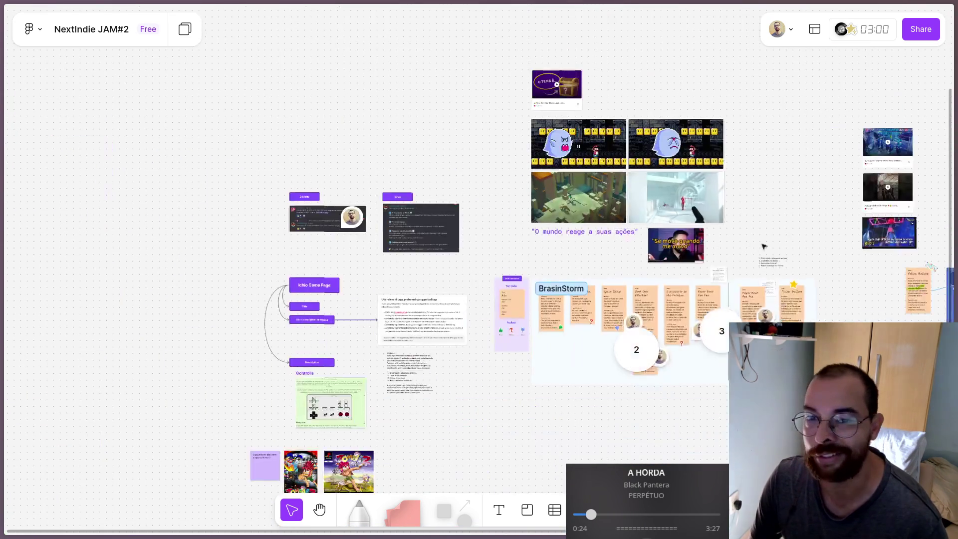
Pan back across the MVP frame to the TODO note, then switch to Godot
key(h)
scroll(648, 224, right, 3)
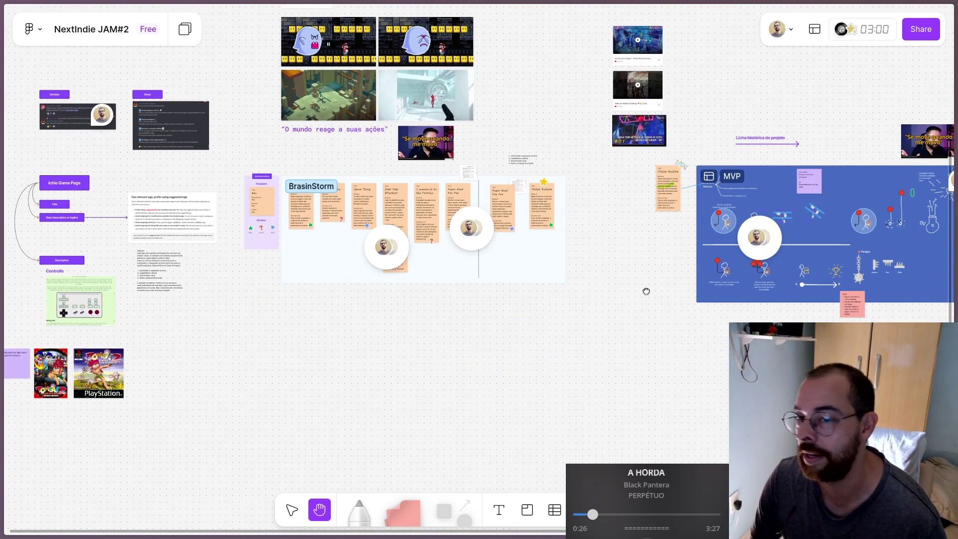
scroll(587, 235, up, 5)
scroll(684, 260, down, 5)
scroll(688, 254, up, 5)
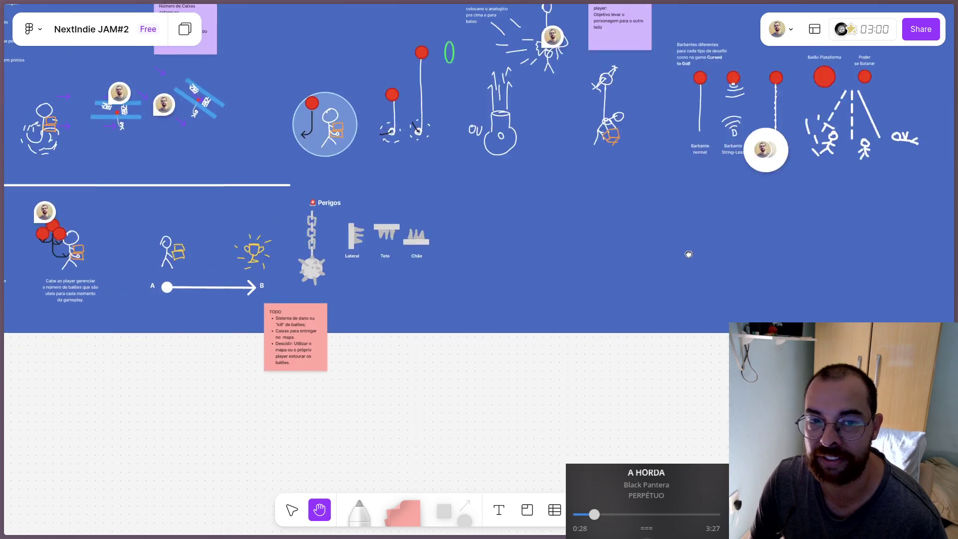
key(v)
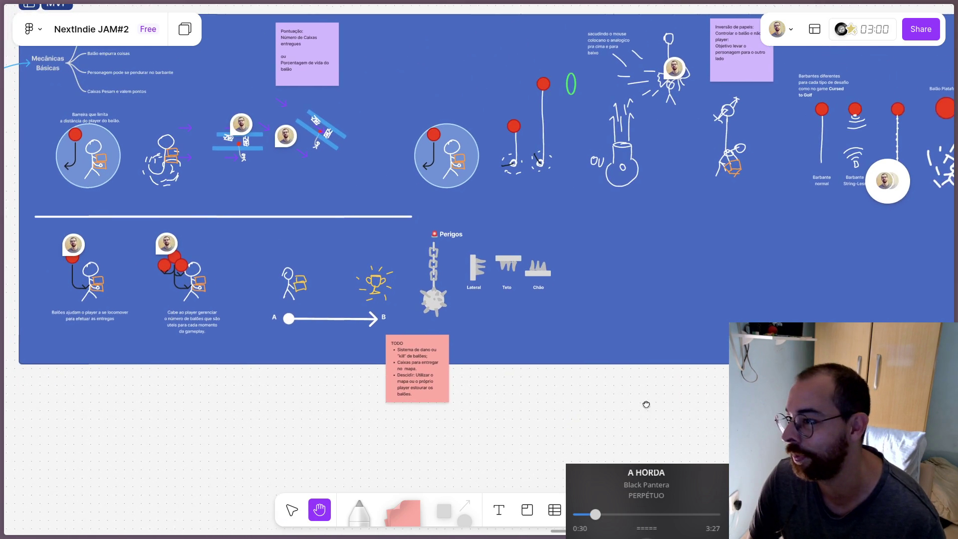
key(alt+Tab)
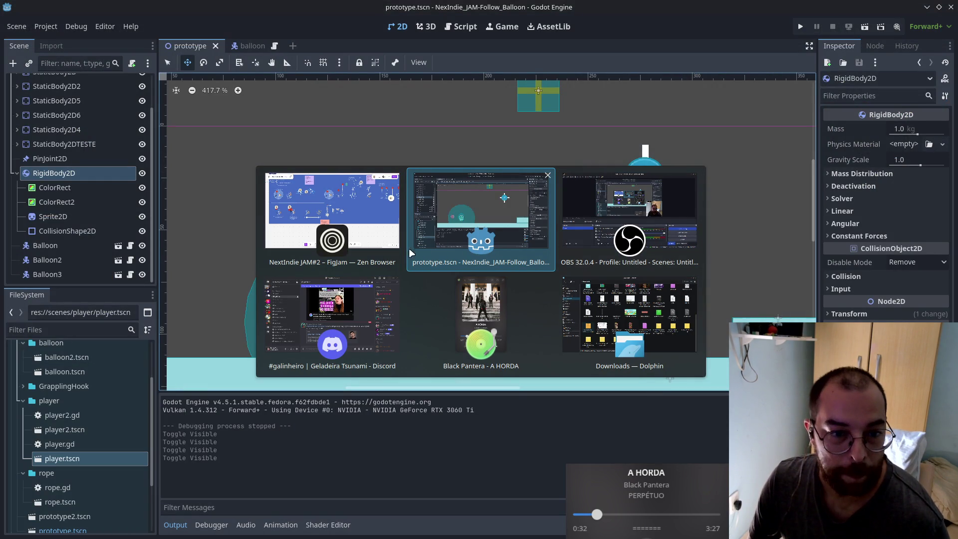
Run the game and walk the player left and right, jumping onto the middle block
click(462, 218)
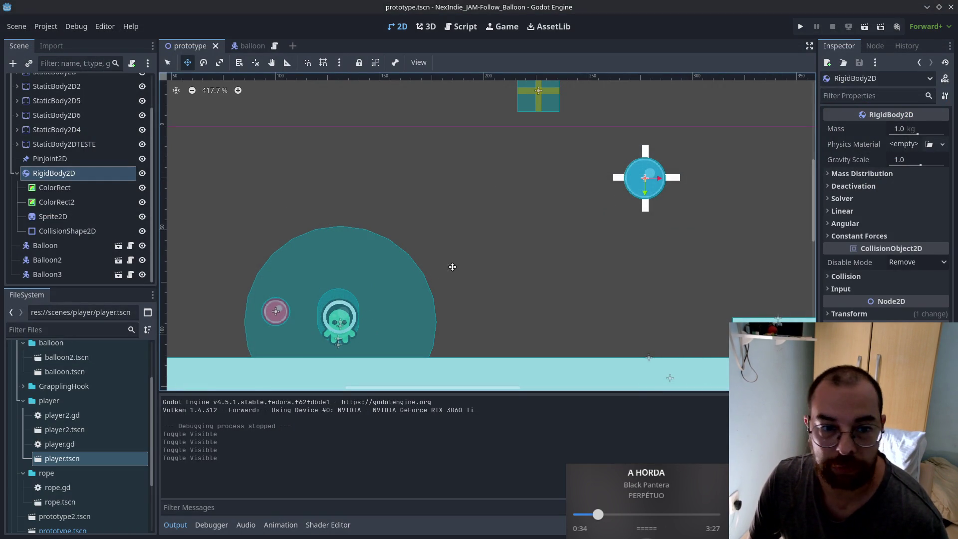
click(800, 27)
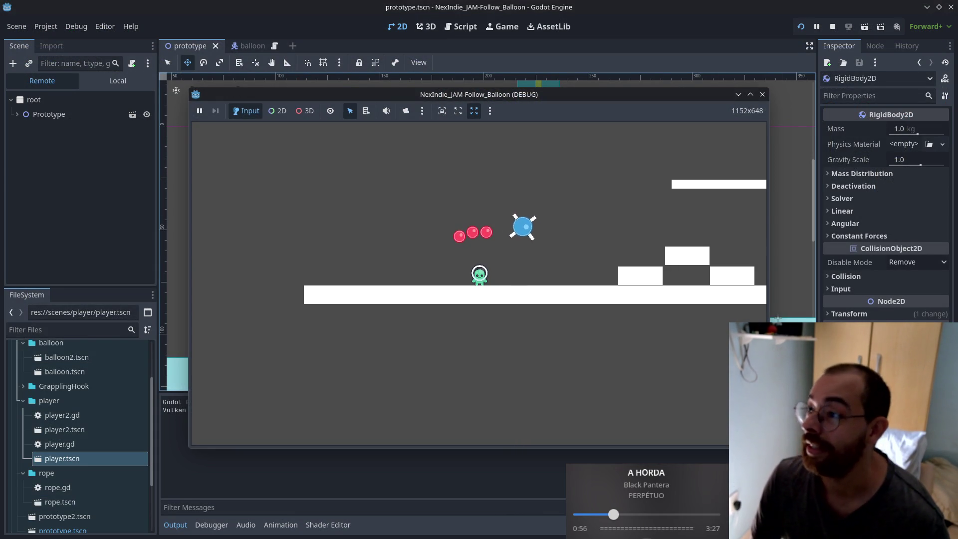
click(531, 244)
key(Right)
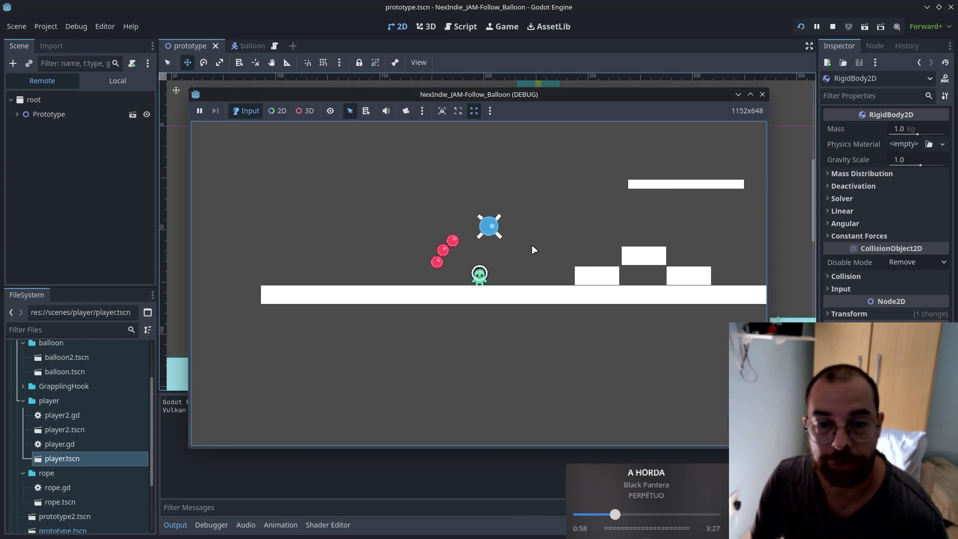
key(Left)
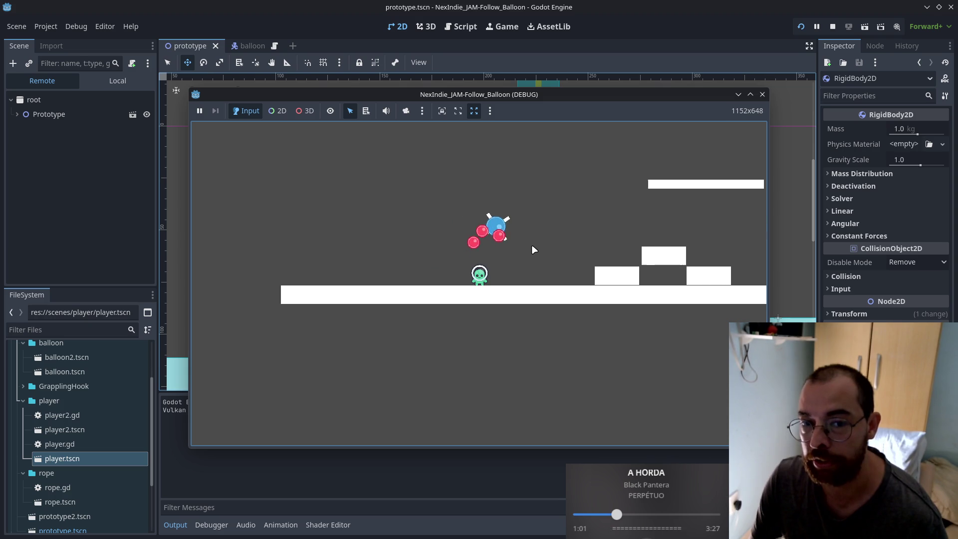
key(Right)
key(space)
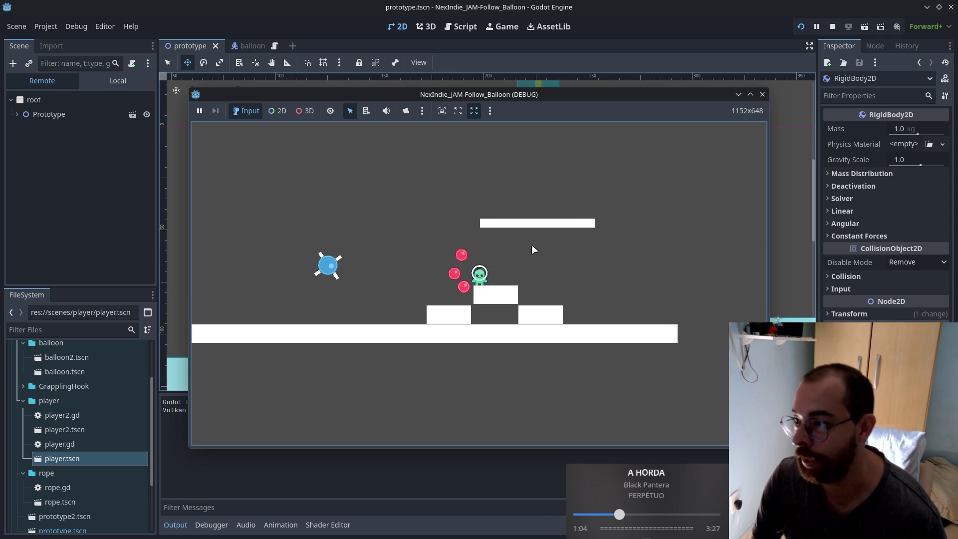
key(Left)
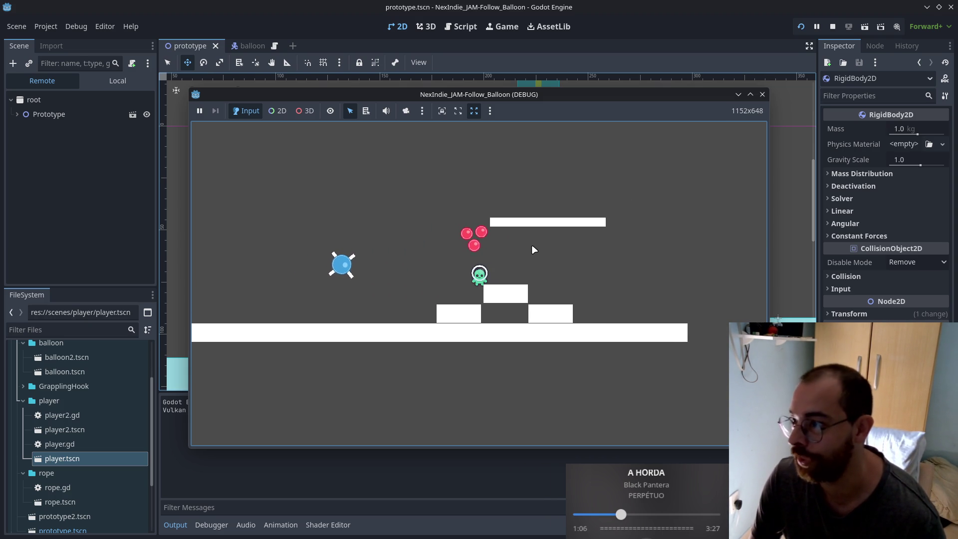
key(Left)
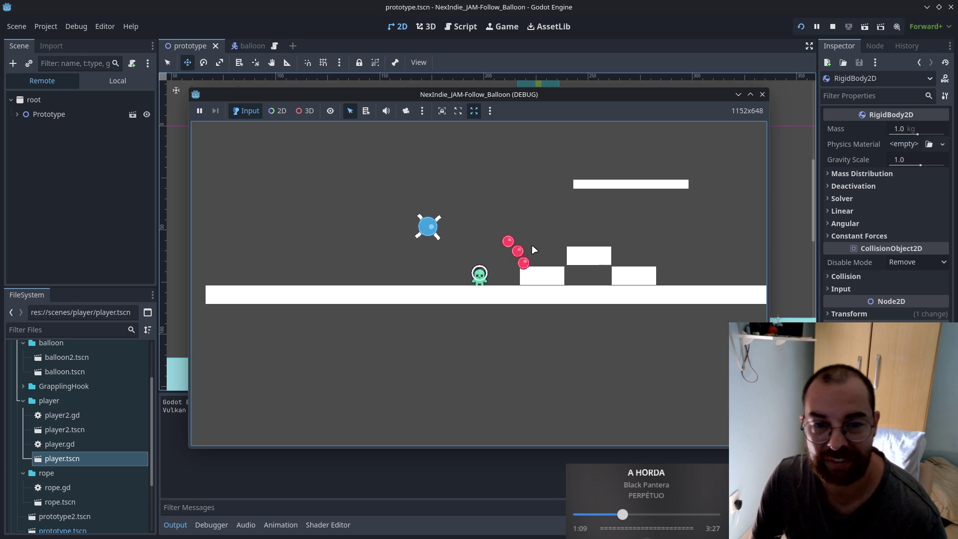
key(Left)
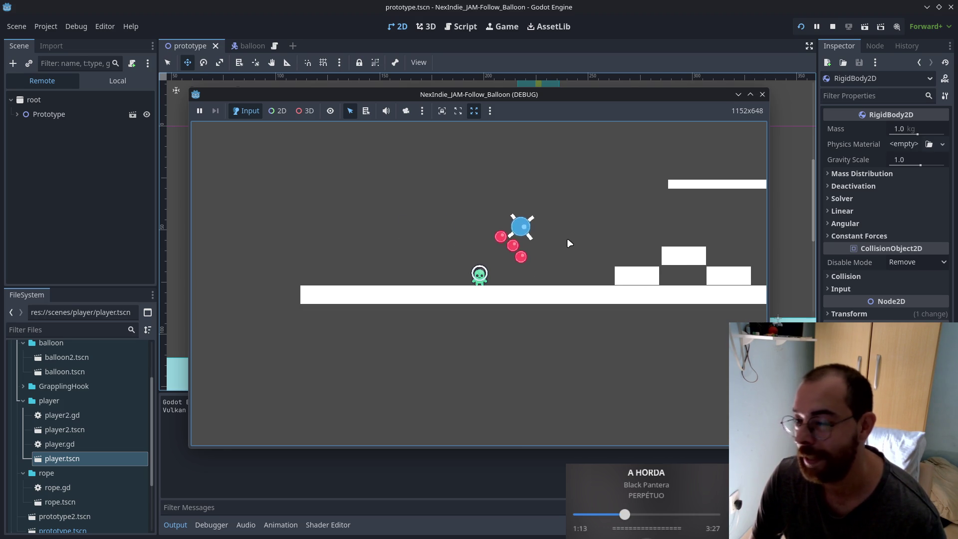
Jump the player up the raised blocks and back down, balloons trailing, then open the switcher
key(Right)
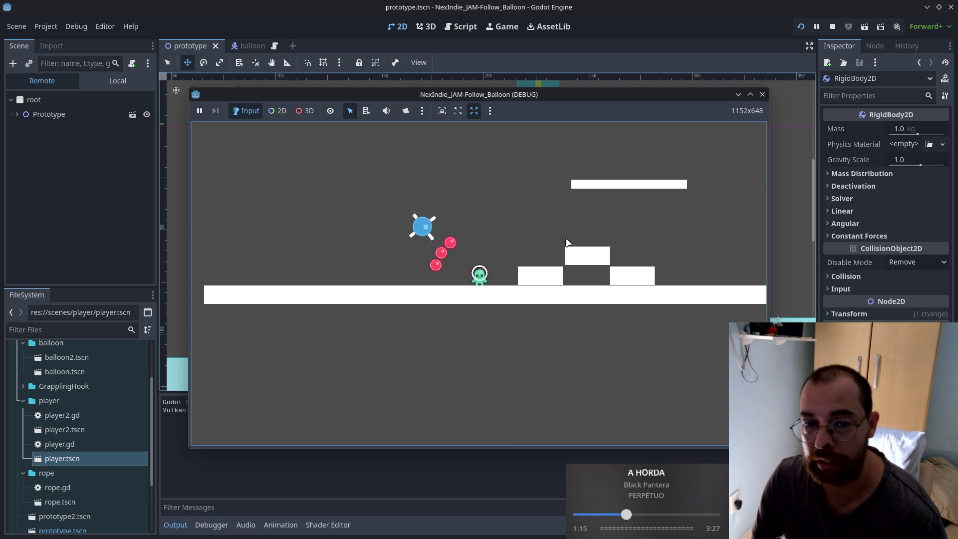
key(space)
key(Right)
key(space)
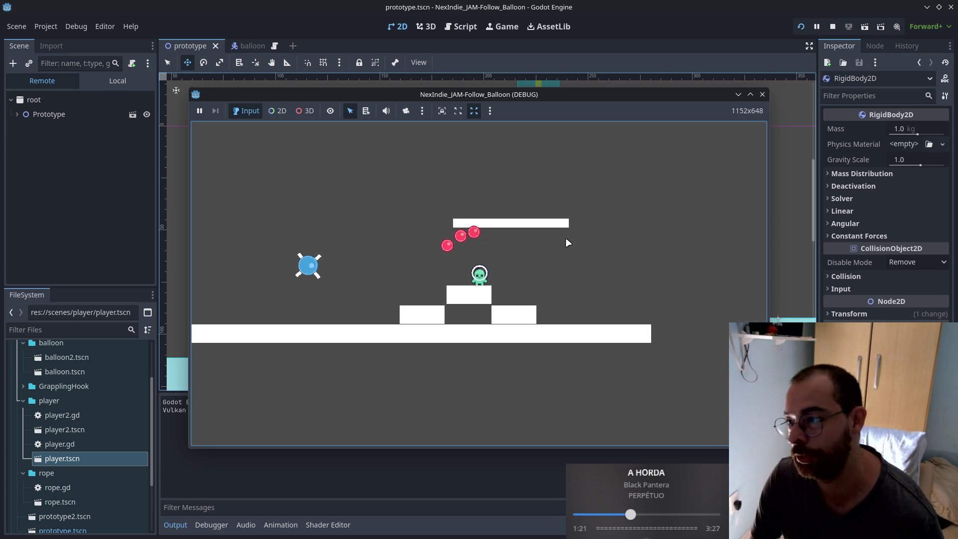
key(Left)
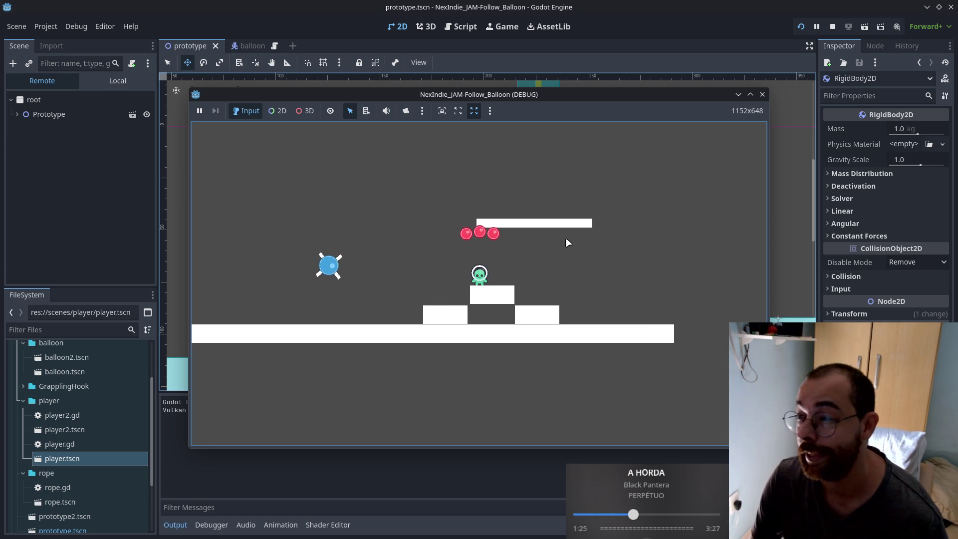
key(Left)
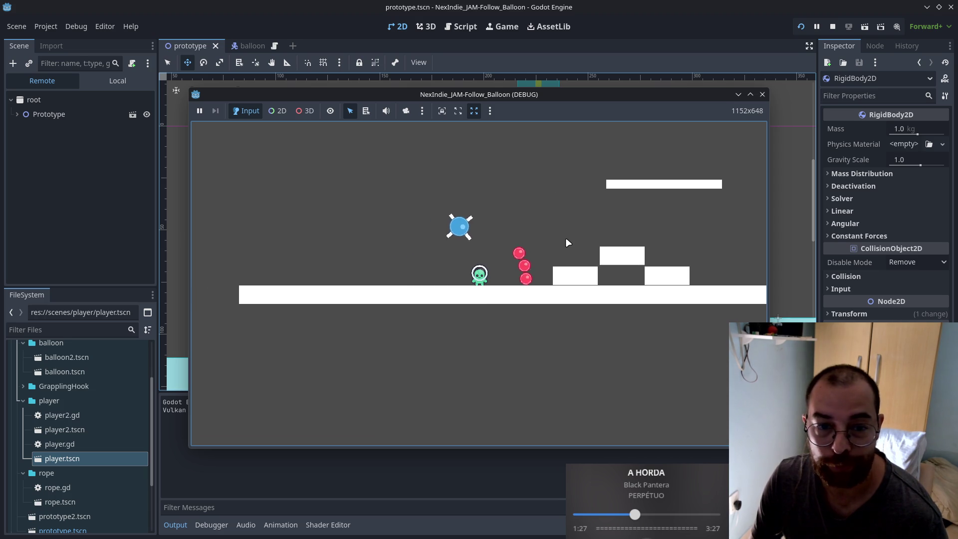
key(Left)
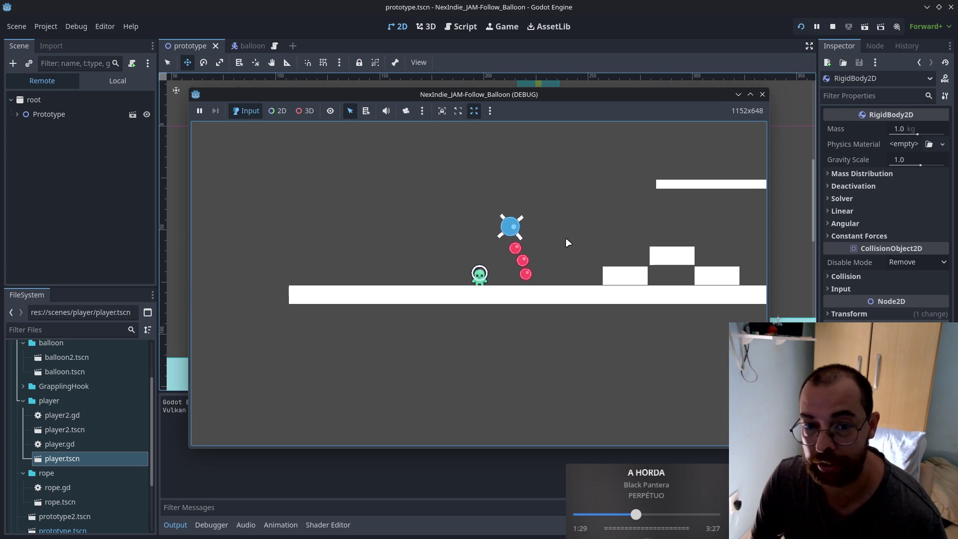
key(Right)
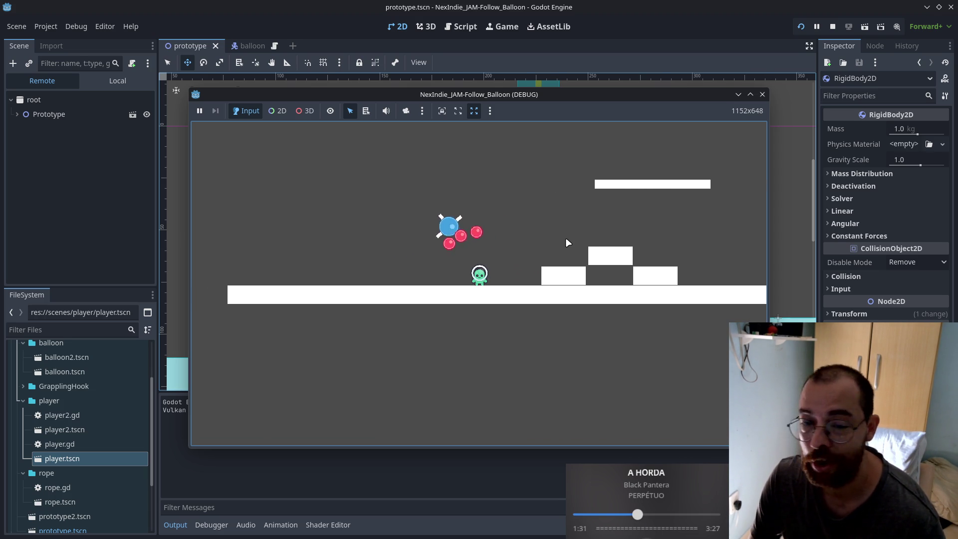
key(Right)
key(Up)
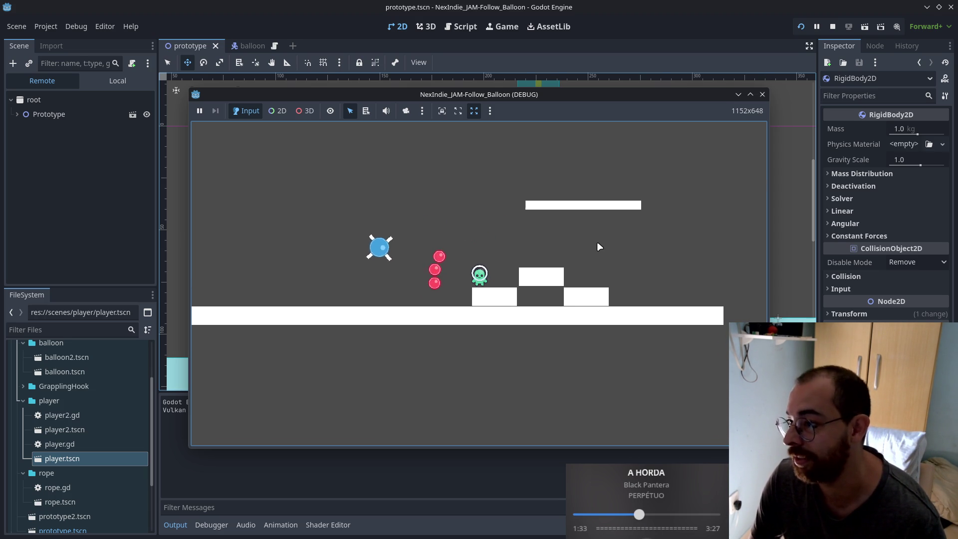
key(Left)
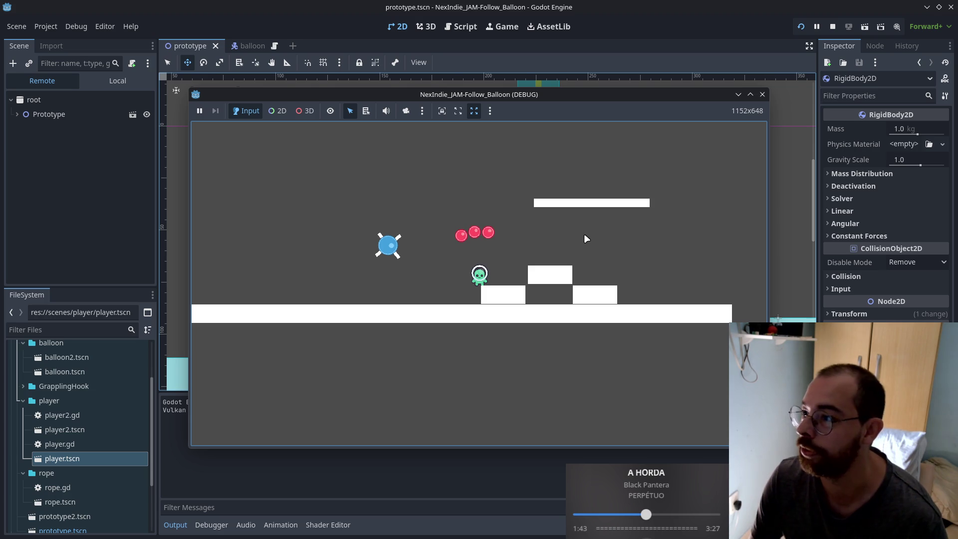
key(alt+Tab)
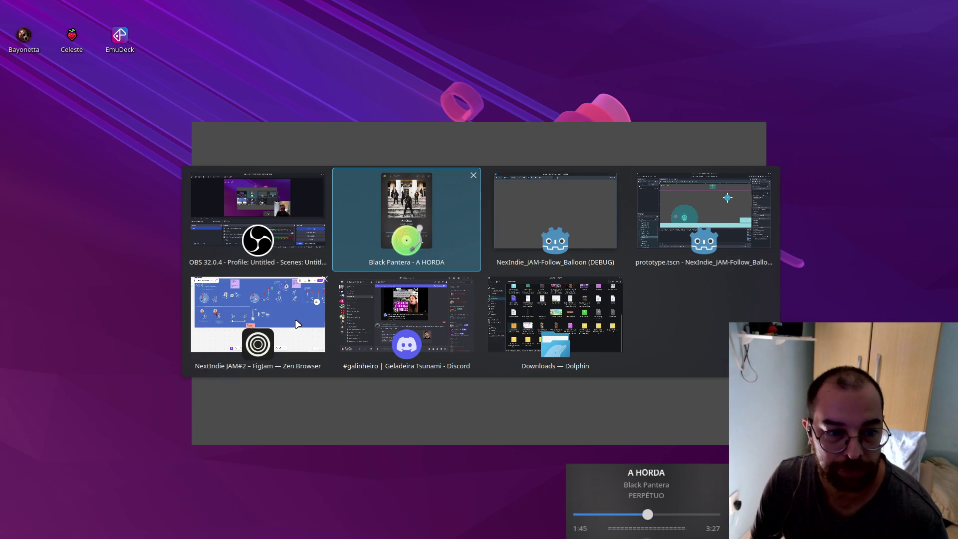
Bring the Godot editor back to the front while the prototype keeps running
click(296, 324)
key(alt+Tab)
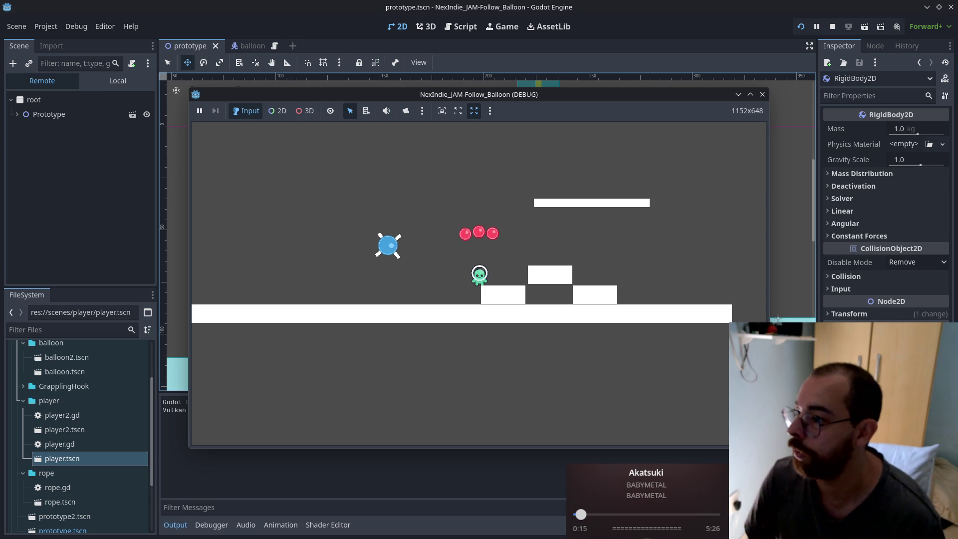
Skip ahead two music tracks, then stop the running prototype from the editor toolbar
key(alt+Tab)
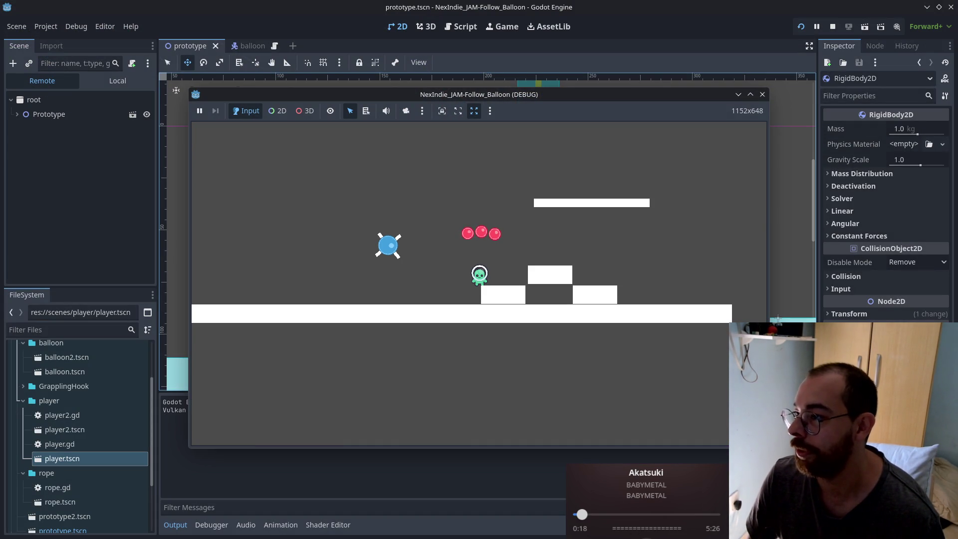
key(XF86AudioNext)
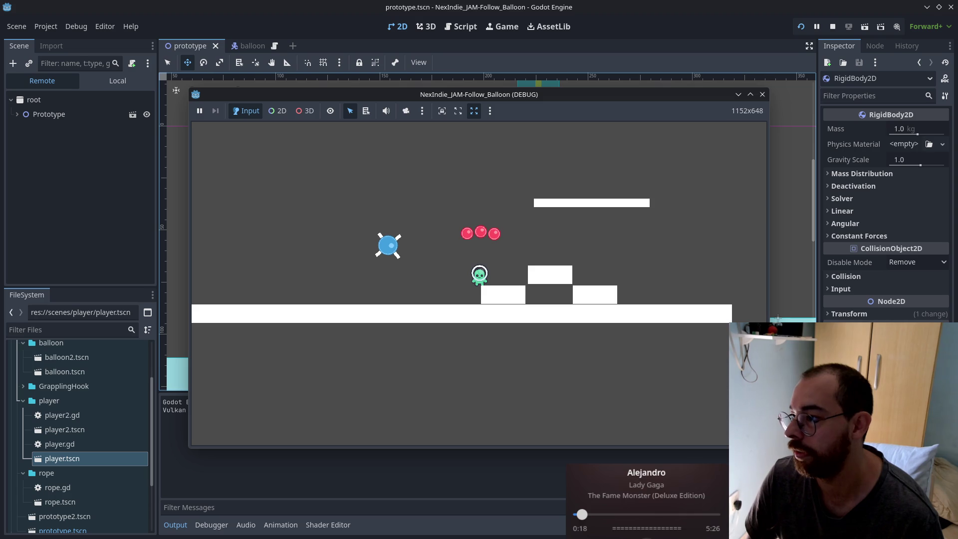
key(XF86AudioNext)
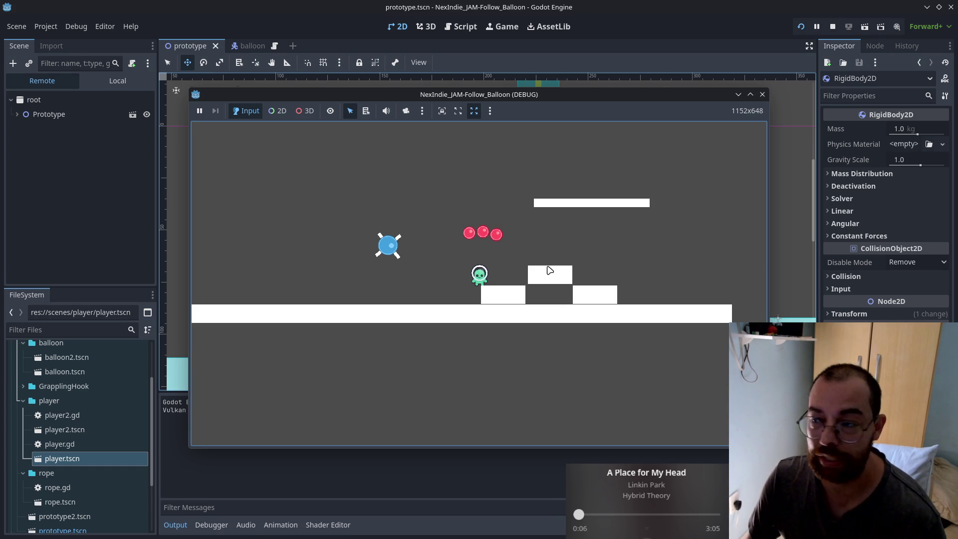
click(401, 216)
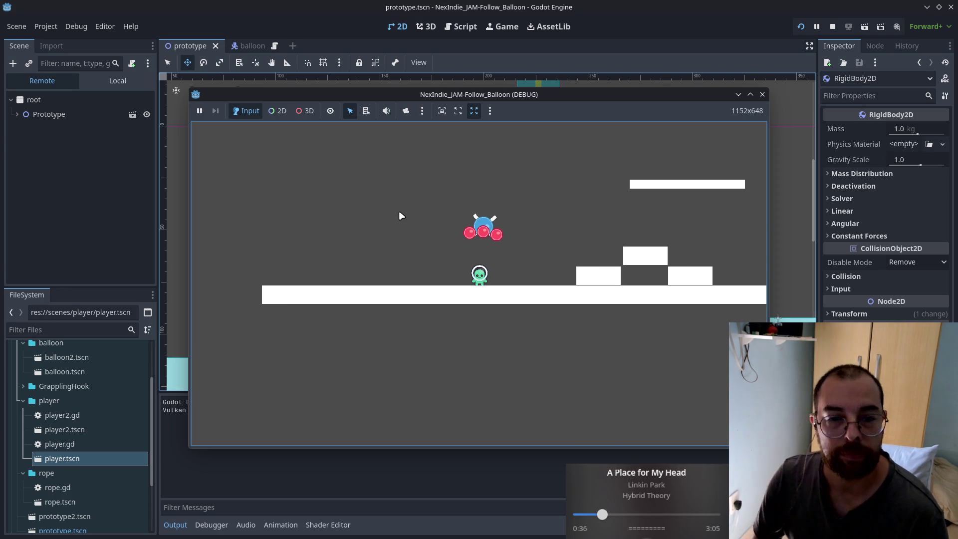
click(762, 95)
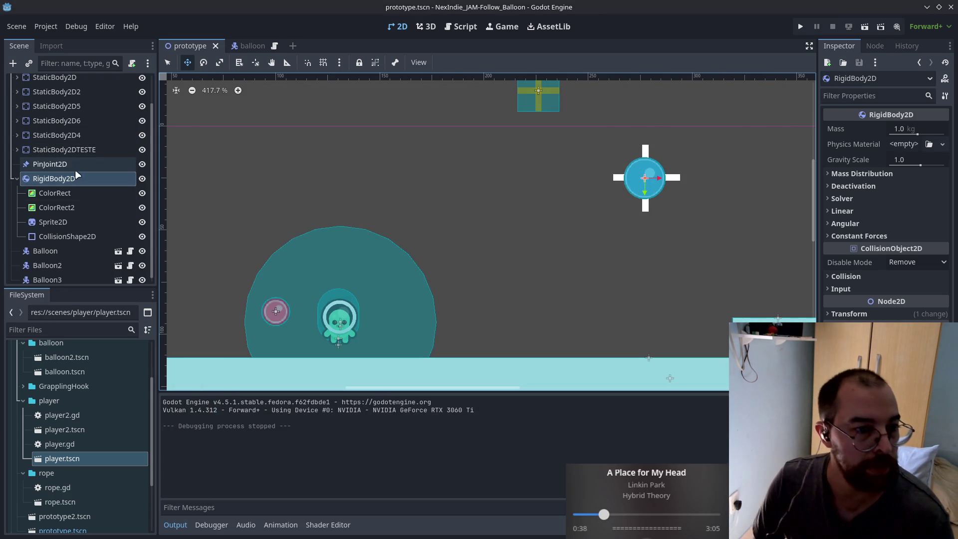
Toggle a Collision Mask bit on the RigidBody2D and save the scene
click(74, 202)
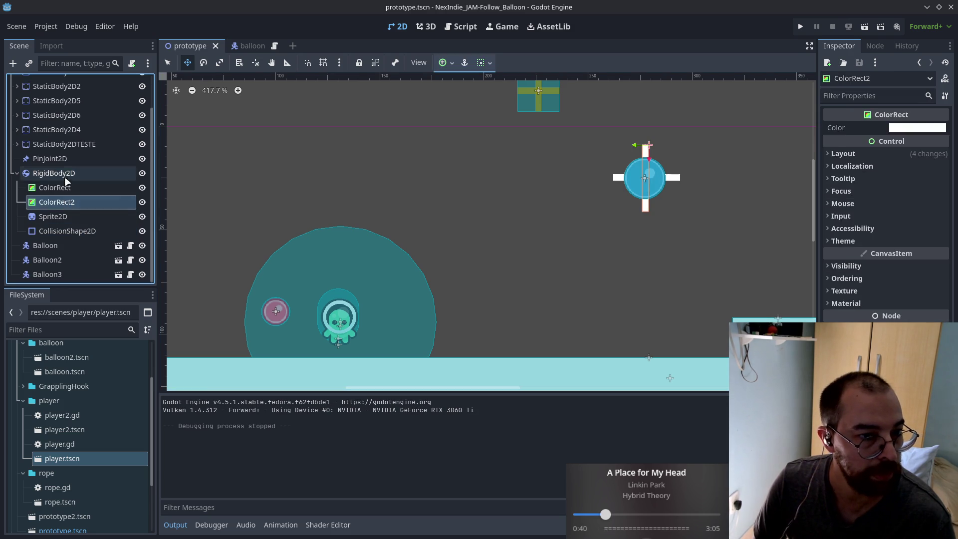
click(73, 174)
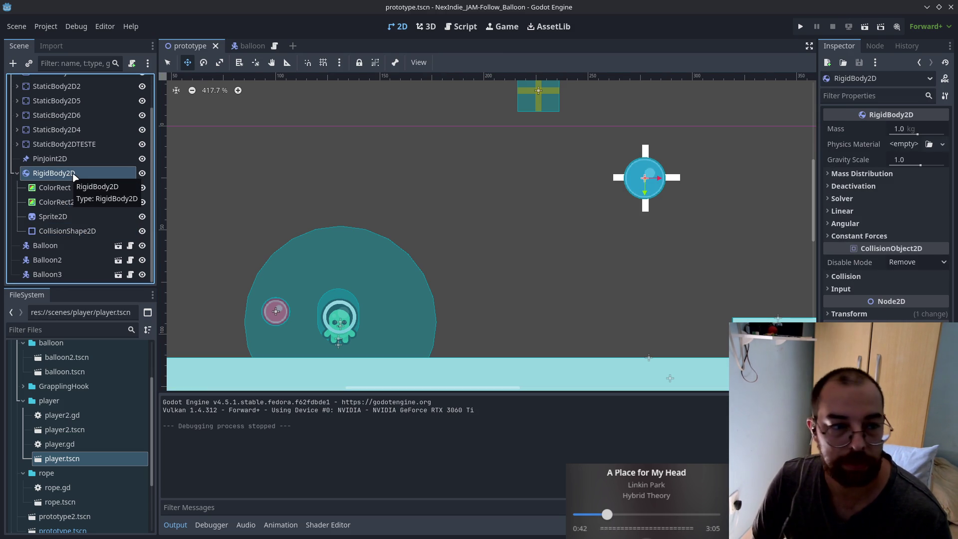
click(842, 276)
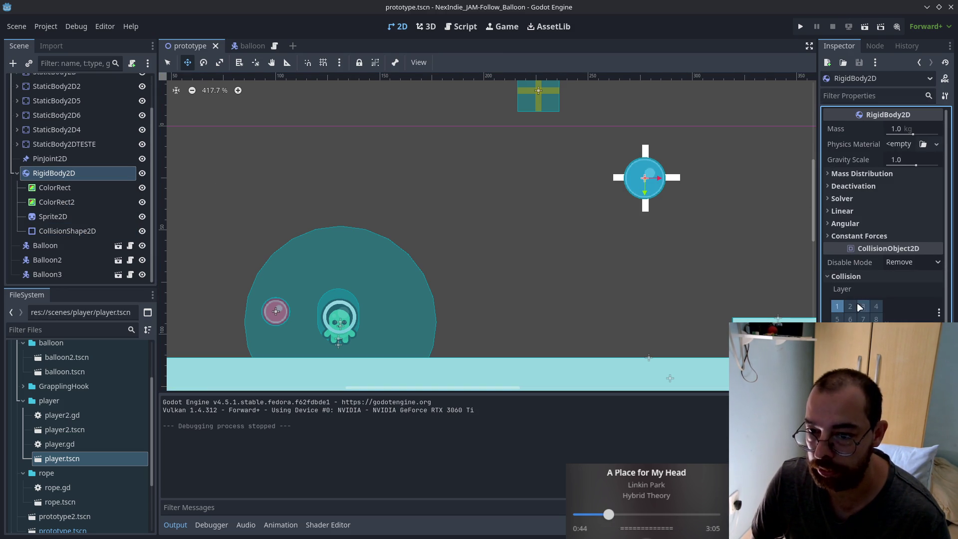
click(850, 351)
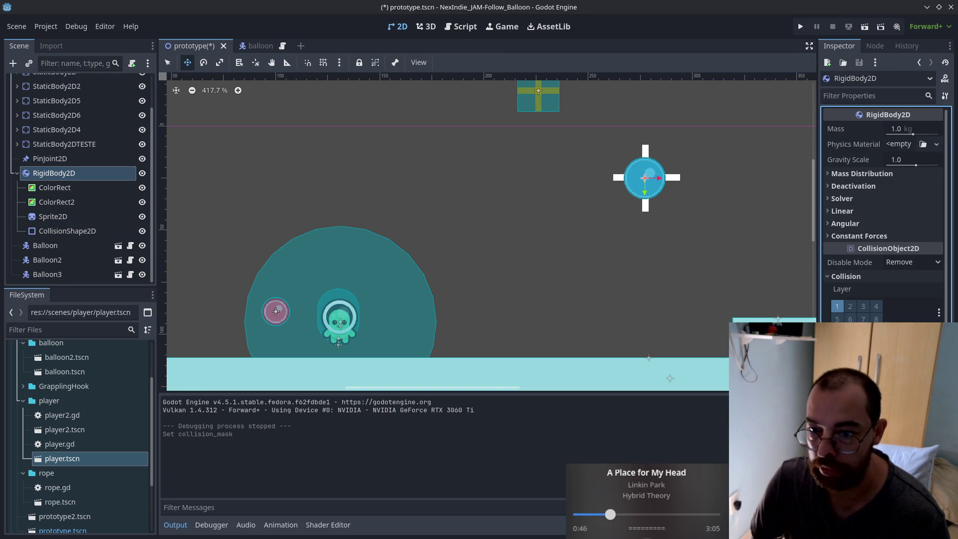
key(ctrl+s)
Relaunch the game and walk the player left across the level, jumping once
click(801, 27)
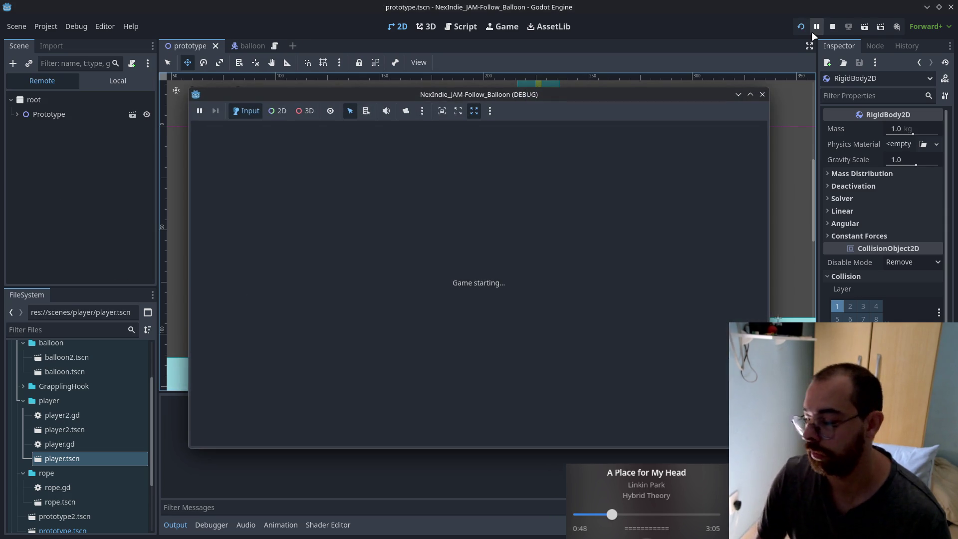
key(Right)
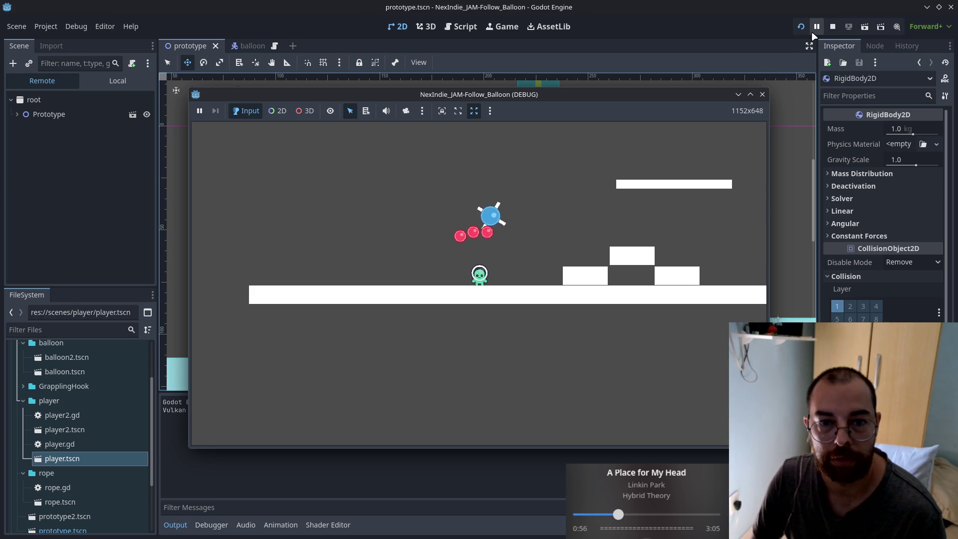
key(Left)
key(Left)
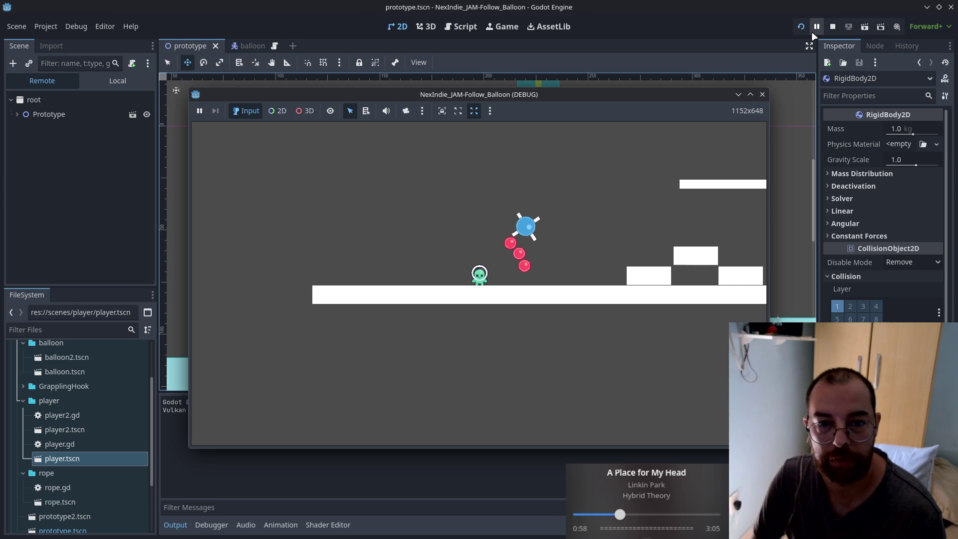
key(Right)
key(Right)
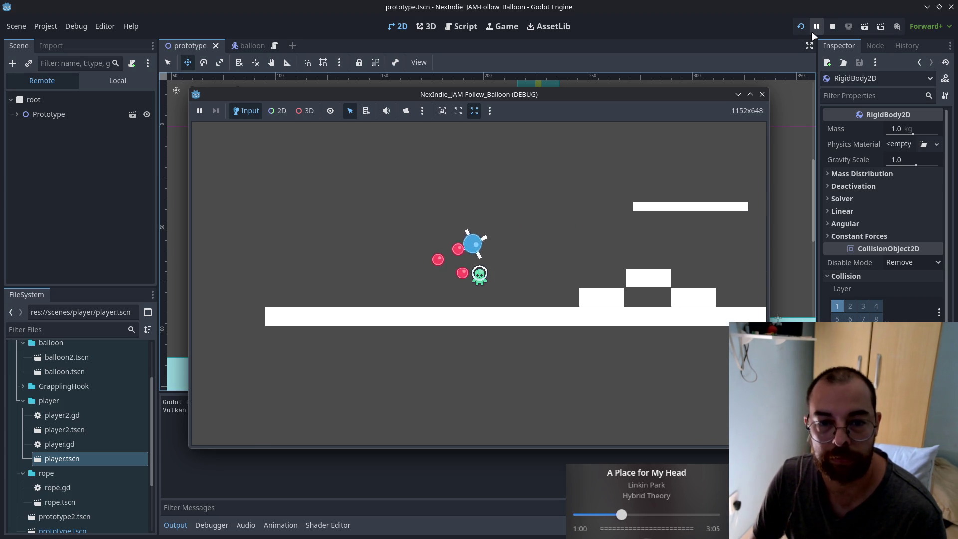
key(Left)
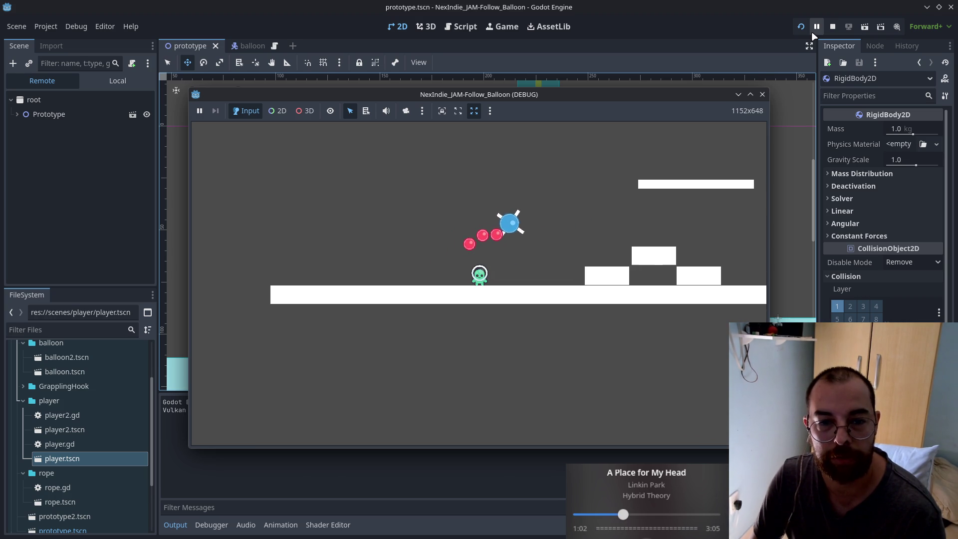
key(Left)
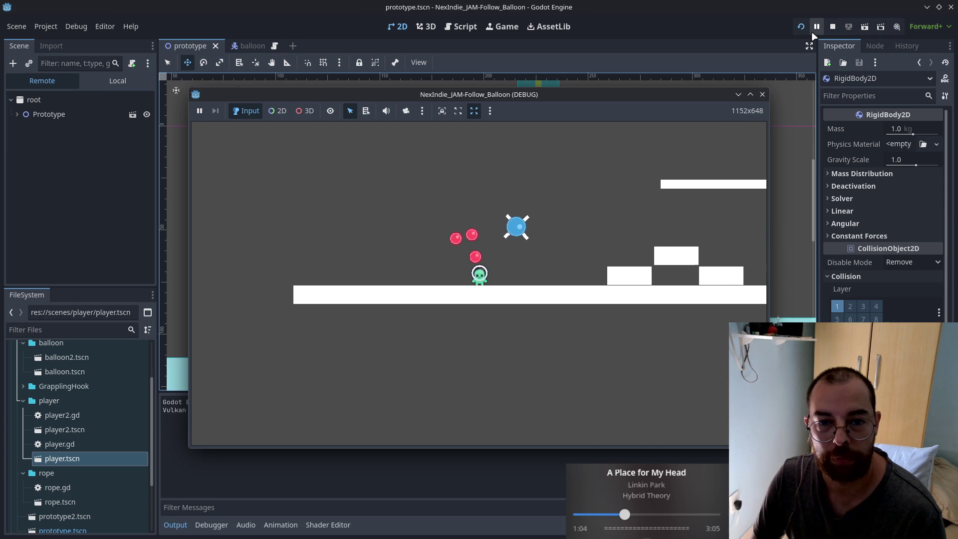
key(Left)
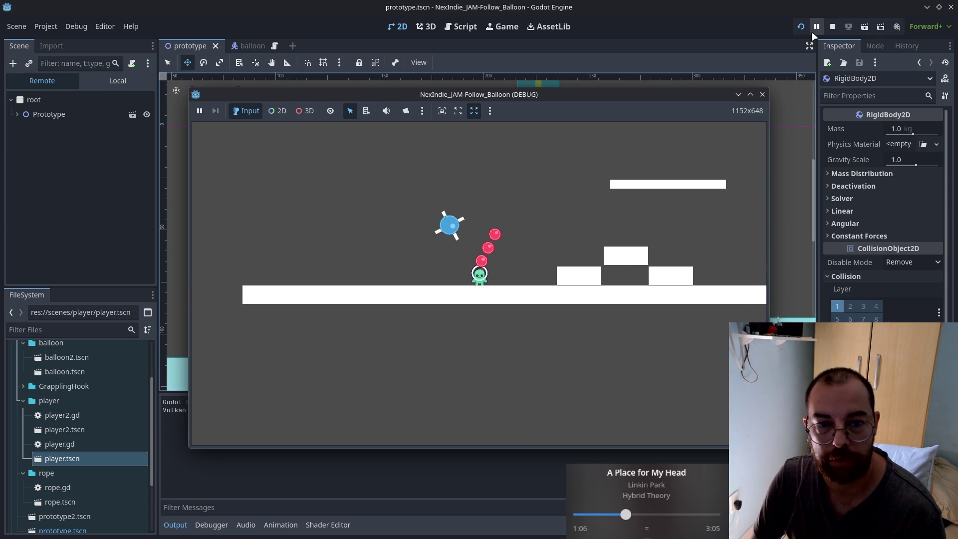
key(space)
key(Left)
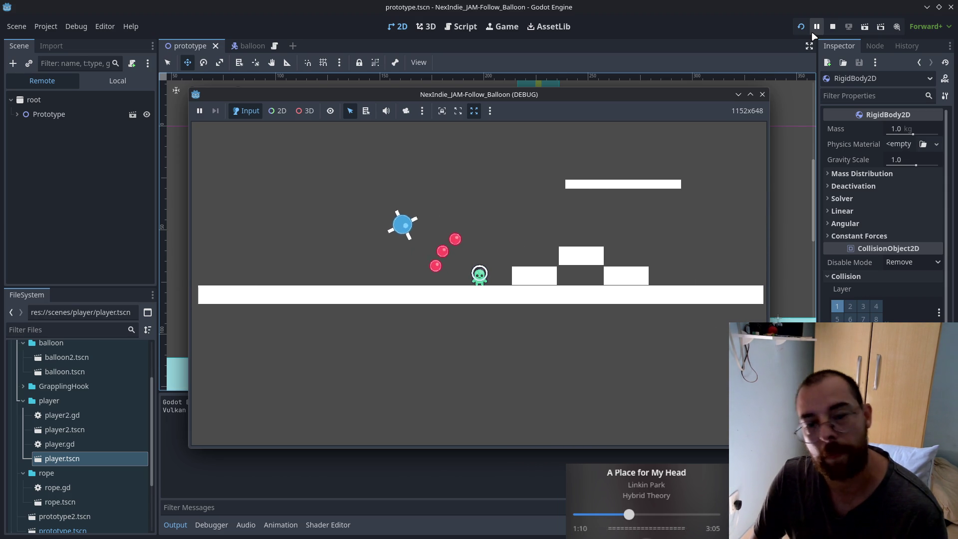
key(Left)
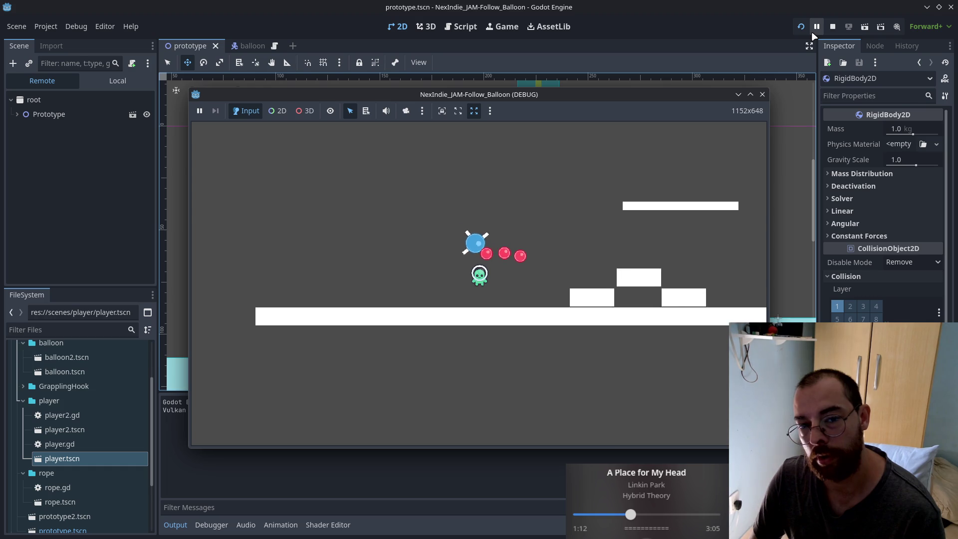
Walk the player back right onto the first block, then pace left and right
key(Right)
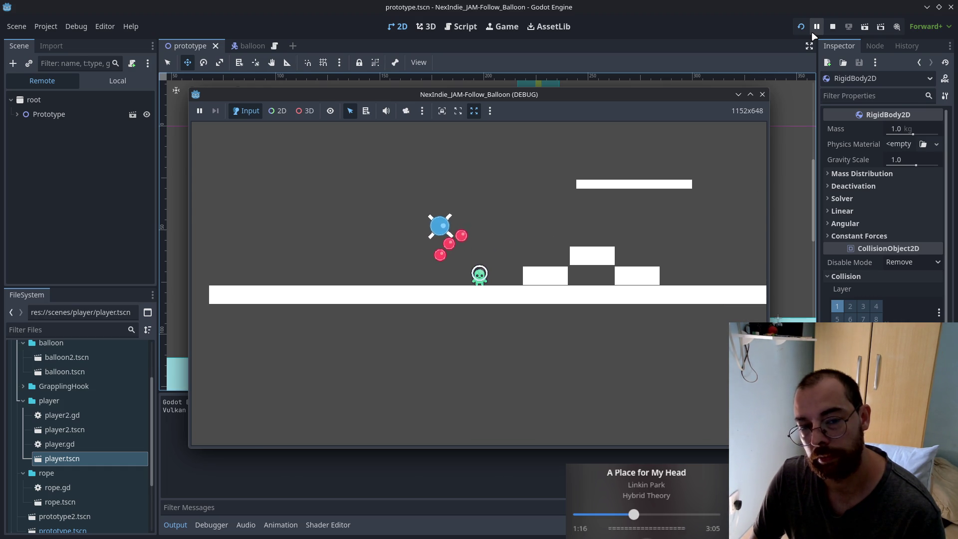
key(Right)
key(space)
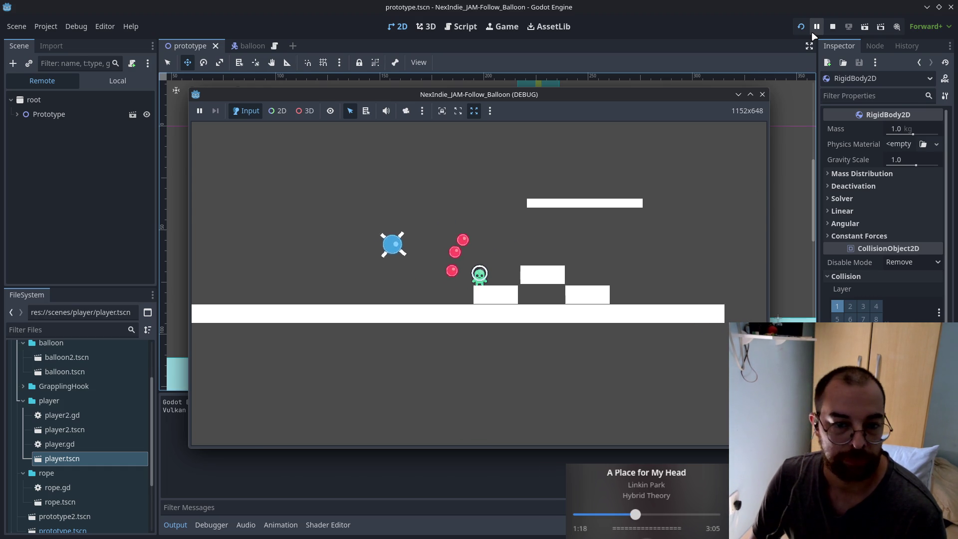
key(Left)
key(Right)
key(Left)
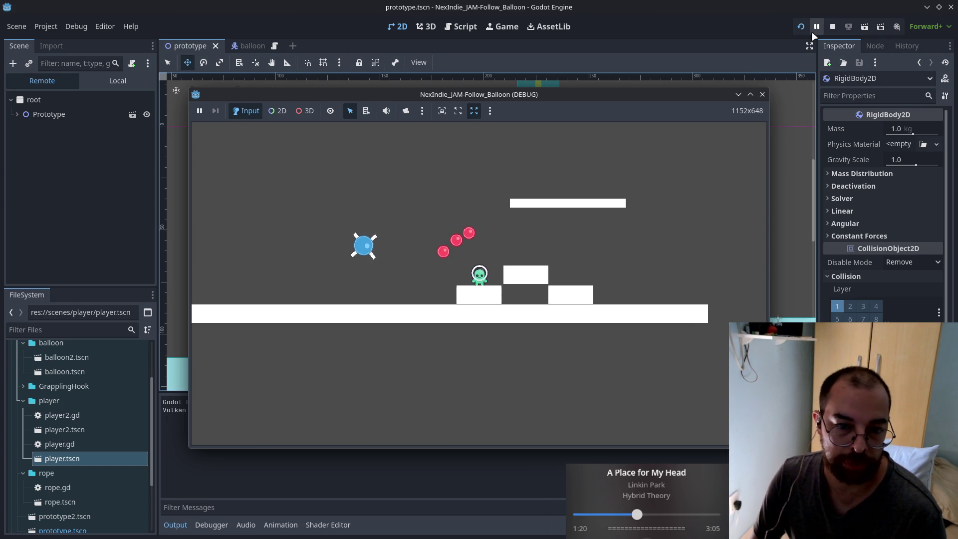
key(Right)
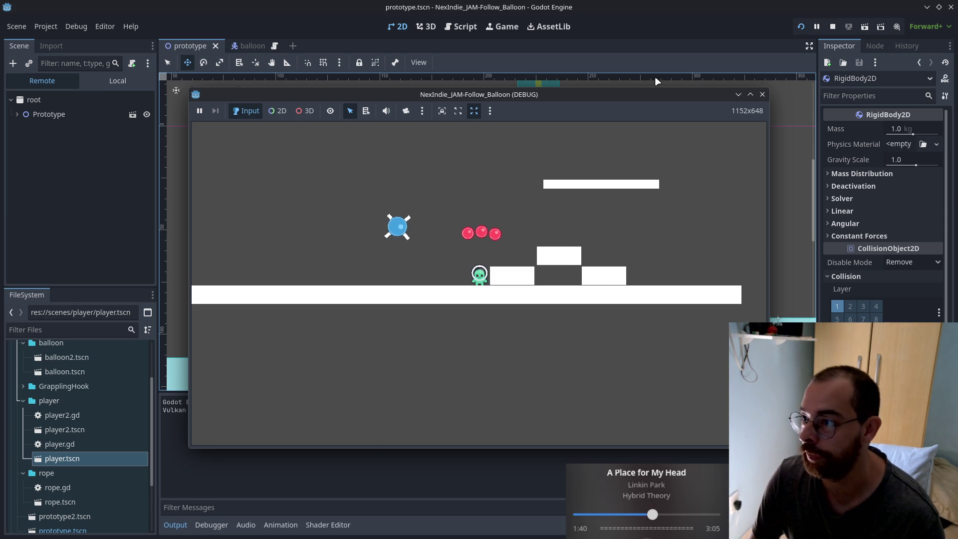
key(Left)
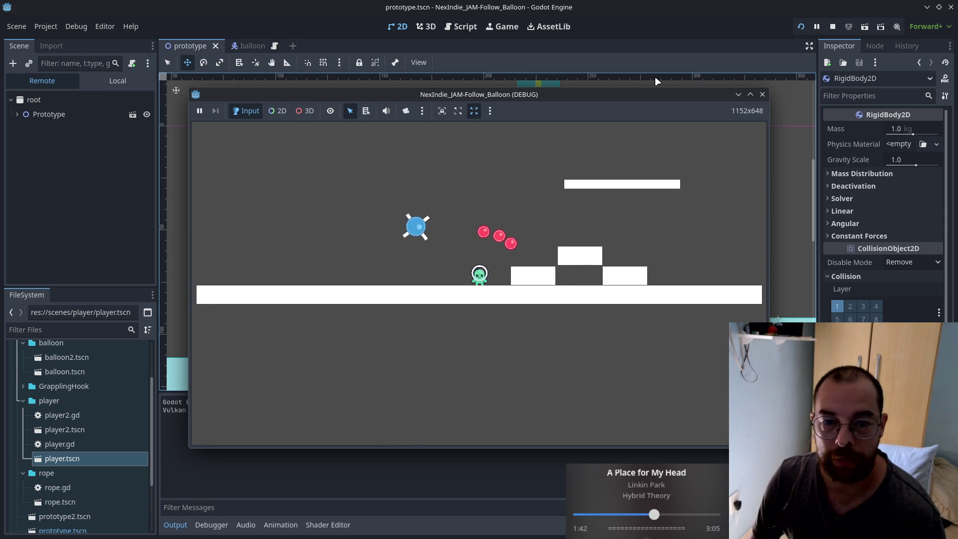
key(Right)
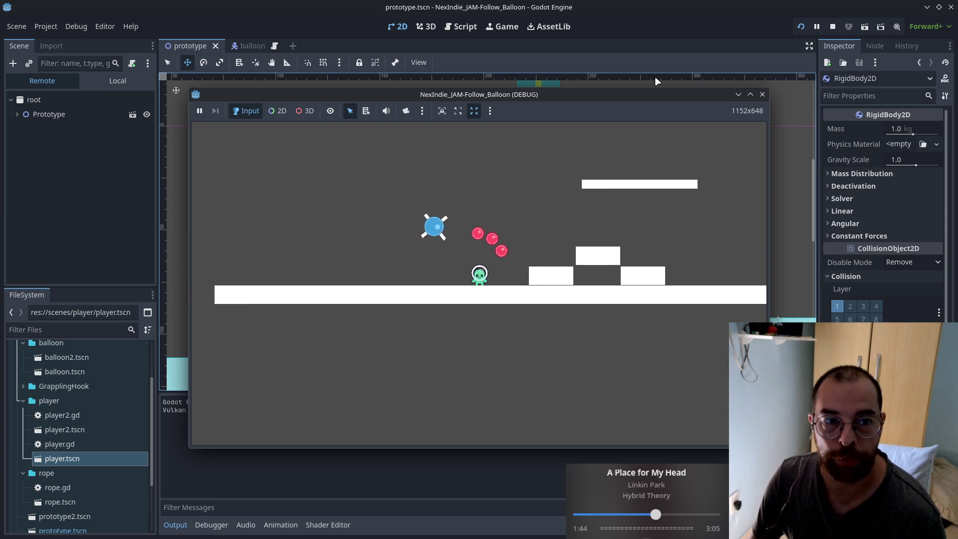
key(Left)
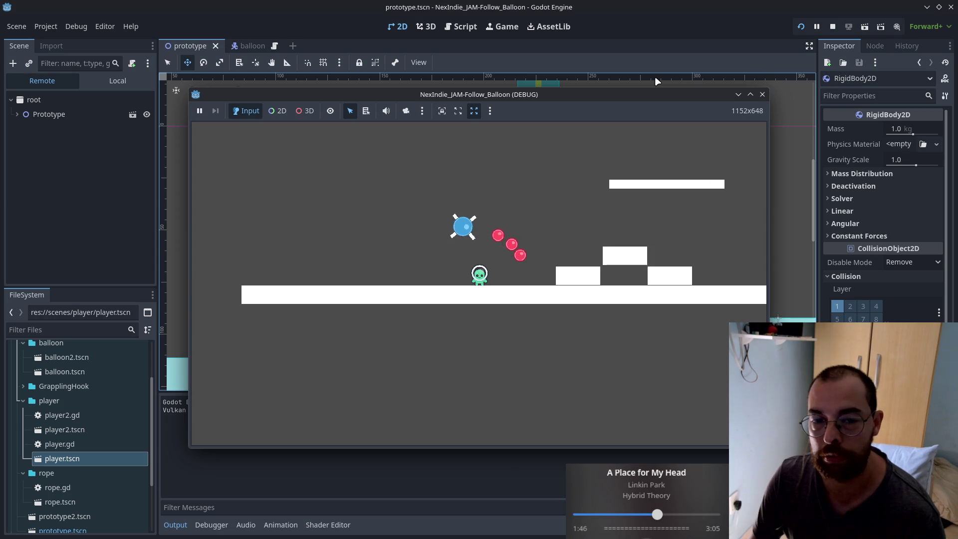
key(Left)
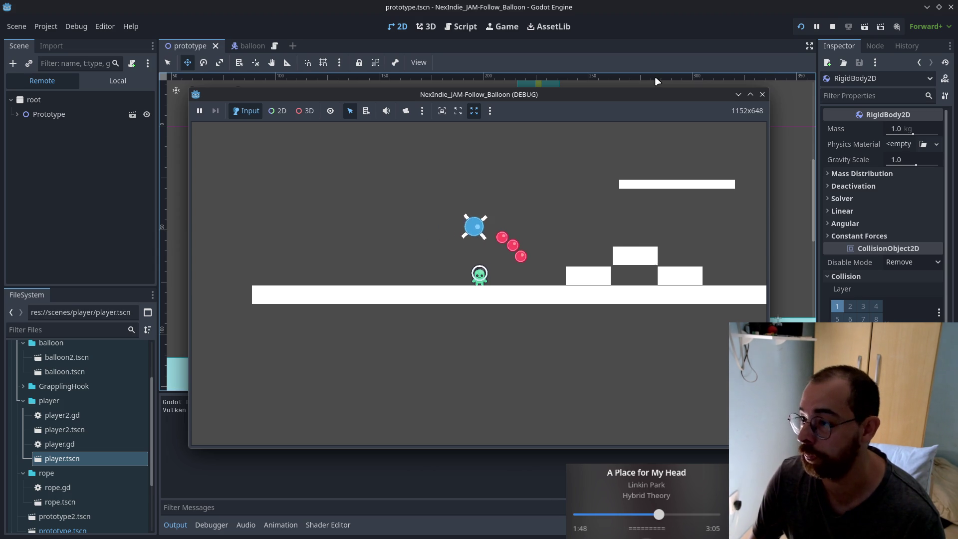
key(Right)
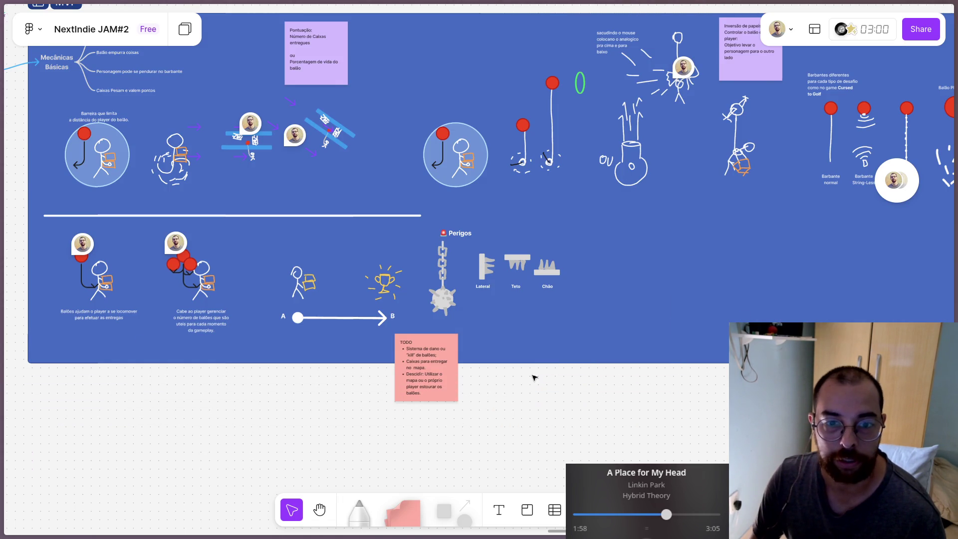
Pan and zoom around the FigJam board to bring the balloon and Perigos sketches into view
key(h)
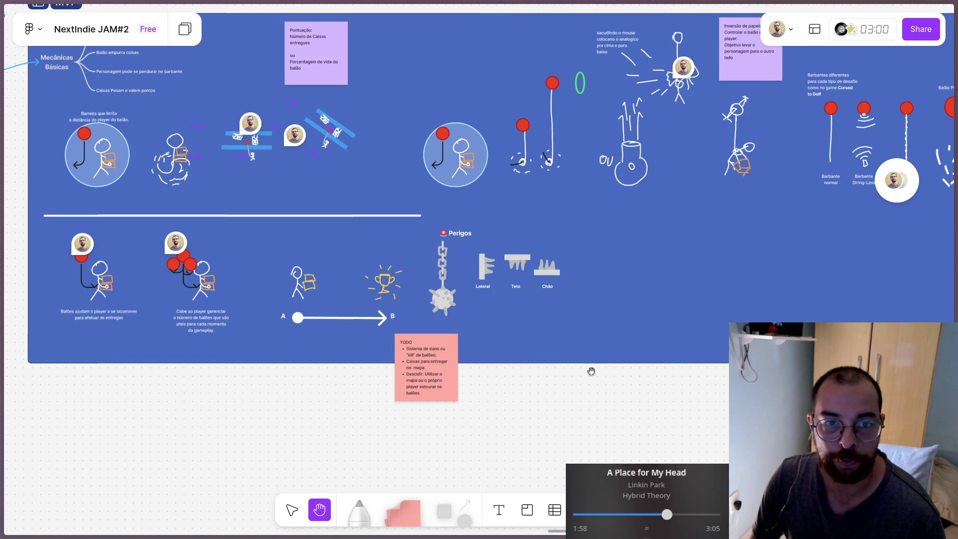
mouse_move(534, 377)
mouse_down()
mouse_move(657, 447)
mouse_move(755, 533)
mouse_up()
key(shift+1)
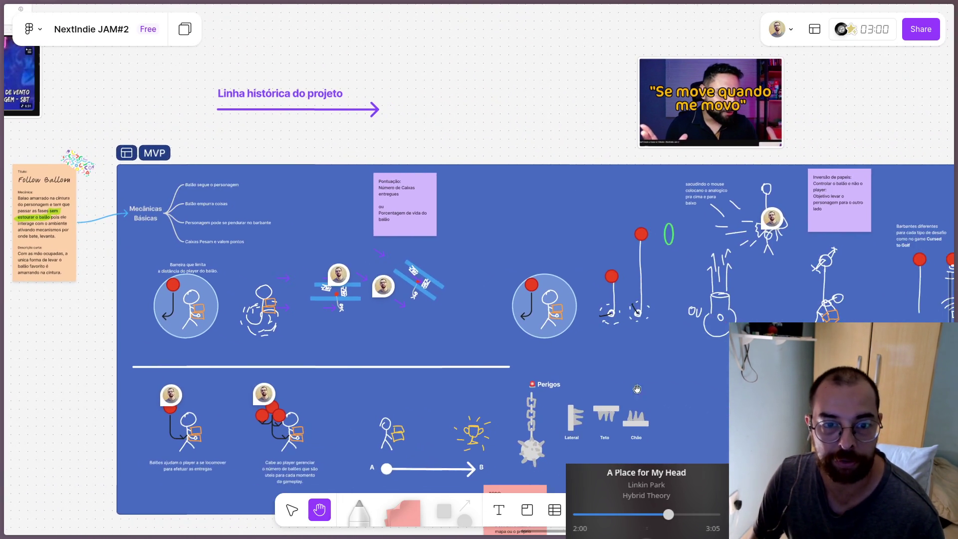
key(shift+0)
key(shift+1)
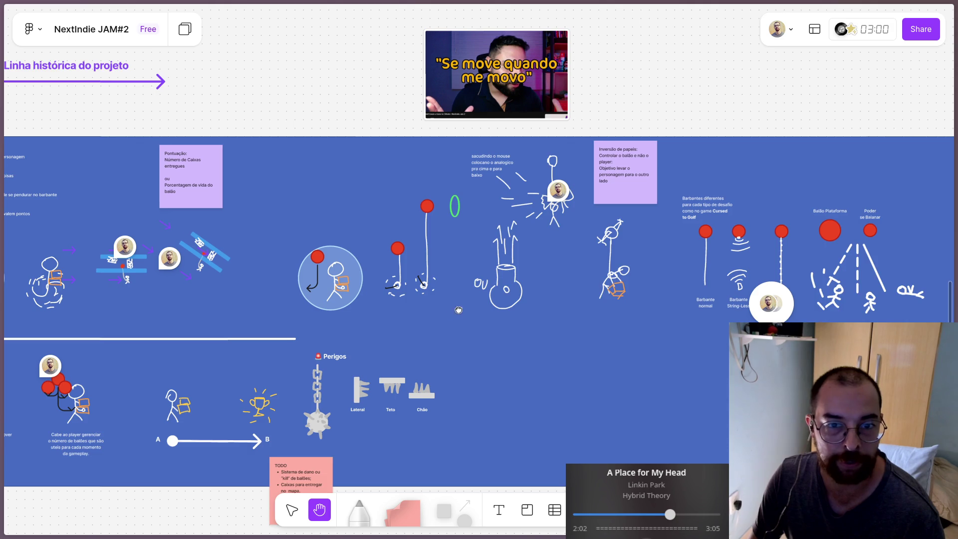
key(shift+0)
drag(485, 324, 441, 346)
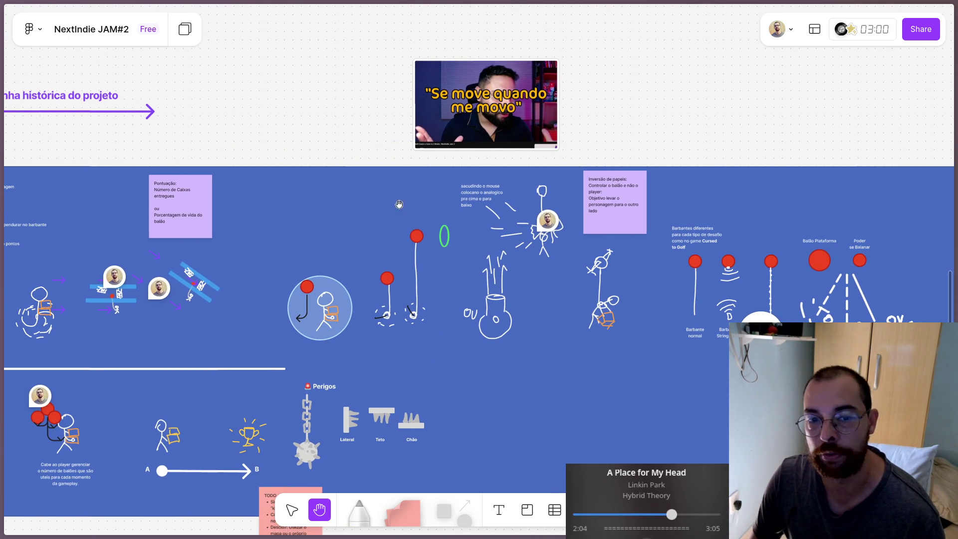
drag(636, 376, 359, 324)
drag(594, 361, 508, 342)
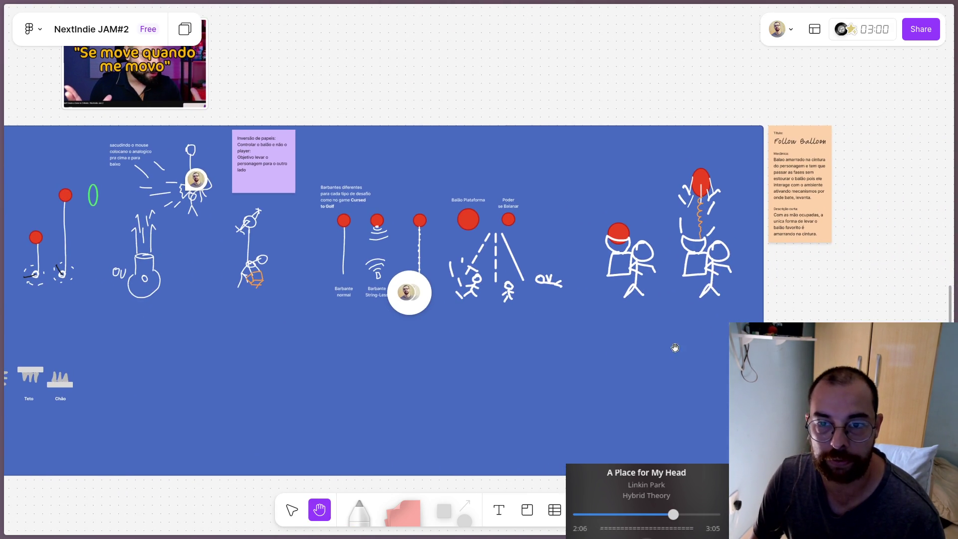
mouse_move(673, 342)
mouse_down()
mouse_move(532, 299)
mouse_move(700, 235)
mouse_up()
ctrl+scroll(507, 284, up, 3)
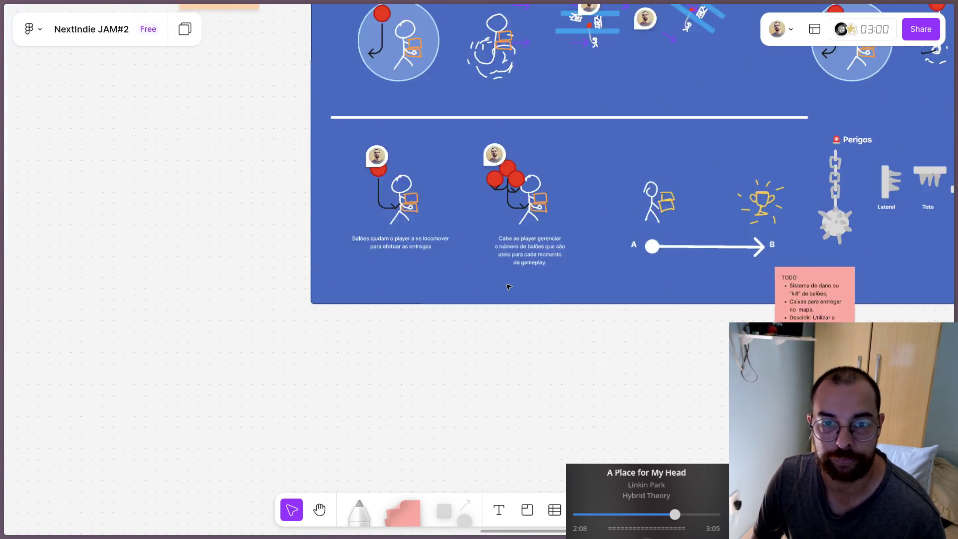
mouse_move(655, 299)
mouse_down()
mouse_move(450, 314)
mouse_move(486, 319)
mouse_move(475, 324)
mouse_up()
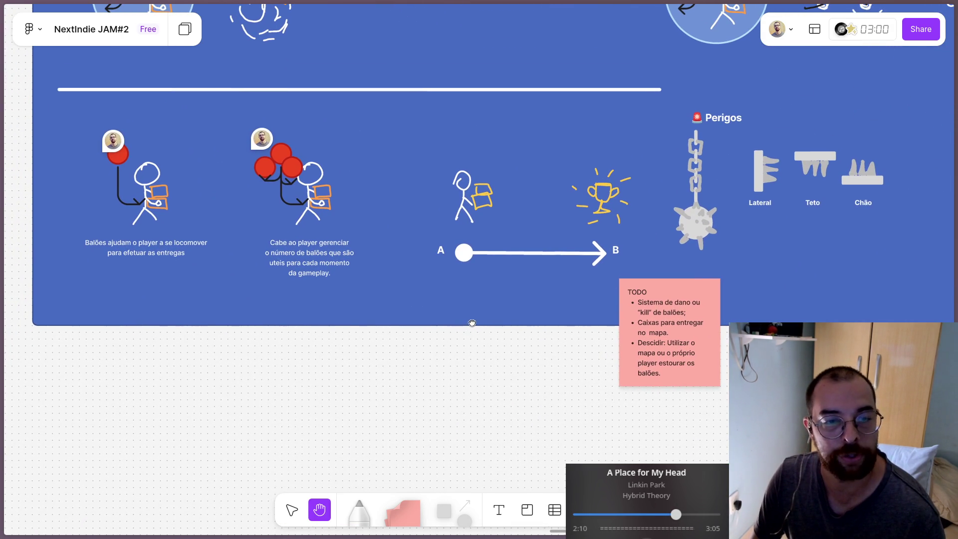
Move the pink TODO sticky note to sit just below the A→B sketch
key(v)
mouse_move(661, 324)
mouse_down()
mouse_move(632, 339)
mouse_move(432, 330)
mouse_up()
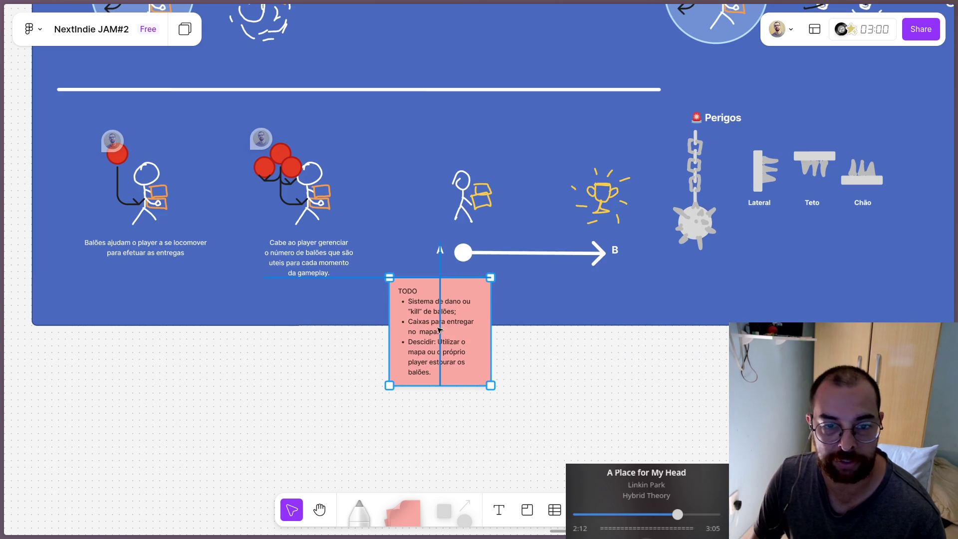
click(598, 384)
scroll(513, 388, left, 2)
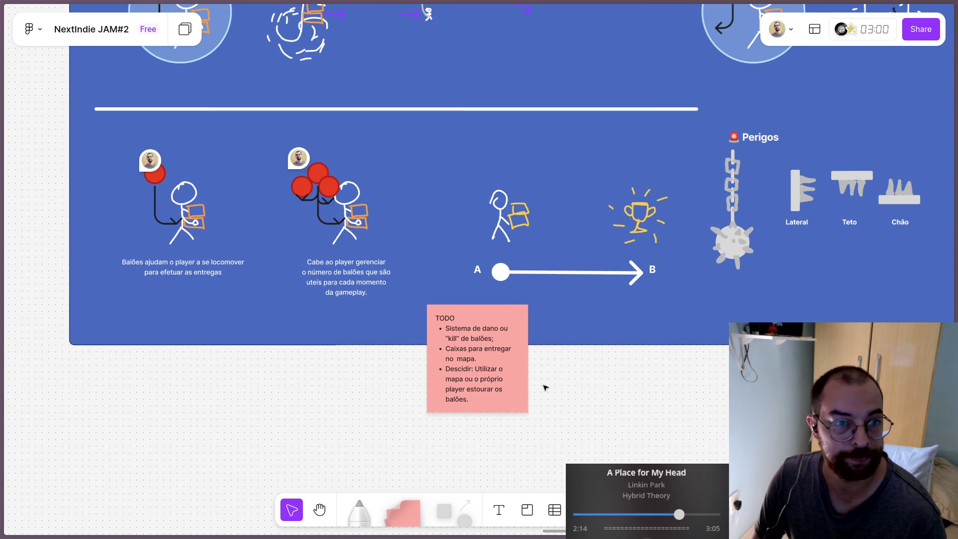
click(476, 374)
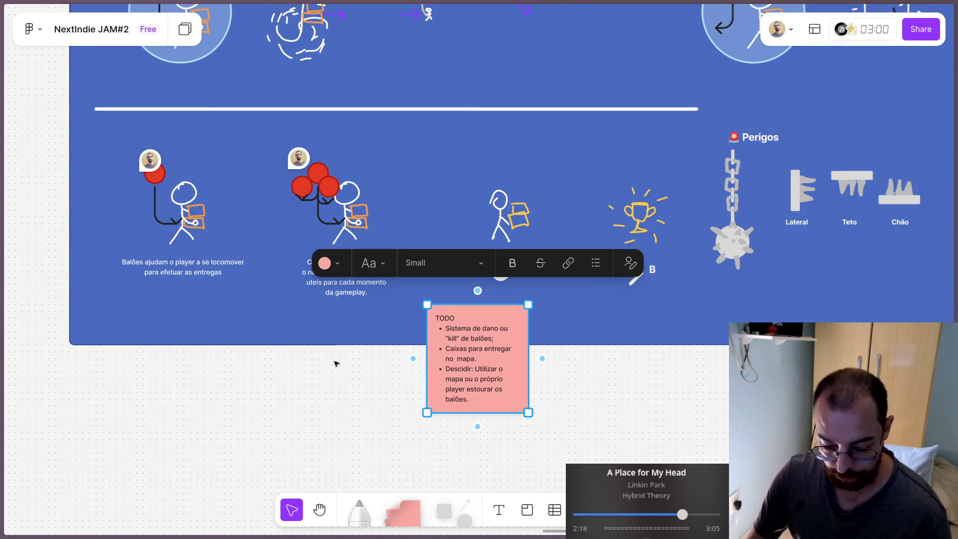
Launch PureRef from the KDE application launcher
key(super)
text(pure)
key(Return)
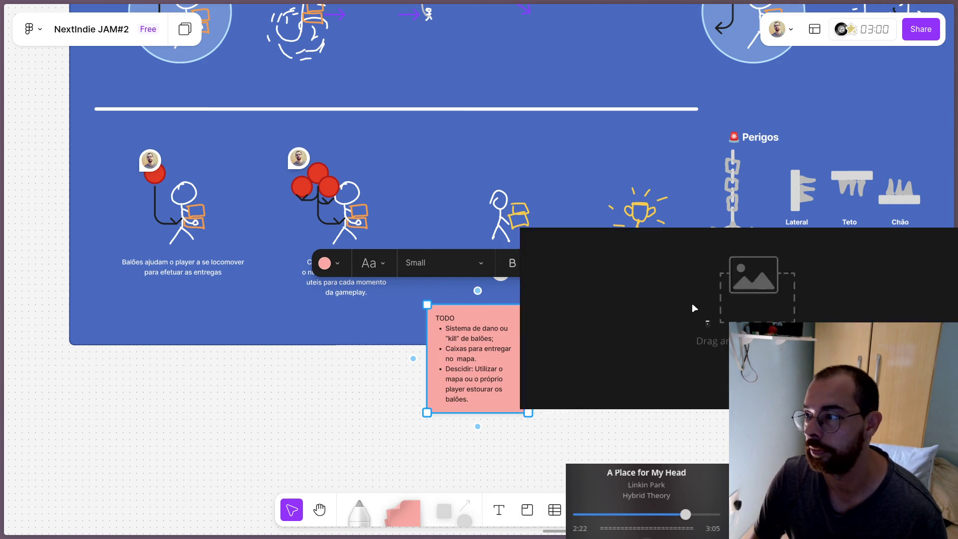
Reposition the PureRef window and change its Window on-top mode
mouse_move(690, 306)
mouse_down()
mouse_move(404, 327)
mouse_move(778, 312)
mouse_up()
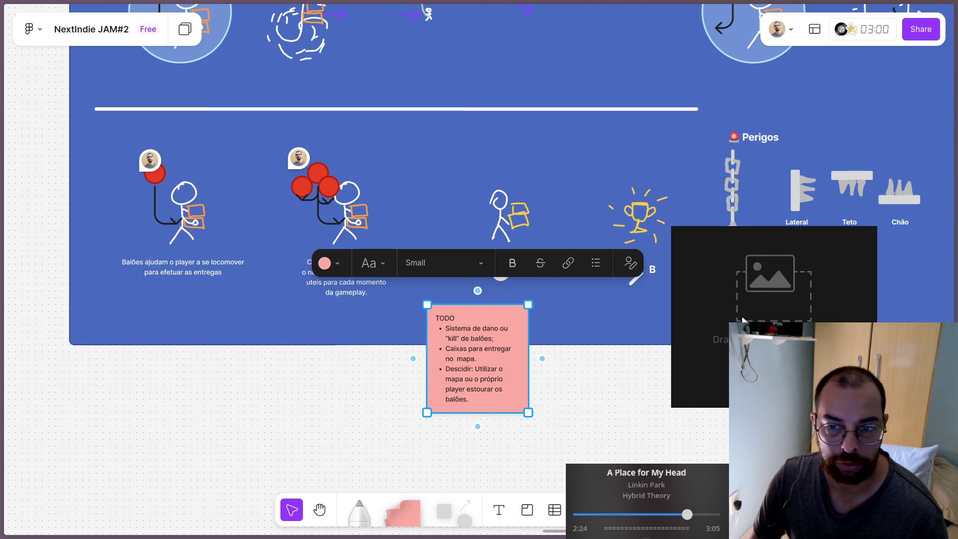
right_click(738, 310)
mouse_move(790, 207)
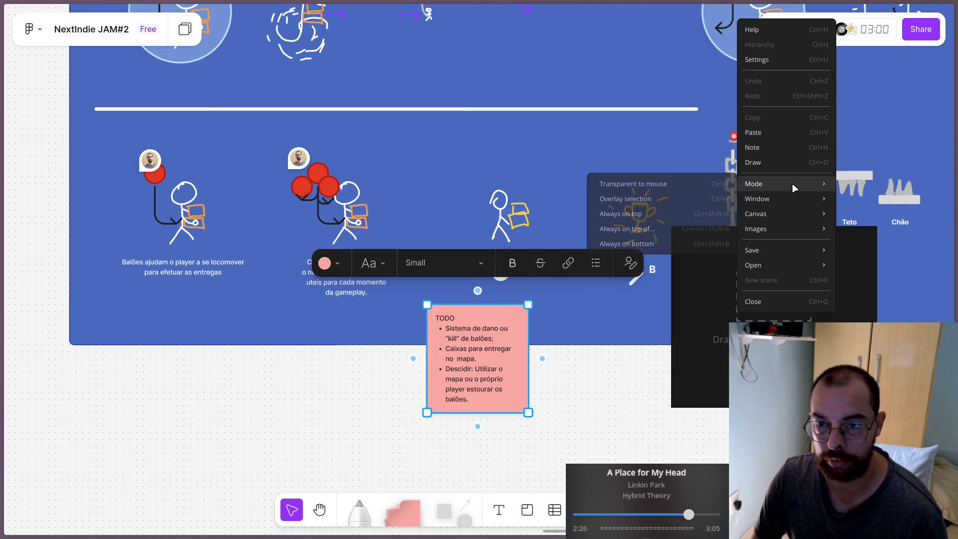
click(680, 210)
Capture a Spectacle region screenshot of the TODO sticky note, paste it into PureRef, and close Spectacle
click(578, 396)
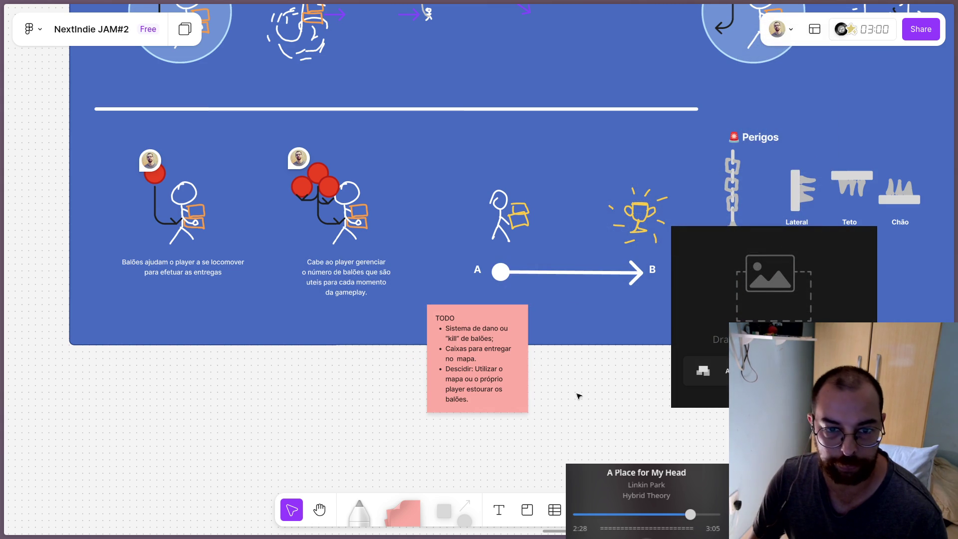
key(super+shift+Print)
drag(422, 303, 529, 417)
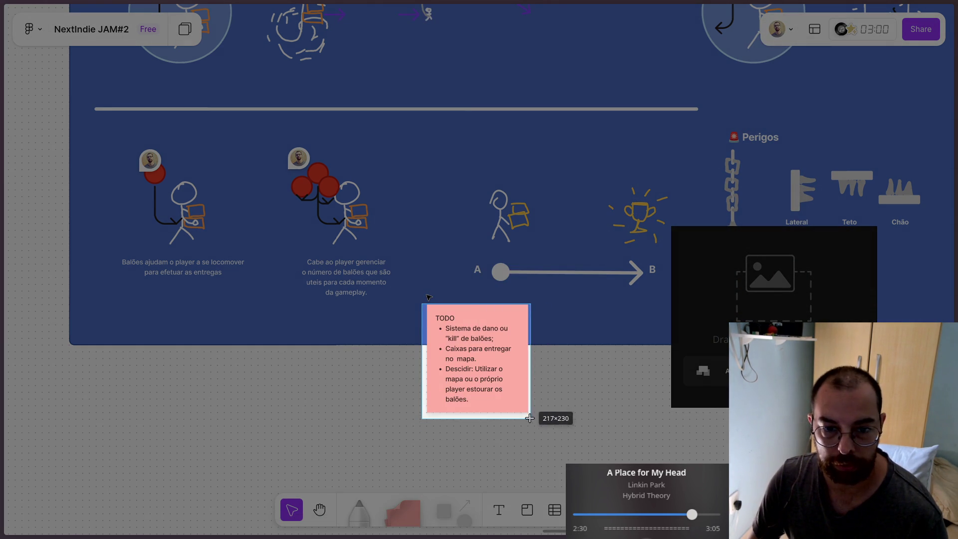
key(Return)
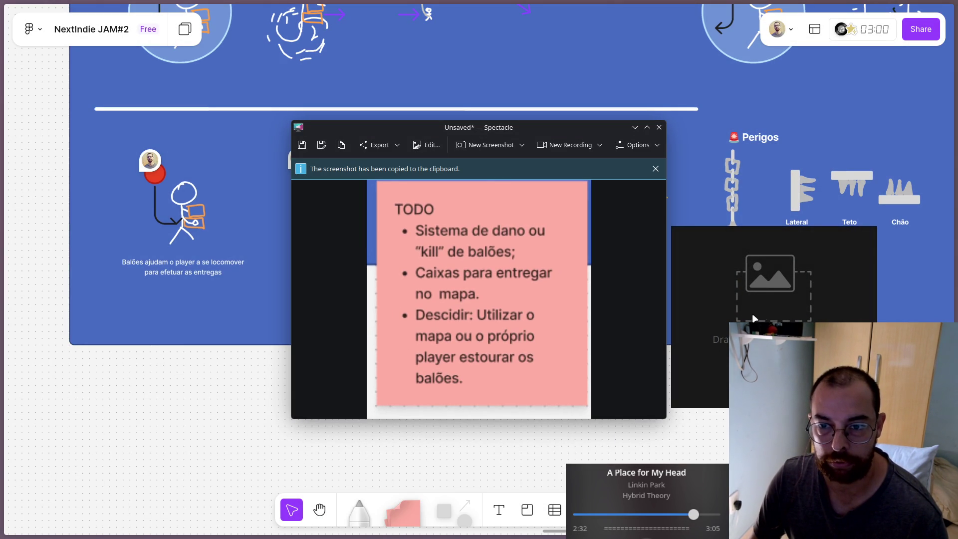
key(ctrl+v)
click(657, 128)
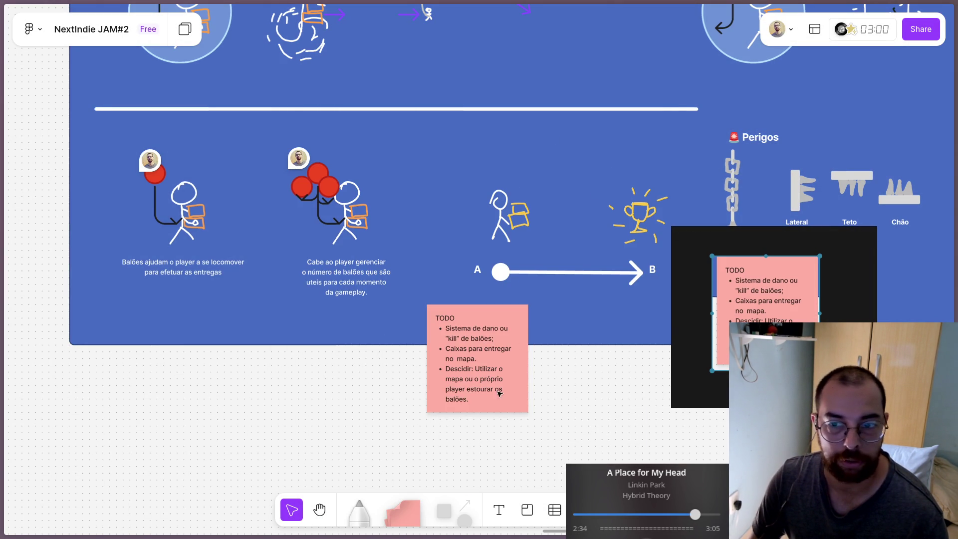
Open the Protótipo Gameplay card in Trello, briefly walking the player right in the running game
mouse_move(2, 149)
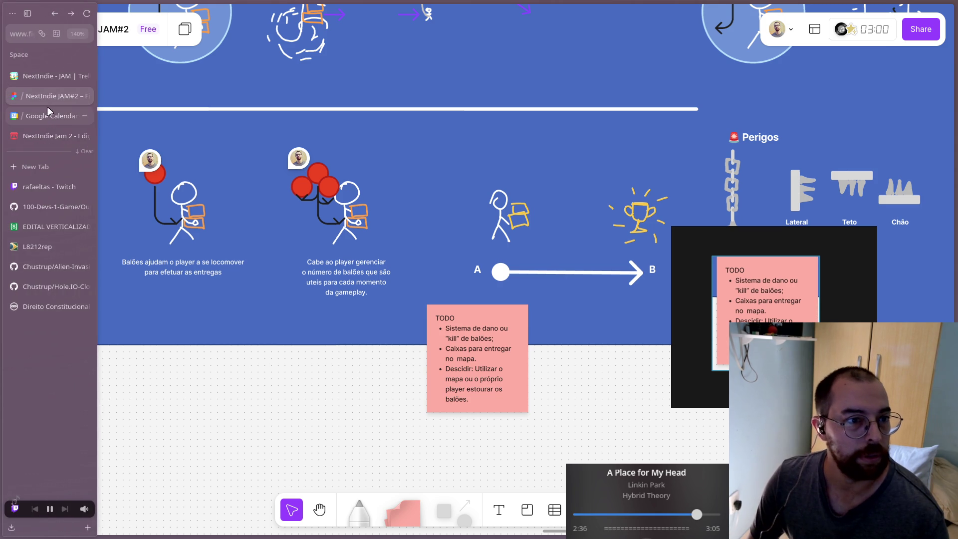
click(74, 76)
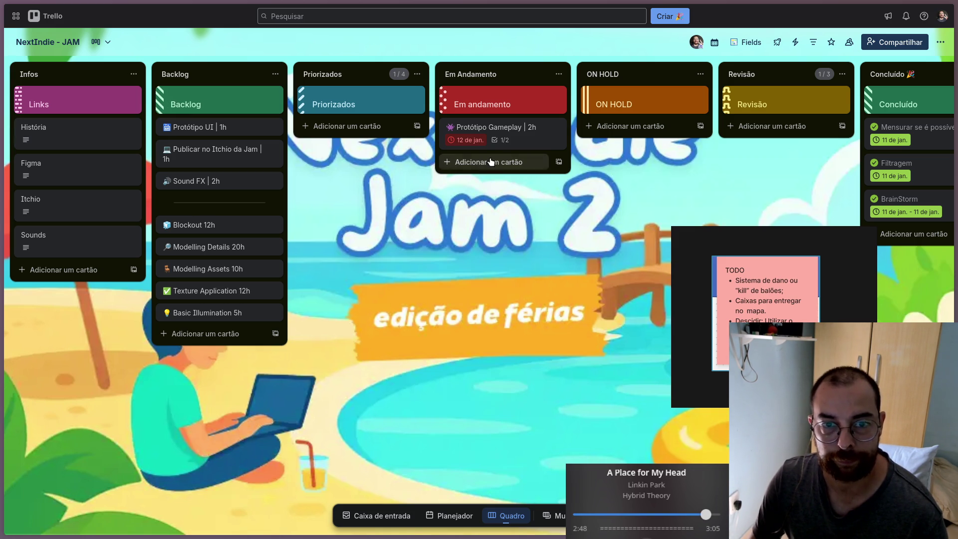
click(498, 129)
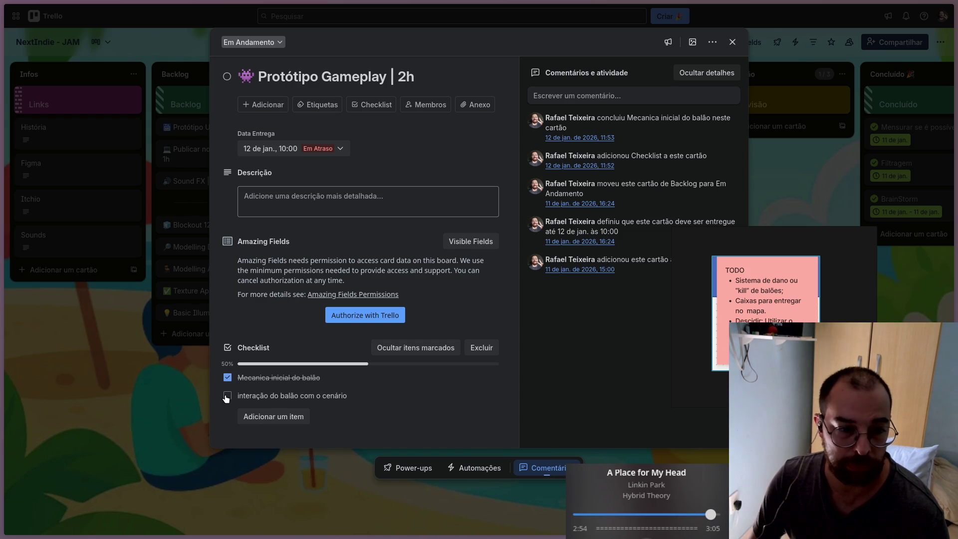
key(alt+Tab)
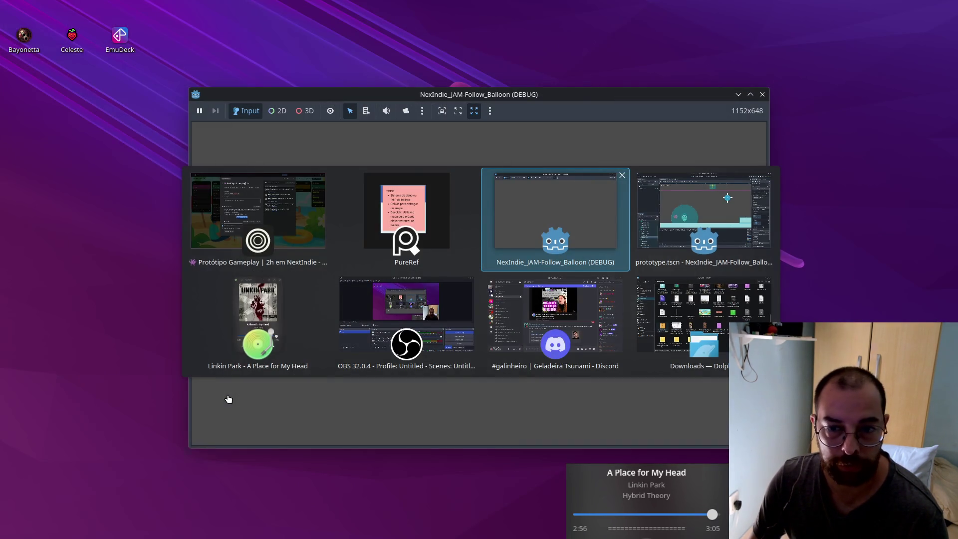
key(Right)
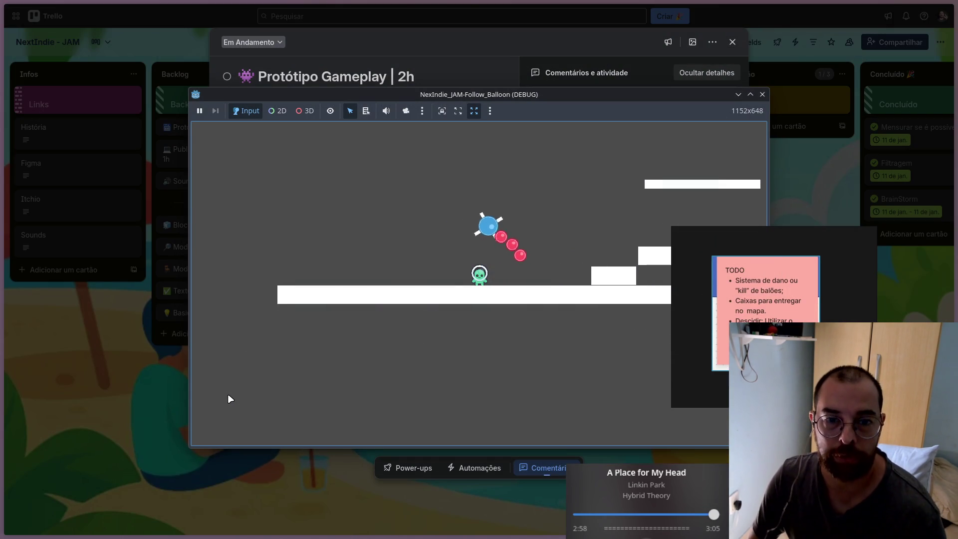
key(Right)
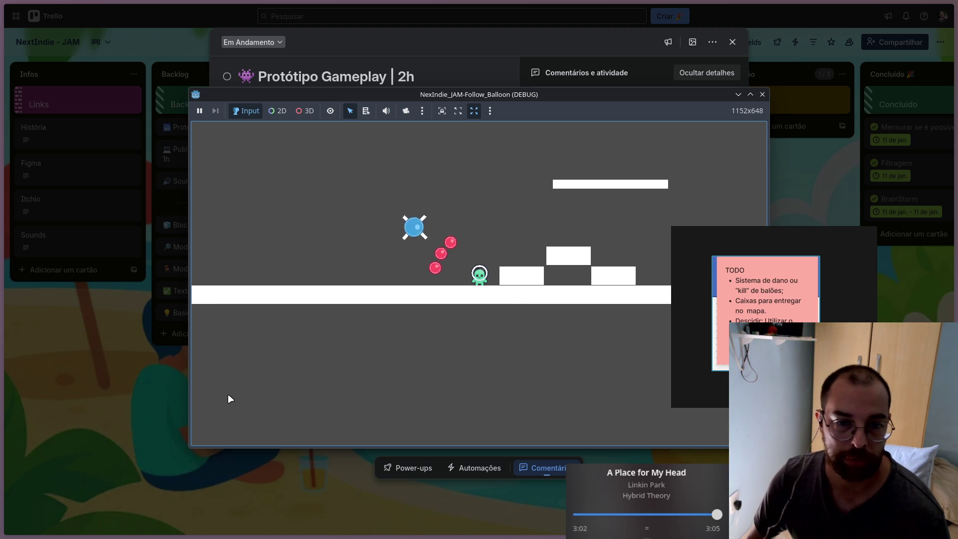
click(406, 64)
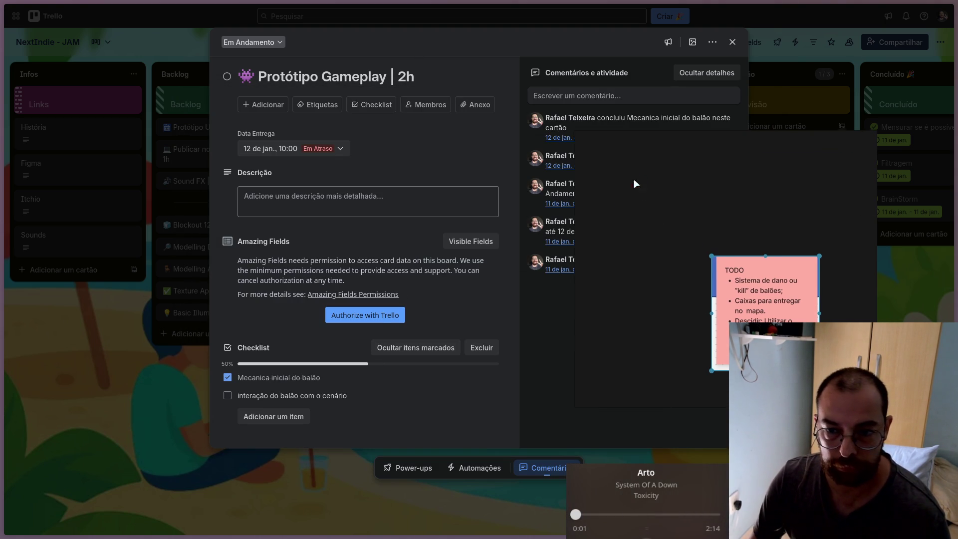
Join the card as a member and tick off 'interação do balão com o cenário'
key(space)
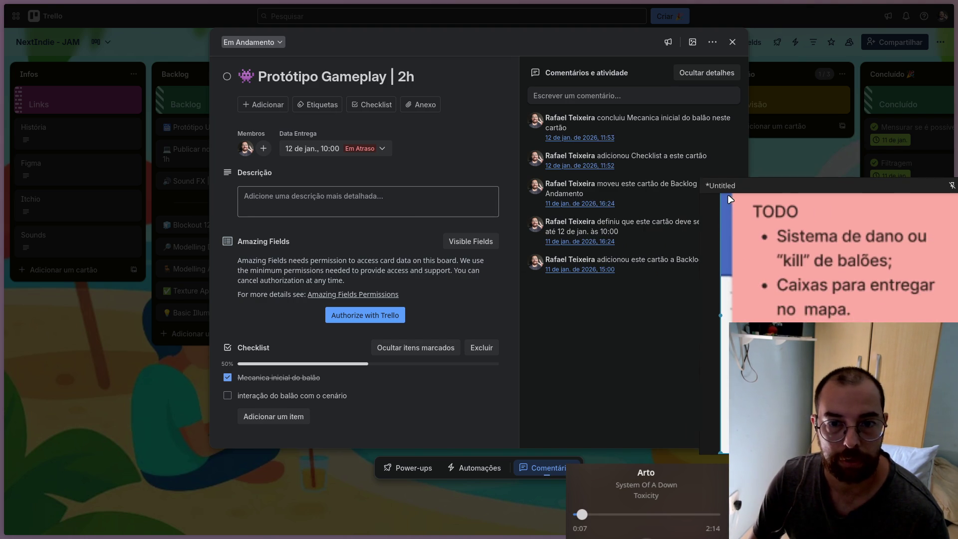
click(359, 202)
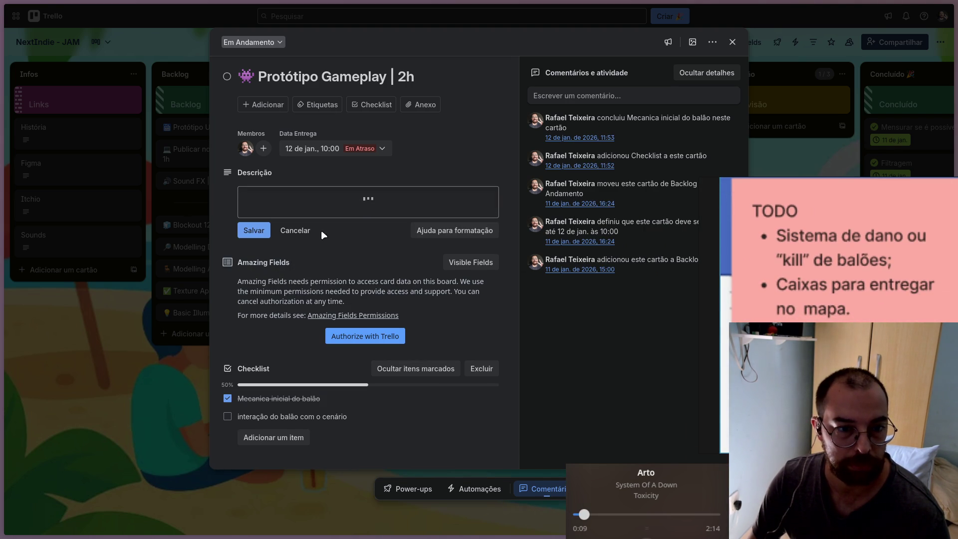
key(Escape)
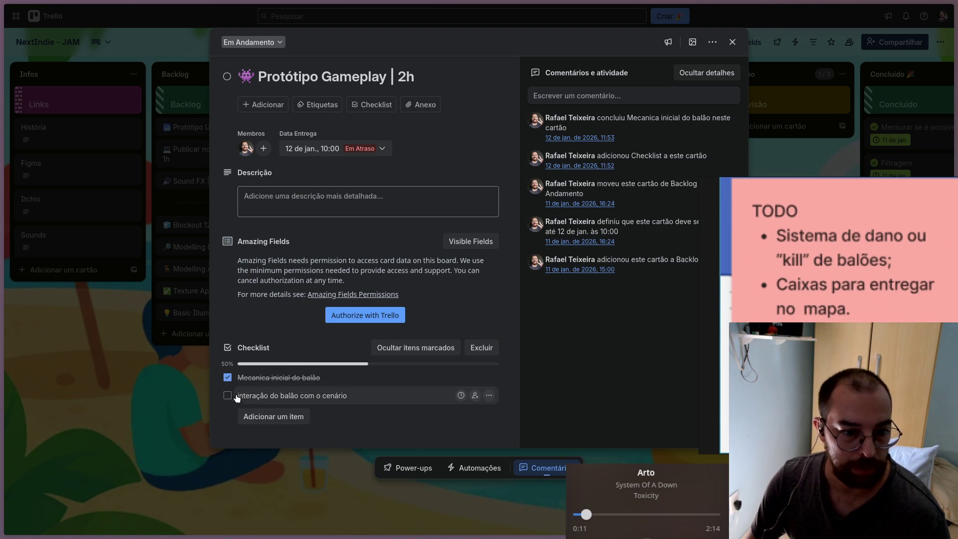
click(227, 395)
Add checklist items 'Sistema de dano ou "kill" de balões' and 'Caixas para entregar no mapa'
click(252, 417)
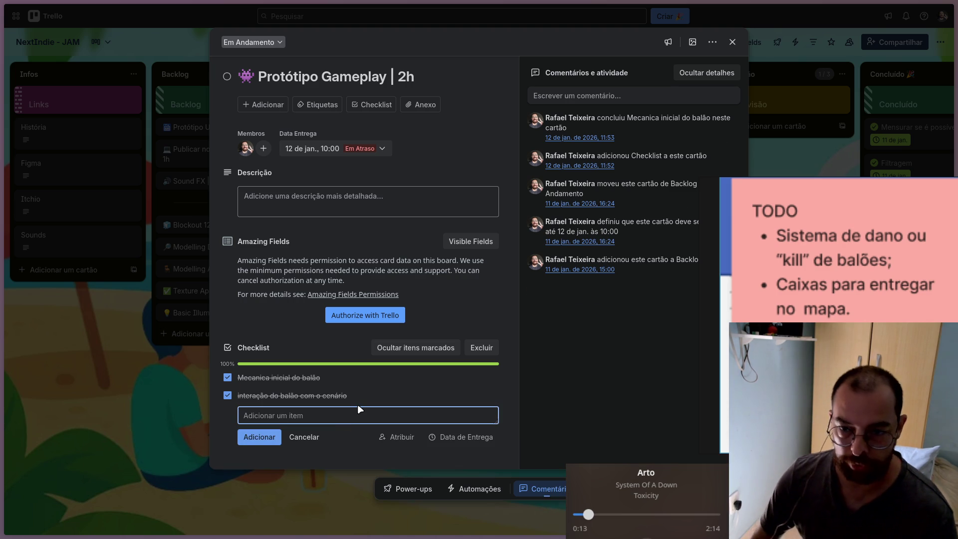
text(Sistema de a)
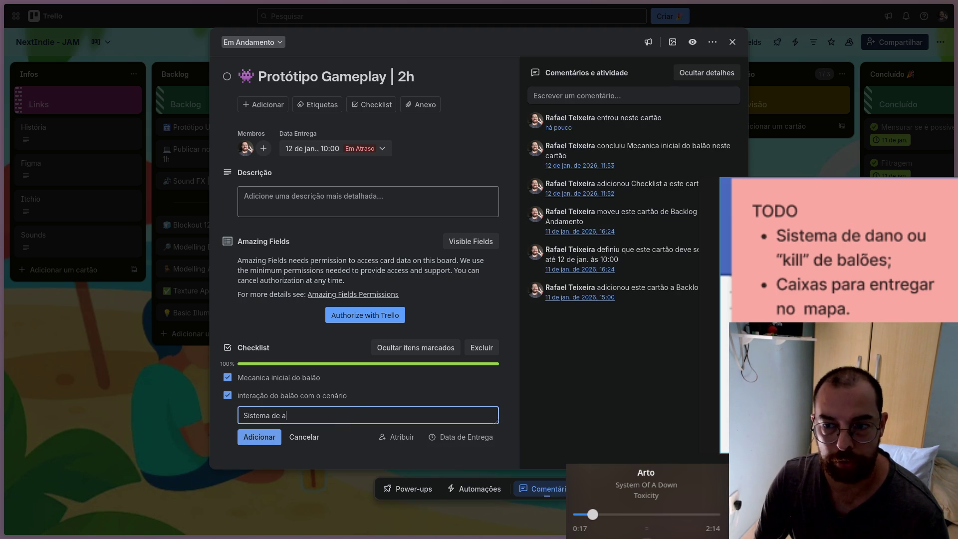
text(dano ou "kill" de balões)
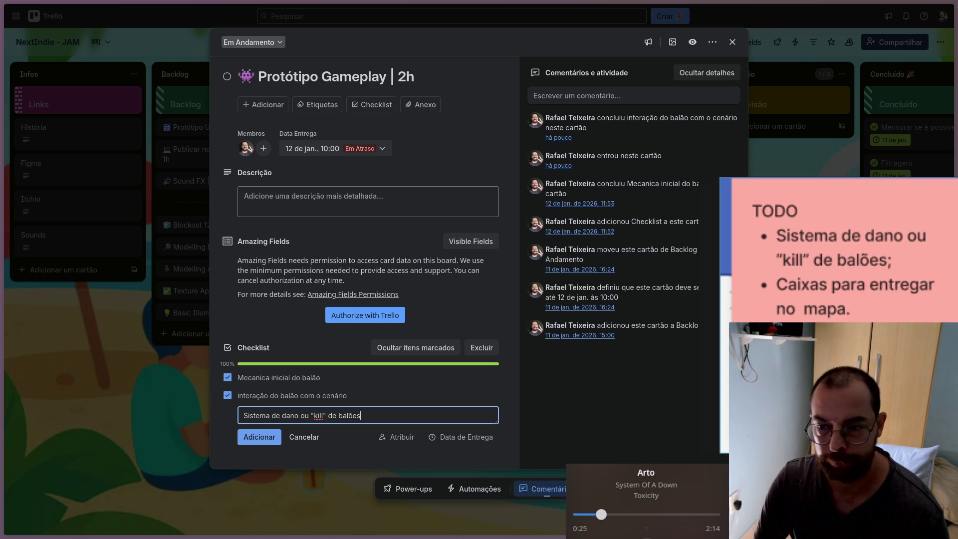
key(Return)
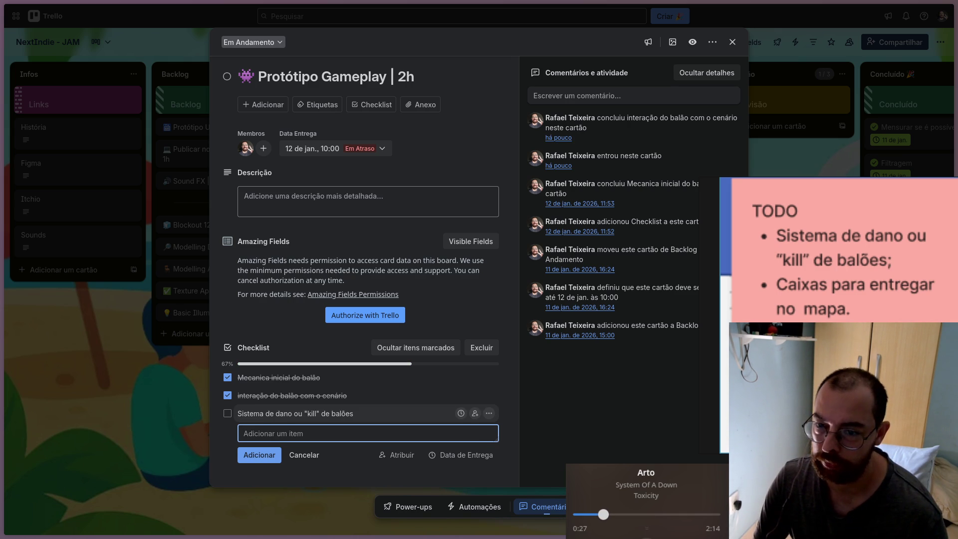
text(Caixas para entregar no map)
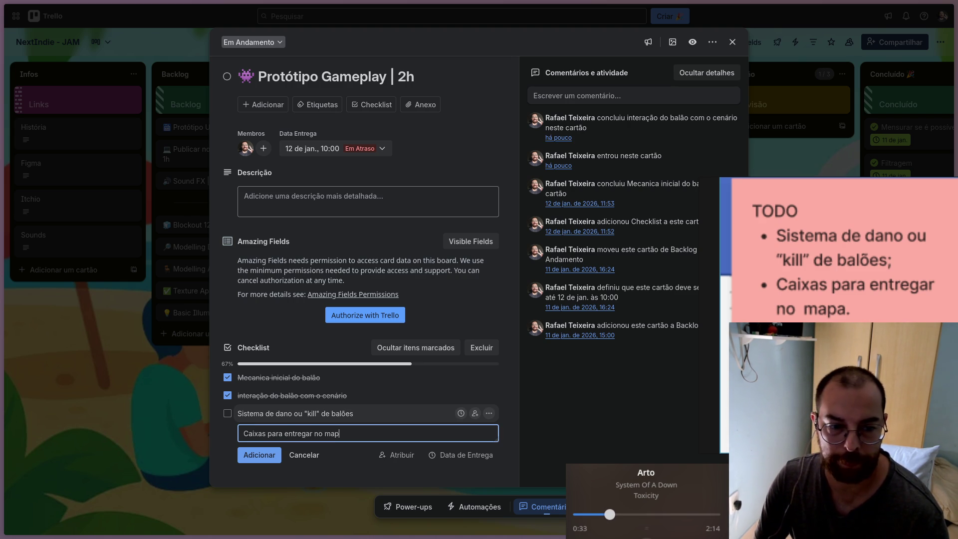
key(Return)
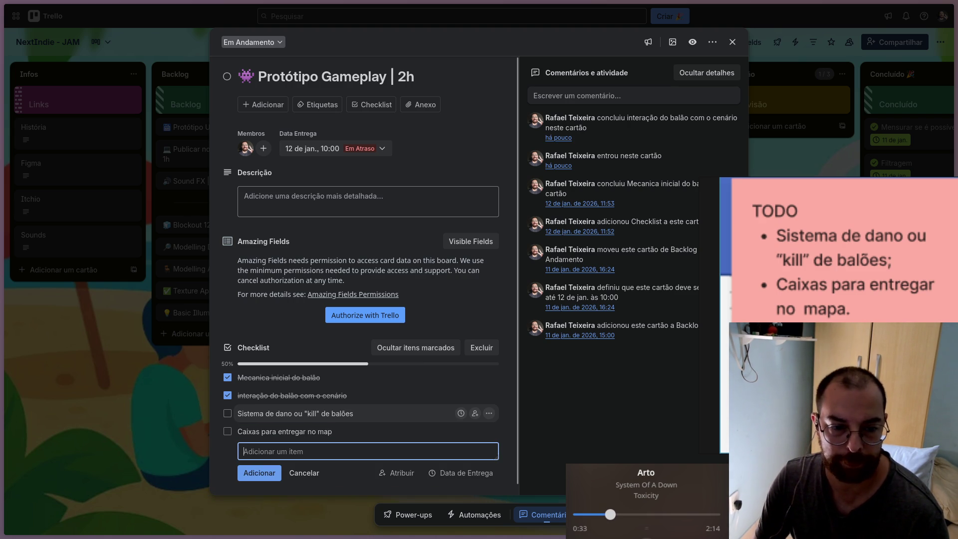
Correct the typo in the 'Caixas para entregar no mapa' checklist item
click(350, 431)
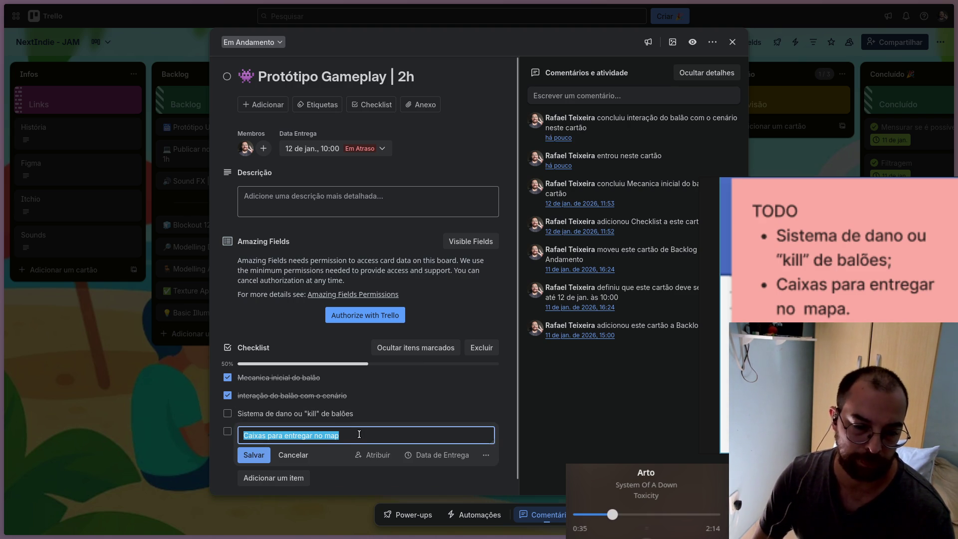
click(359, 434)
text(a)
key(Return)
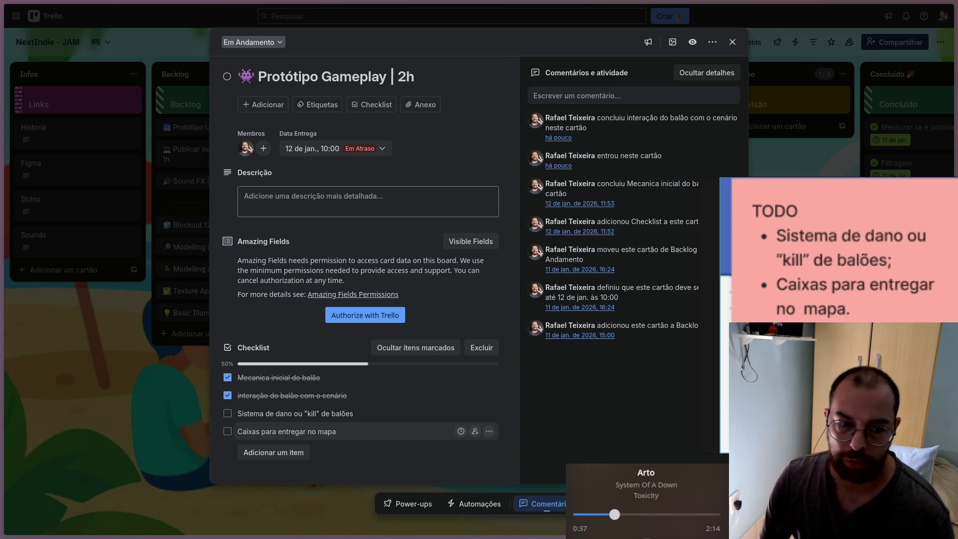
click(271, 451)
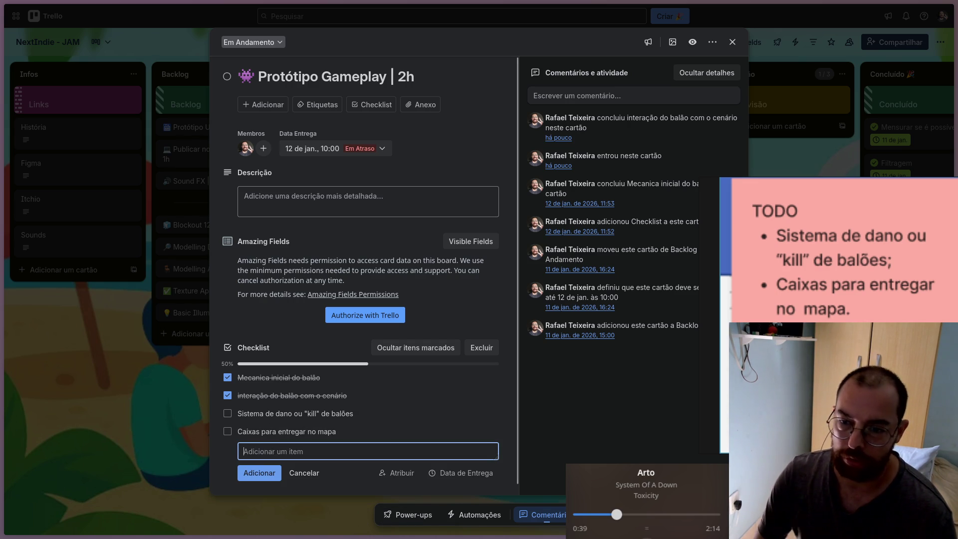
Add the checklist item 'Descidir: Utilizar o mapa ou o próprio player deve estourar os balões'
text(Di)
key(BackSpace)
text(e)
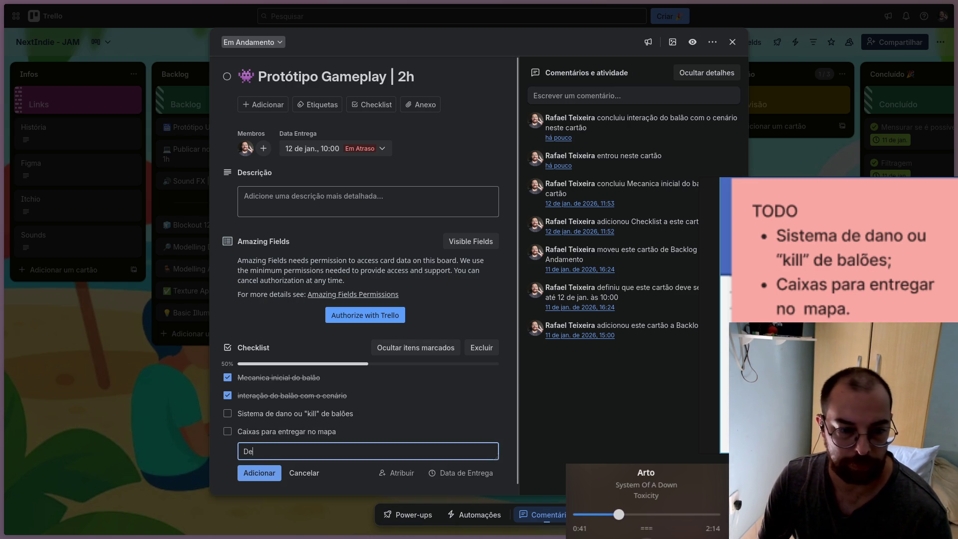
text(r)
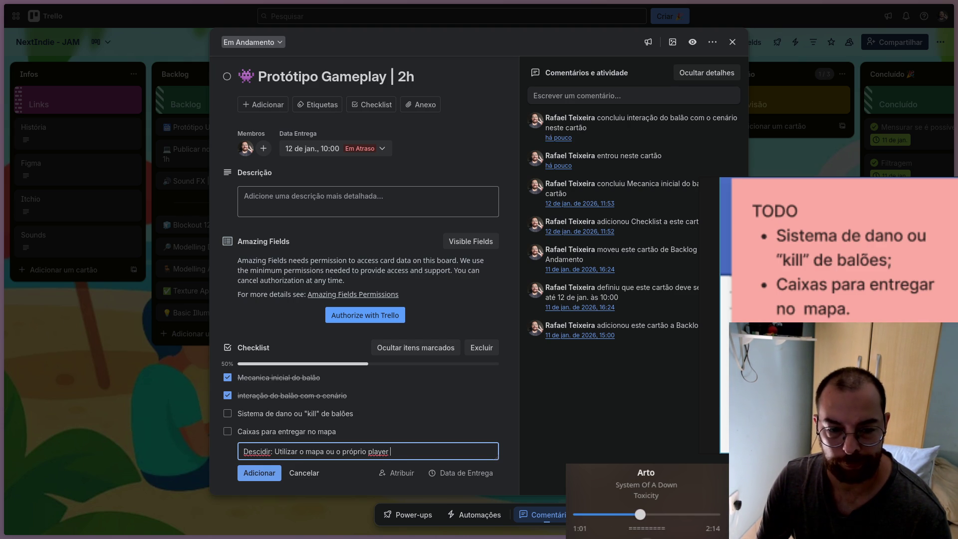
text(deve est)
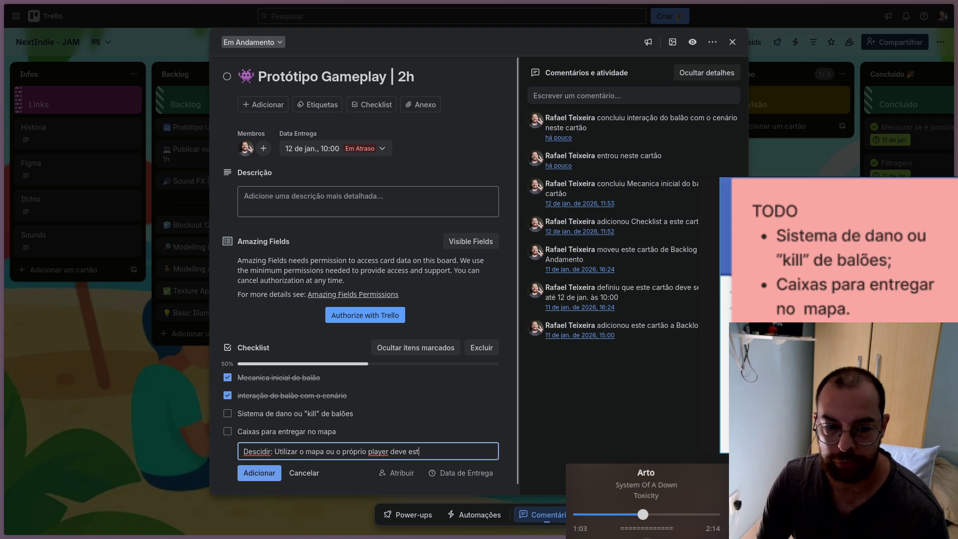
text(ourar os bal)
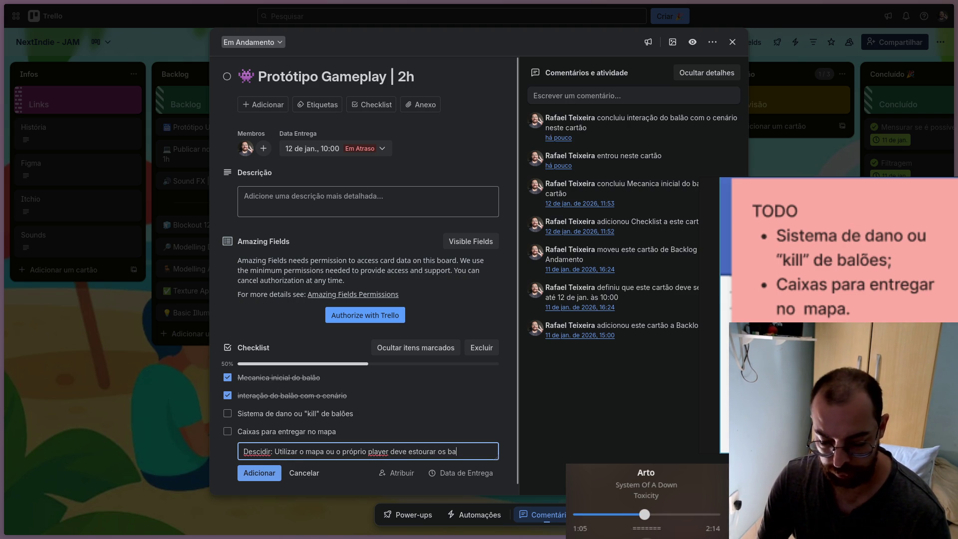
text(ões)
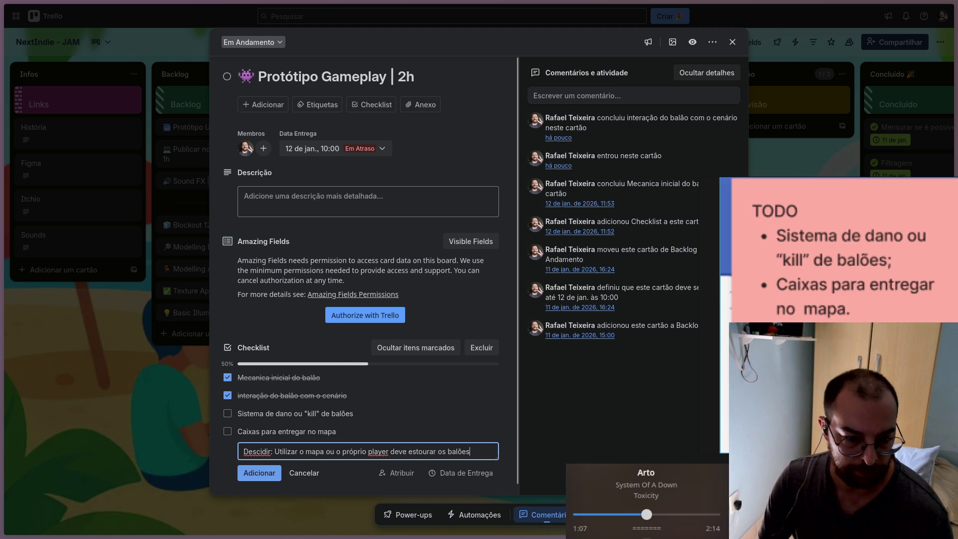
key(Return)
Review the card's Visible Fields list, then close the card back to the board
scroll(350, 379, down, 2)
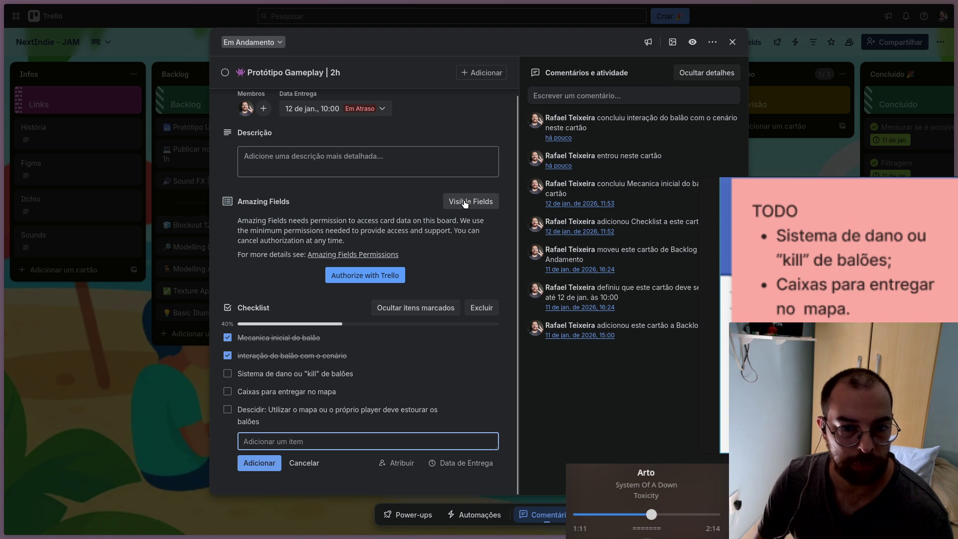
click(340, 207)
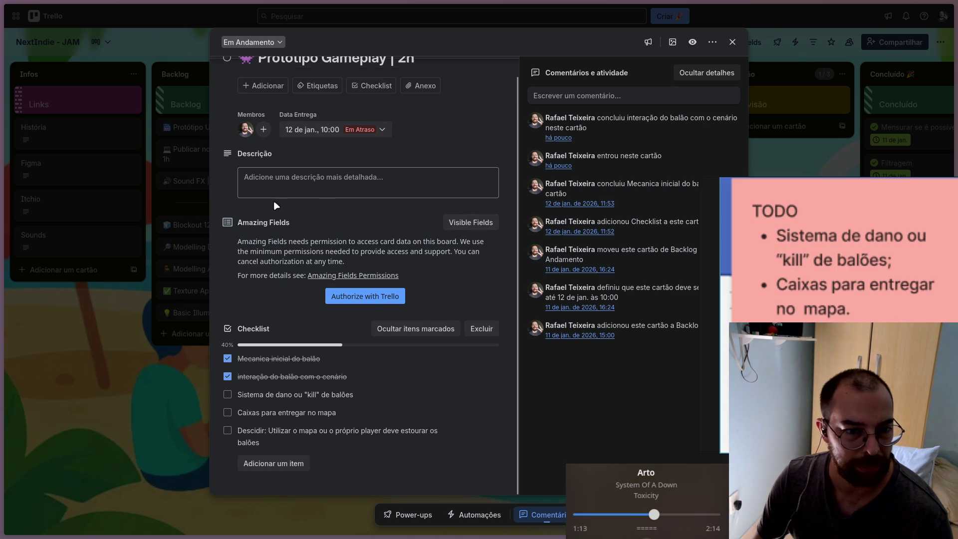
click(456, 222)
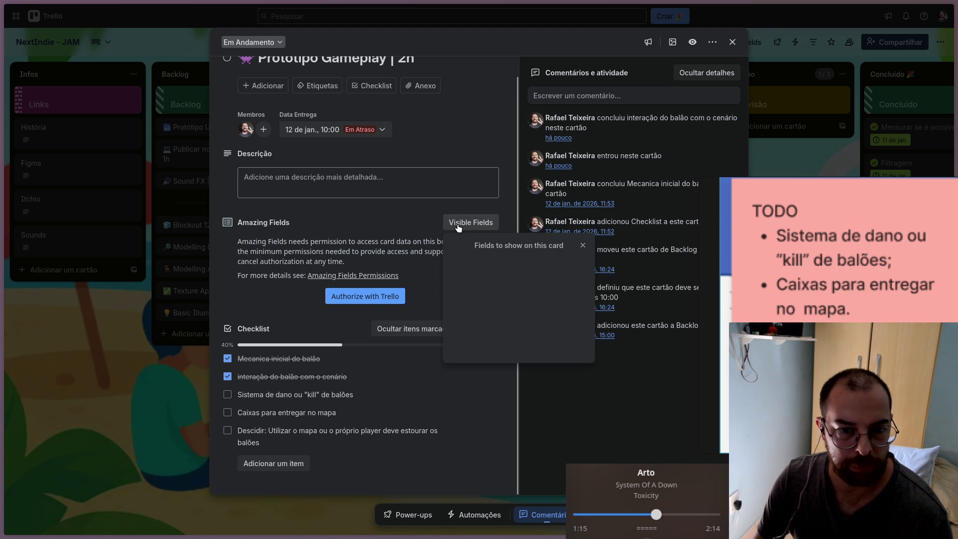
click(582, 244)
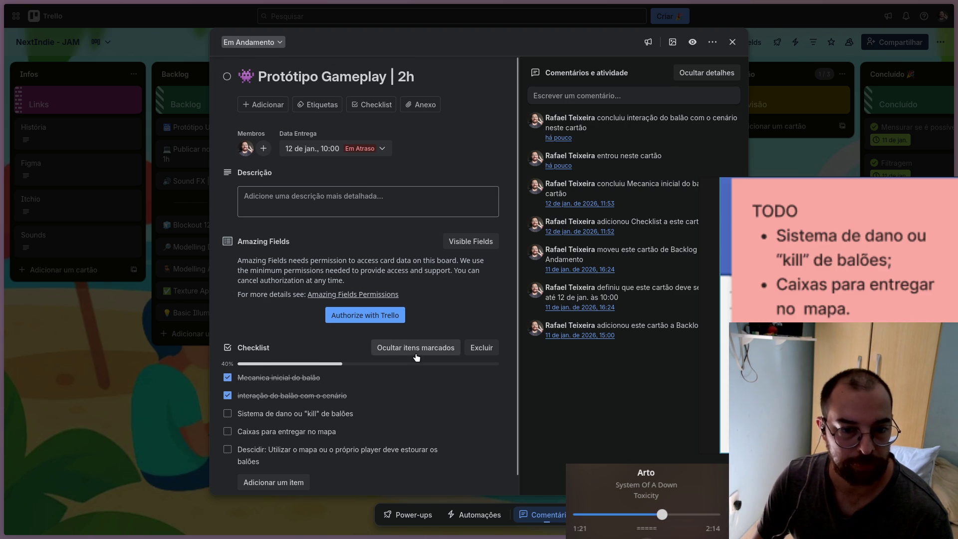
click(173, 379)
Close the PureRef TODO reference note without saving
scroll(382, 220, right, 2)
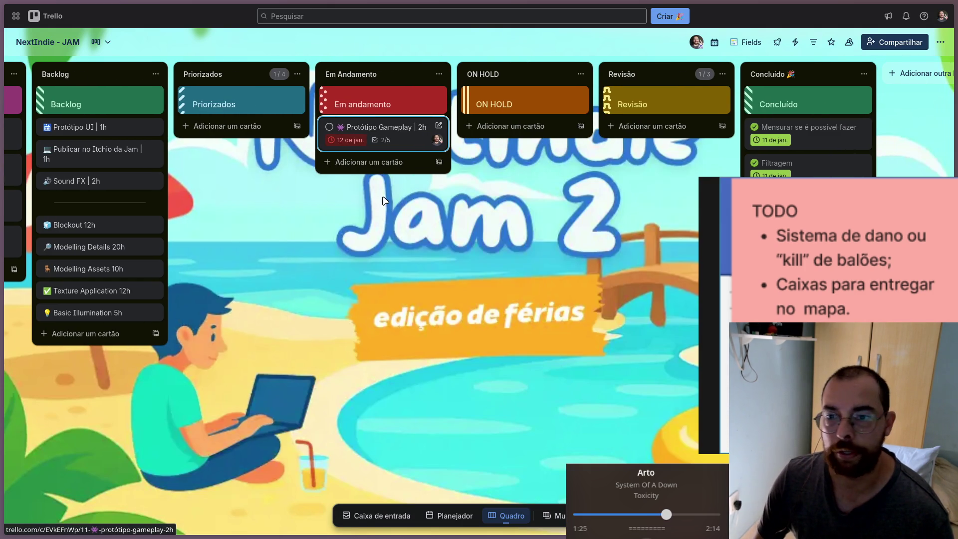
right_click(711, 300)
click(727, 281)
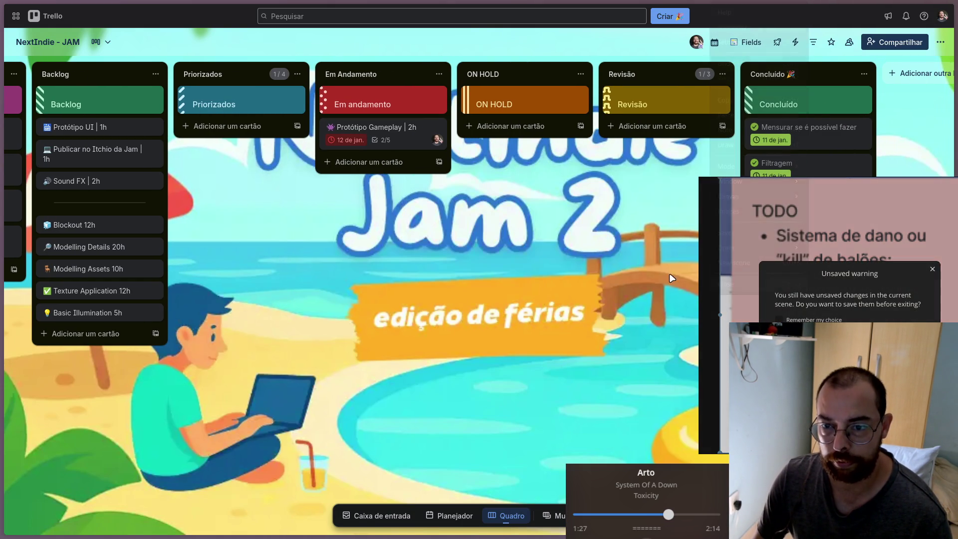
key(Escape)
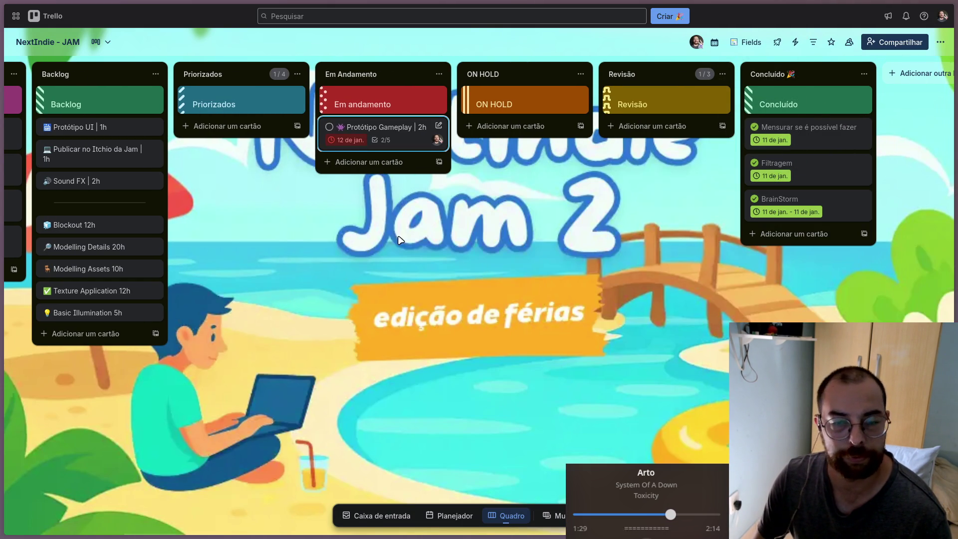
Glance at the Godot game, then return to the NextIndie - JAM Trello board tab
key(alt+Tab)
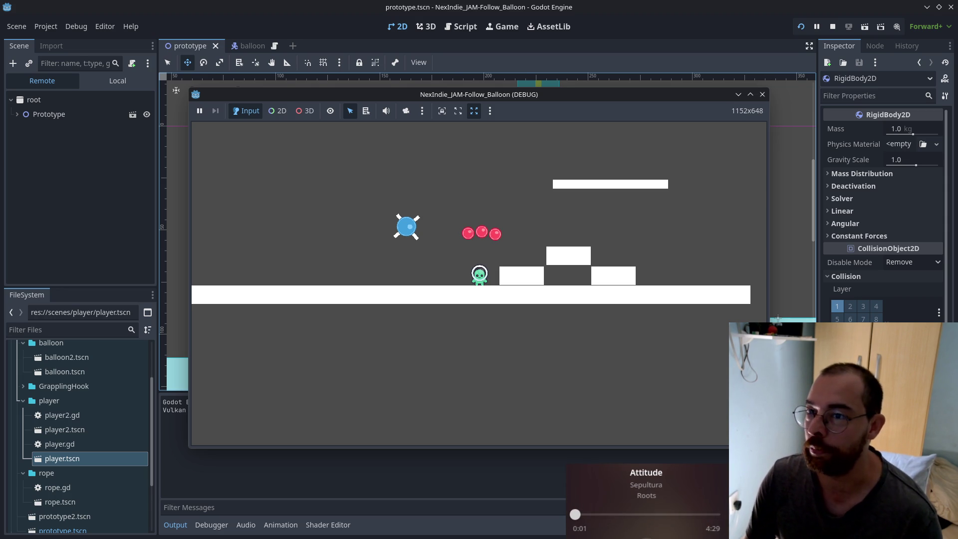
key(alt+Tab)
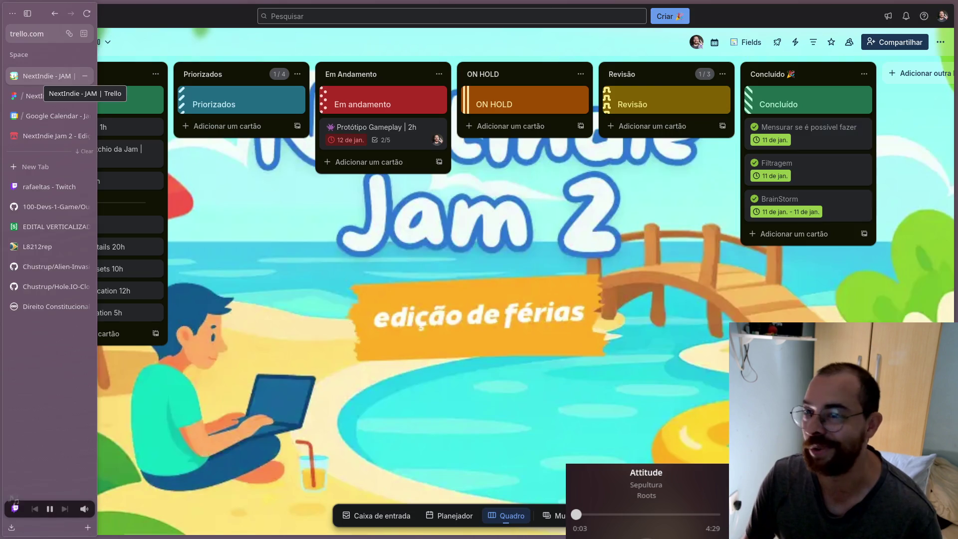
scroll(609, 279, right, 4)
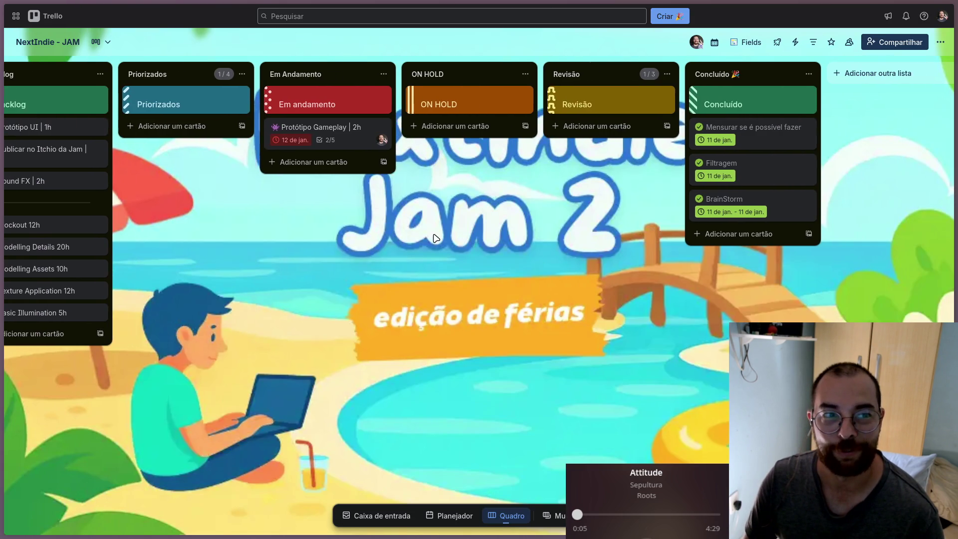
mouse_move(6, 180)
click(62, 95)
click(50, 75)
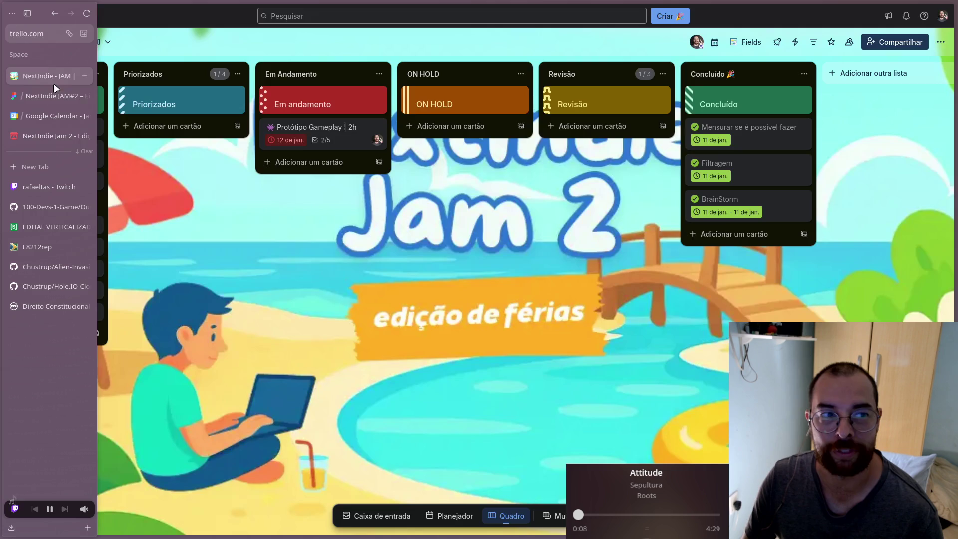
Switch back to the NexIndie_JAM-Follow_Balloon debug game window in Godot
key(alt+Tab)
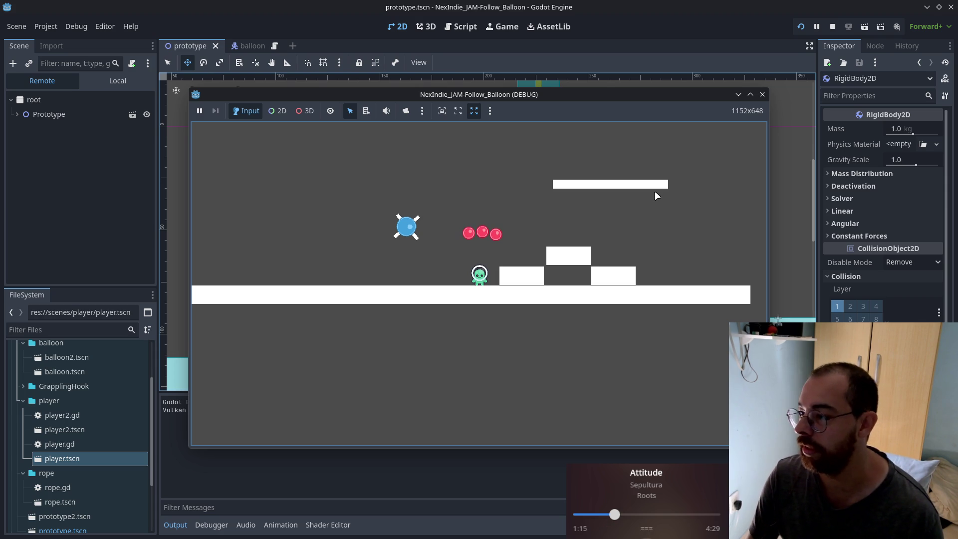
Playtest by walking the player left and right and climbing onto the lower and top blocks
key(a)
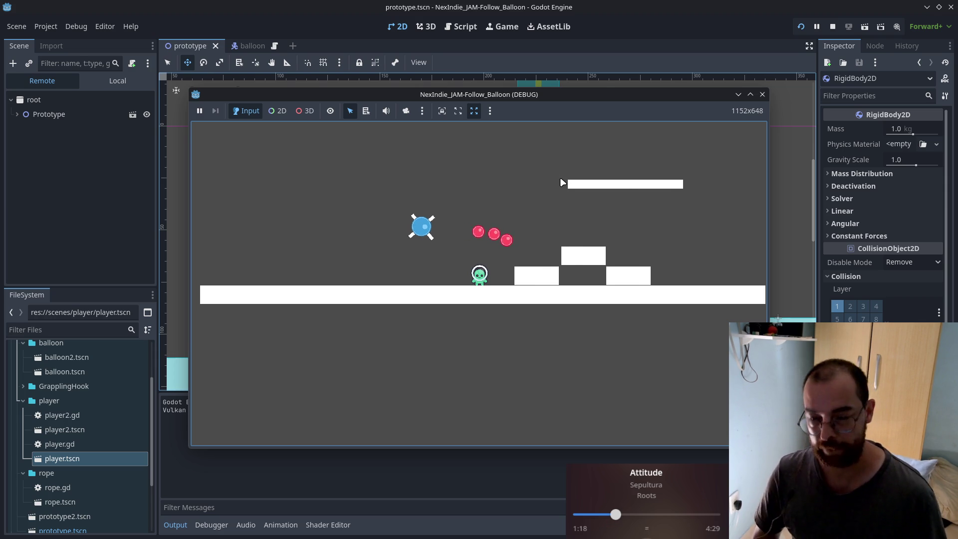
key(a)
key(d)
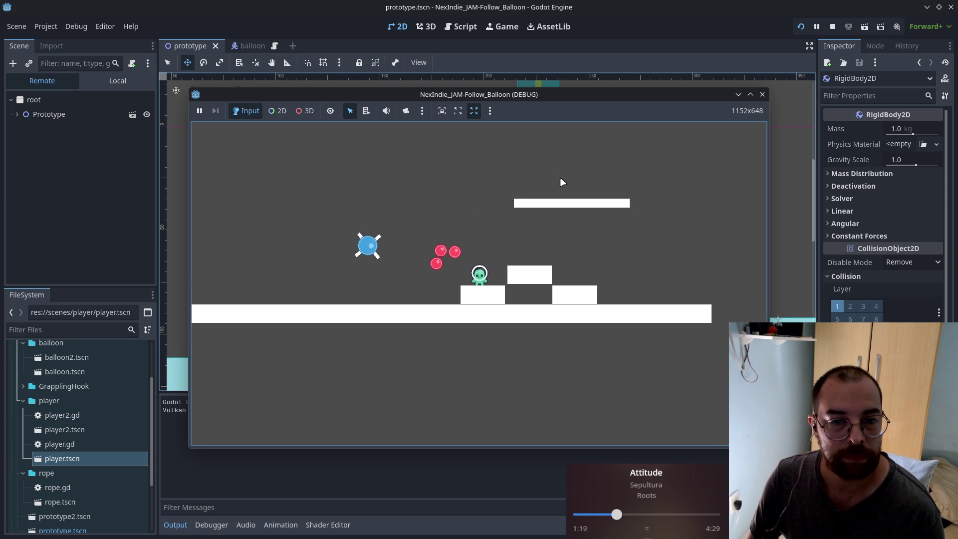
key(a)
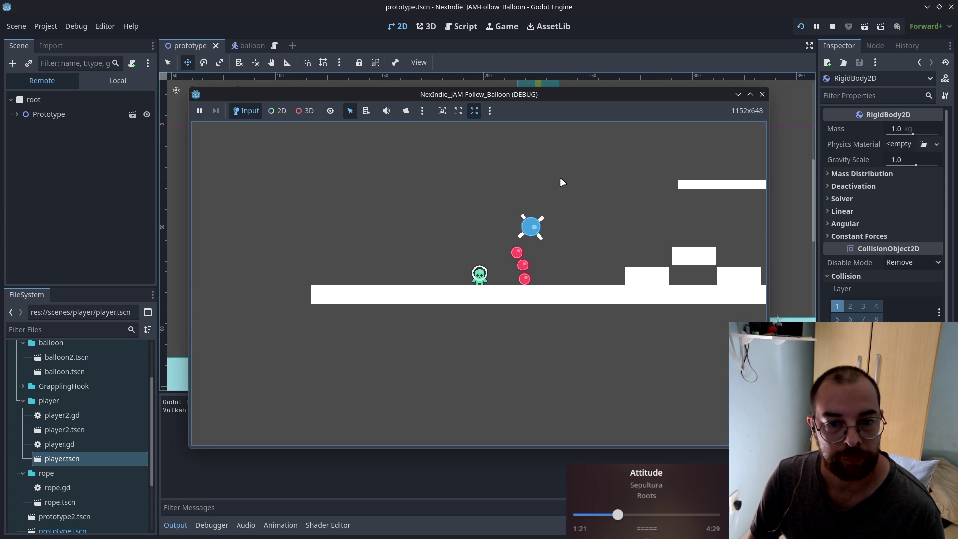
key(d)
key(d)
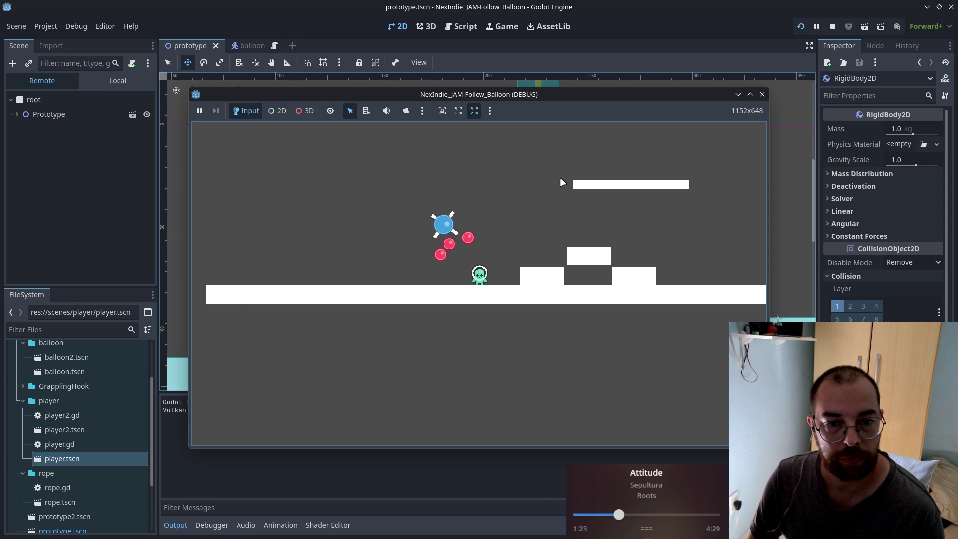
key(space)
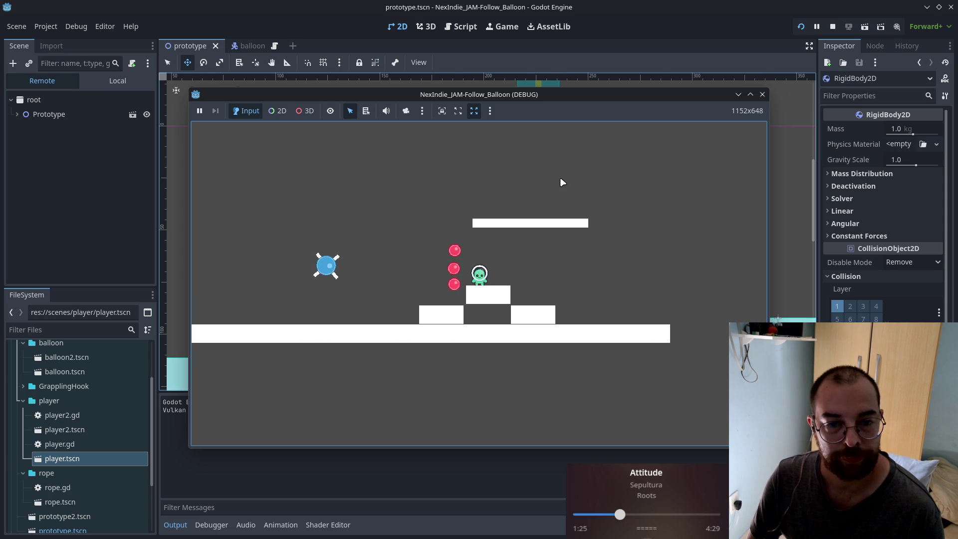
key(a)
key(d)
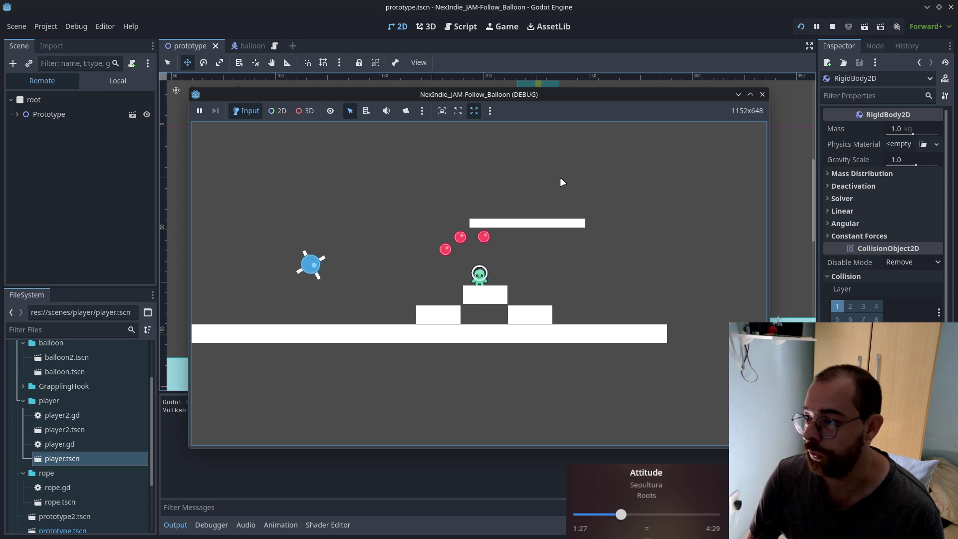
key(d)
key(a)
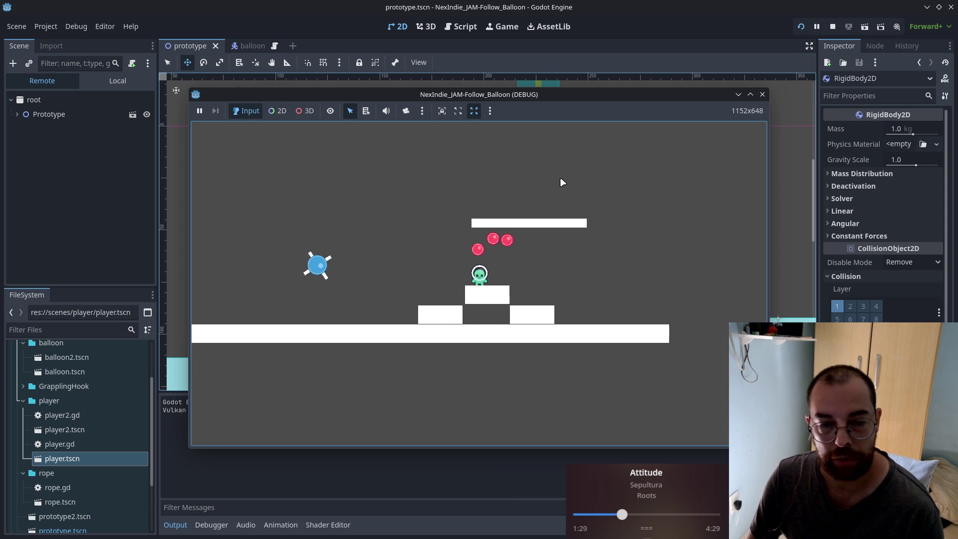
key(space)
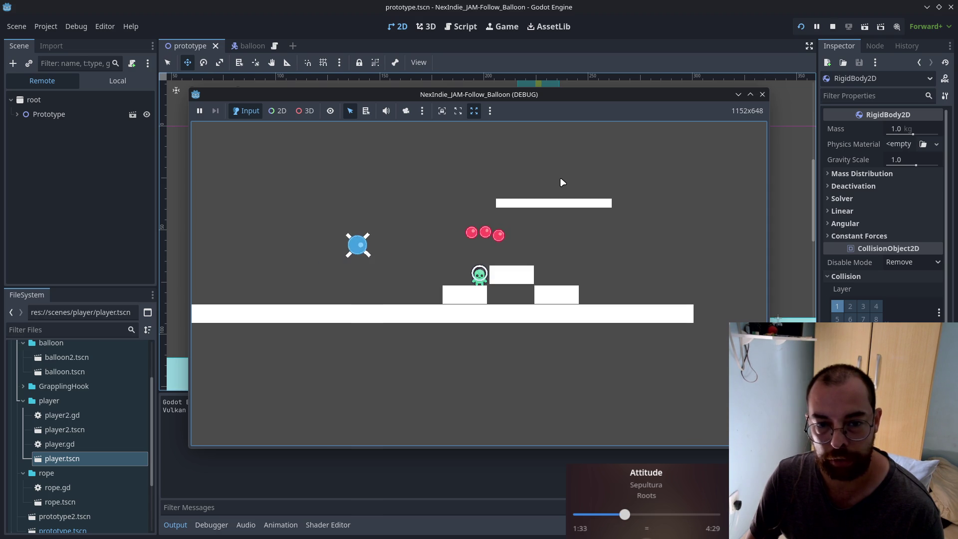
key(d)
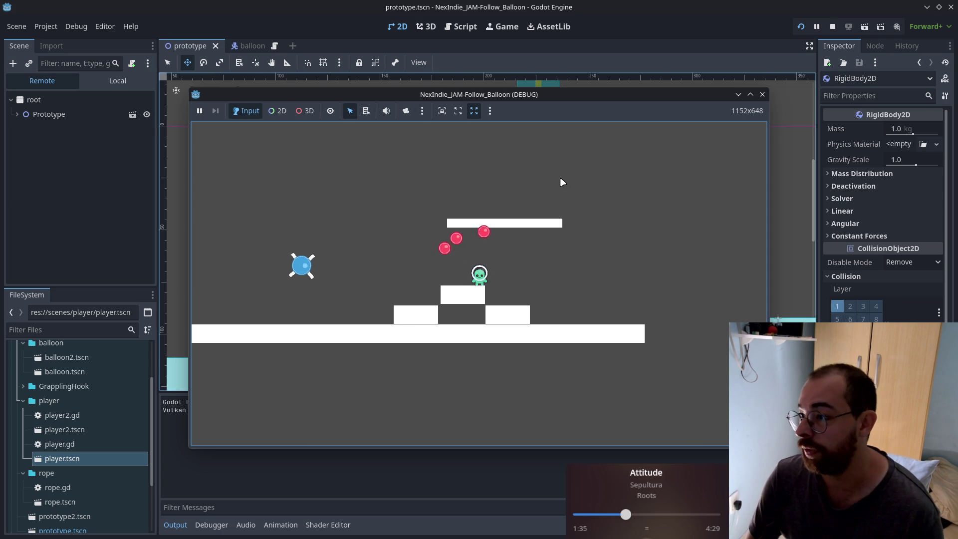
key(space)
key(d)
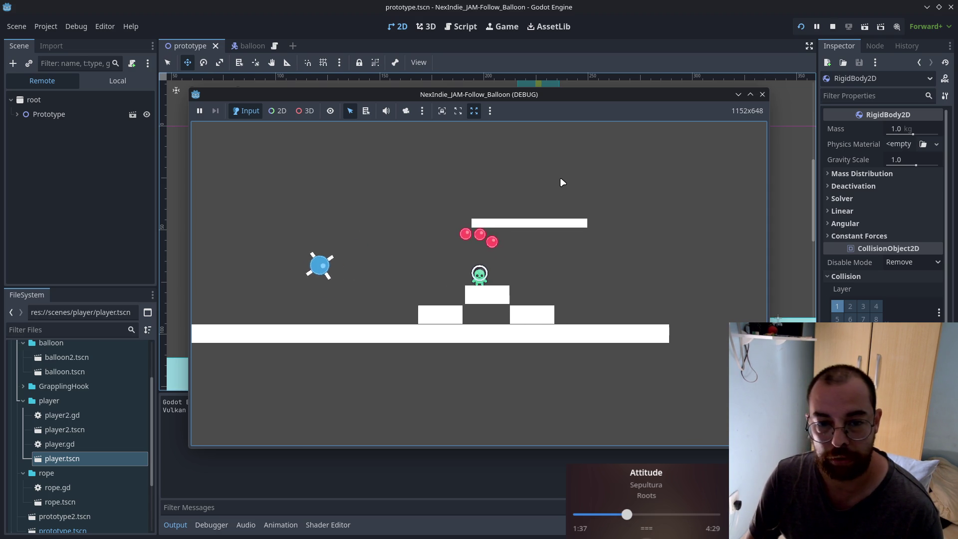
Keep playtesting, jumping the player over and onto the centre block and back to the floor
key(space)
key(a)
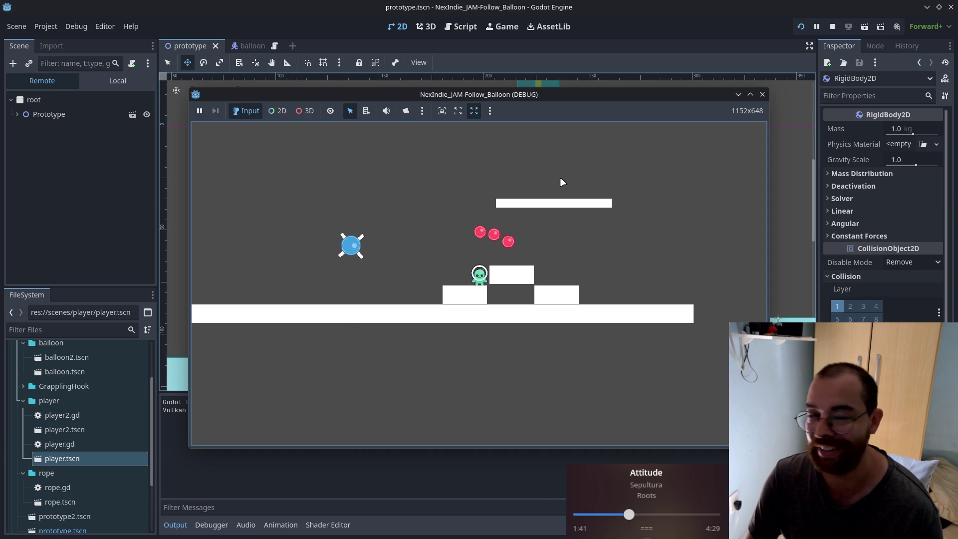
key(space)
key(d)
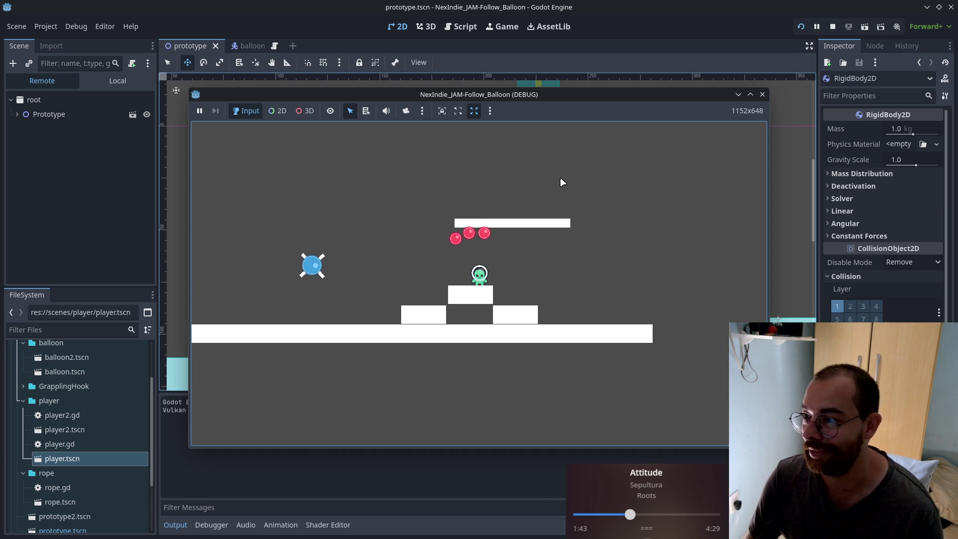
key(d)
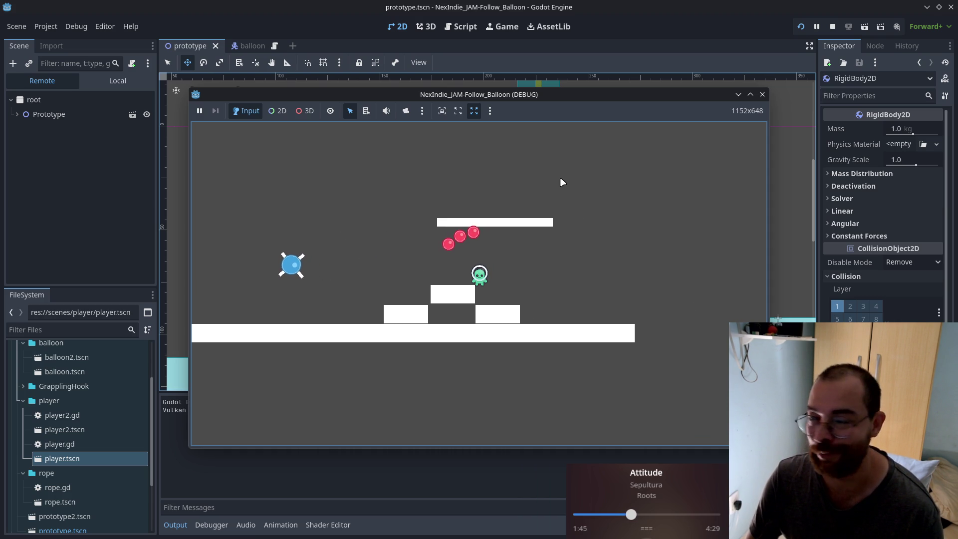
key(d)
key(a)
key(space)
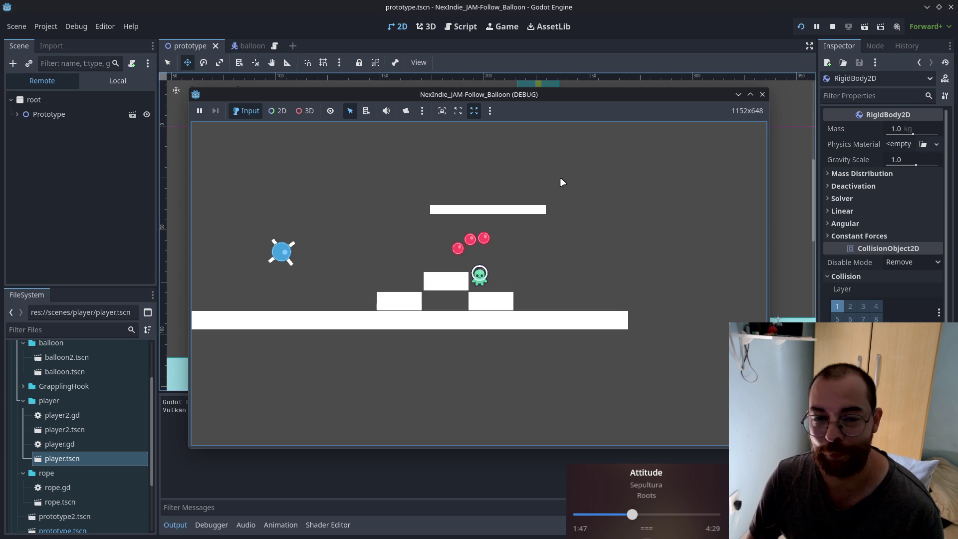
key(a)
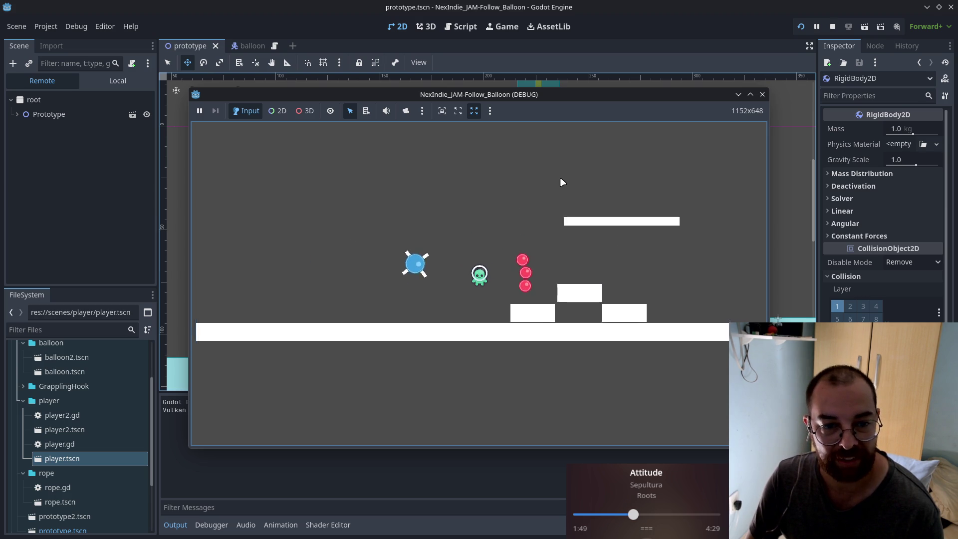
key(a)
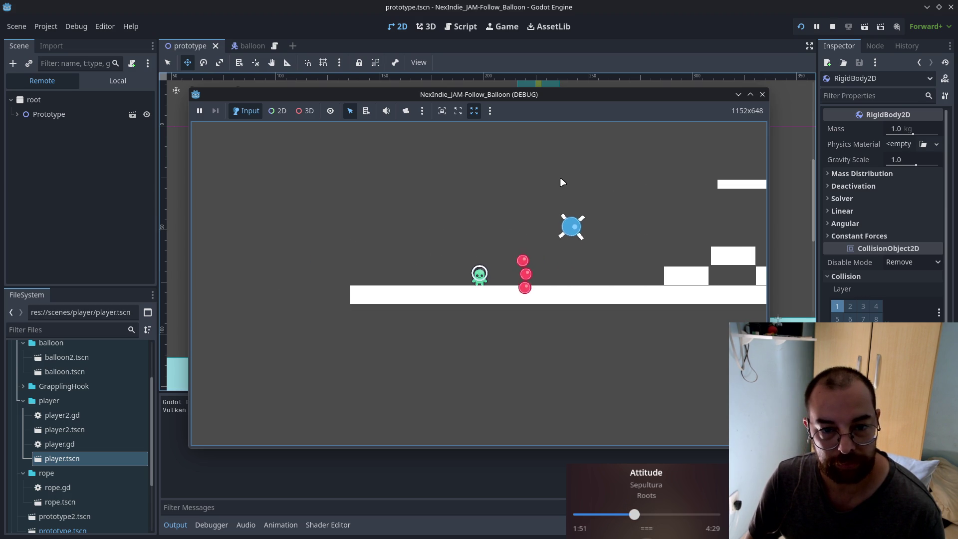
key(d)
key(space)
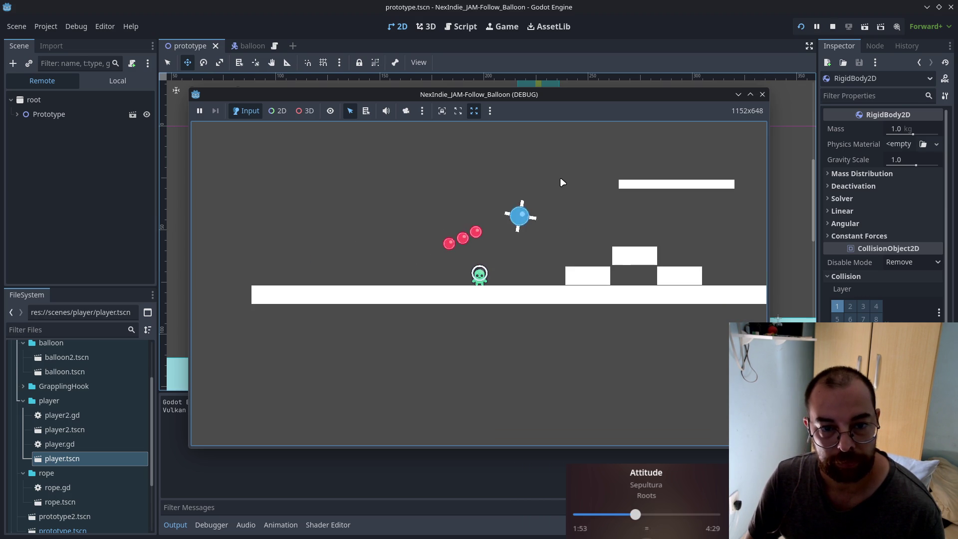
key(d)
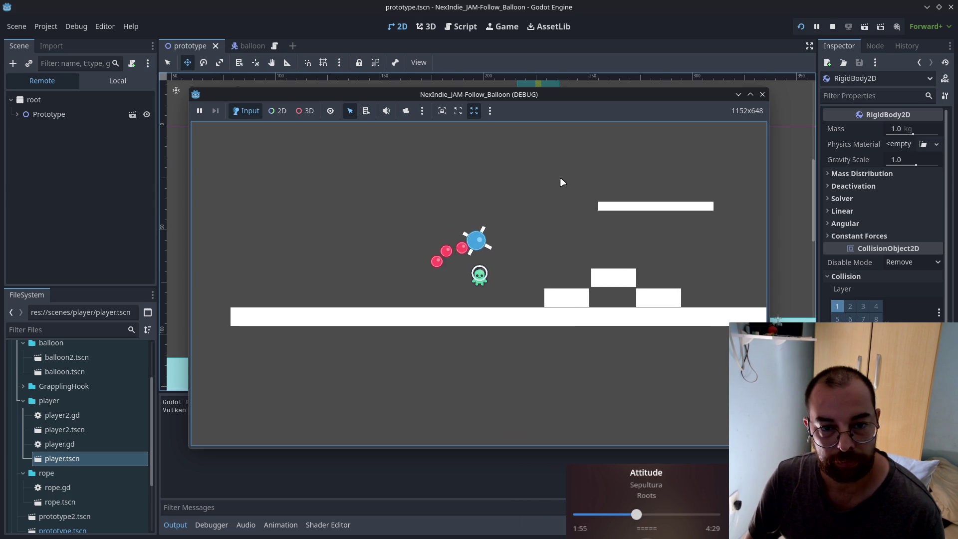
key(space)
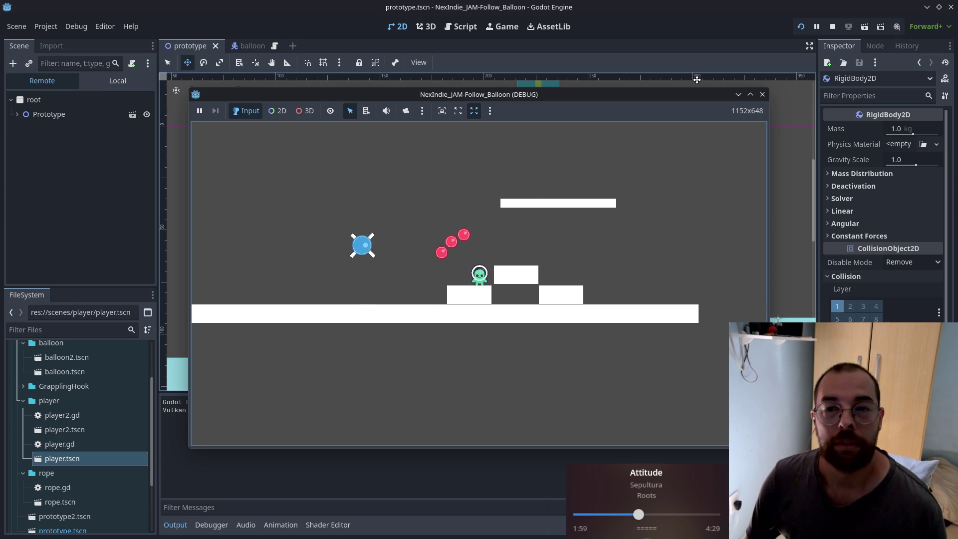
Stop the running game and pan across the prototype.tscn level
click(761, 95)
scroll(546, 224, down, 5)
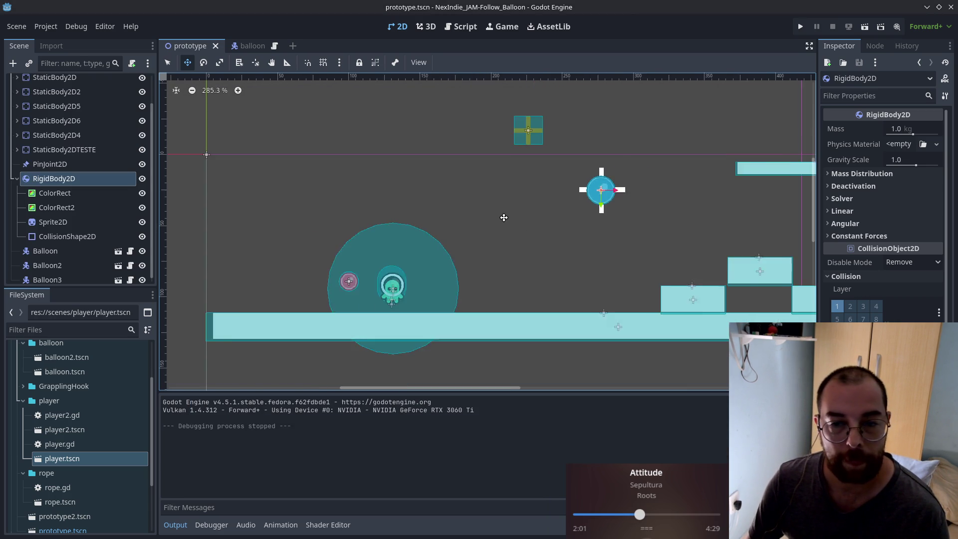
scroll(395, 246, up, 1)
mouse_move(395, 246)
mouse_down()
mouse_move(477, 259)
mouse_move(471, 275)
mouse_up()
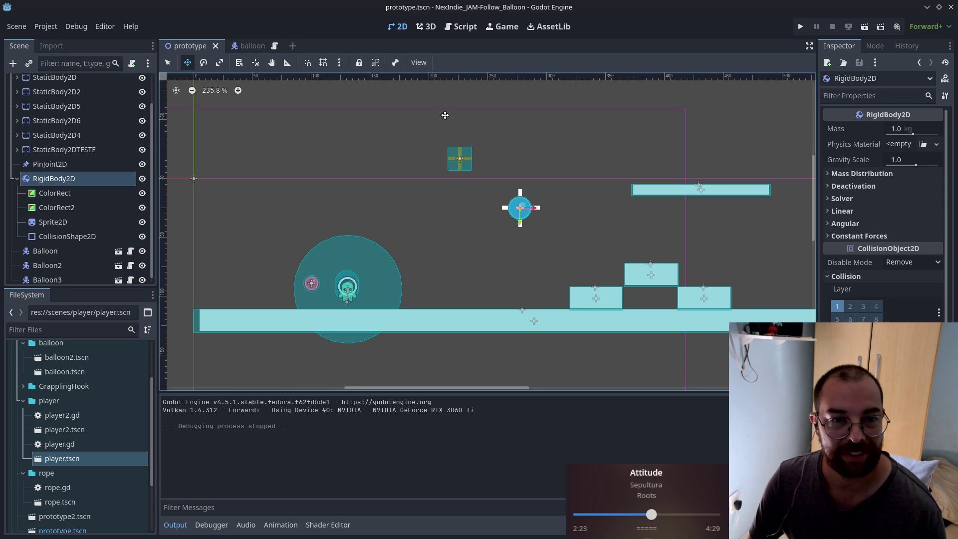
scroll(445, 107, left, 3)
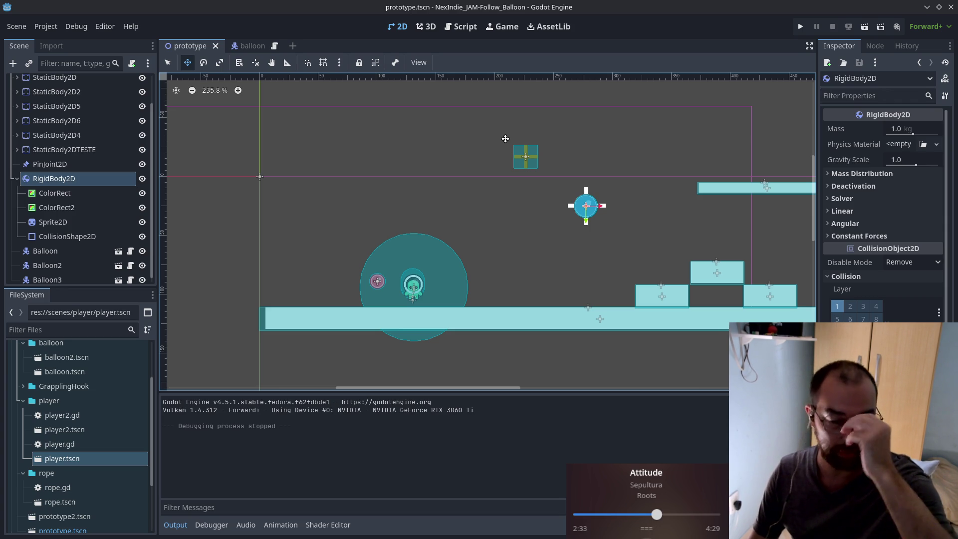
Open balloon.gd from the balloon scene and go to the end of the script
click(254, 48)
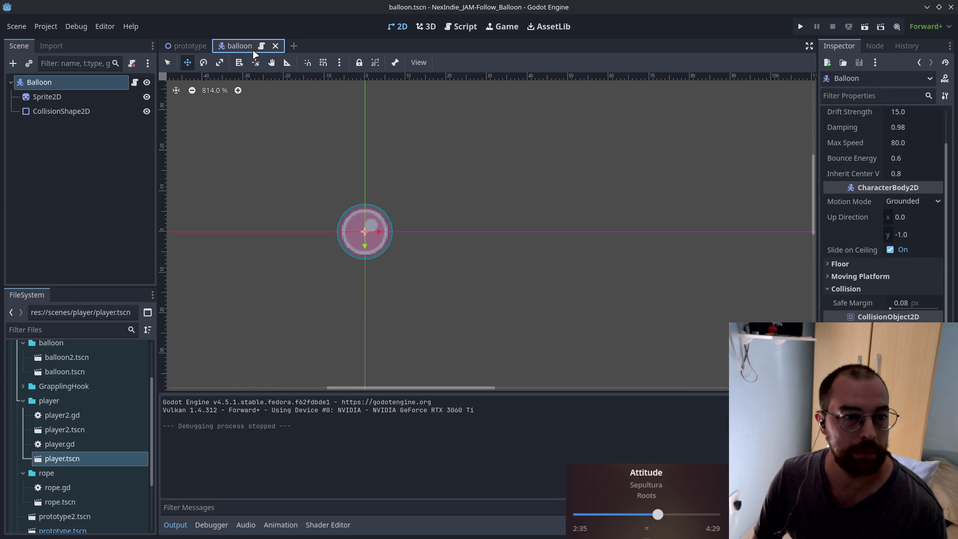
click(135, 82)
scroll(429, 243, down, 4)
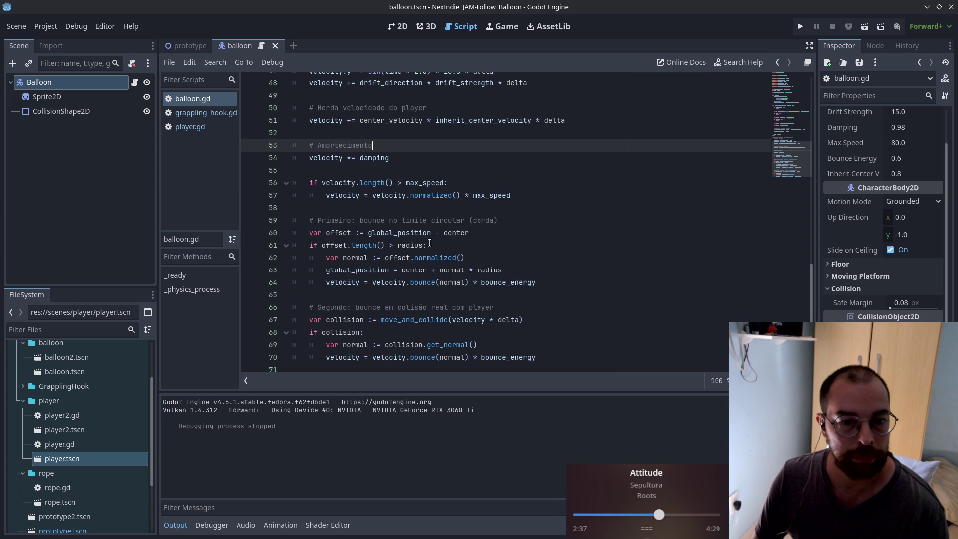
scroll(430, 244, down, 1)
click(368, 358)
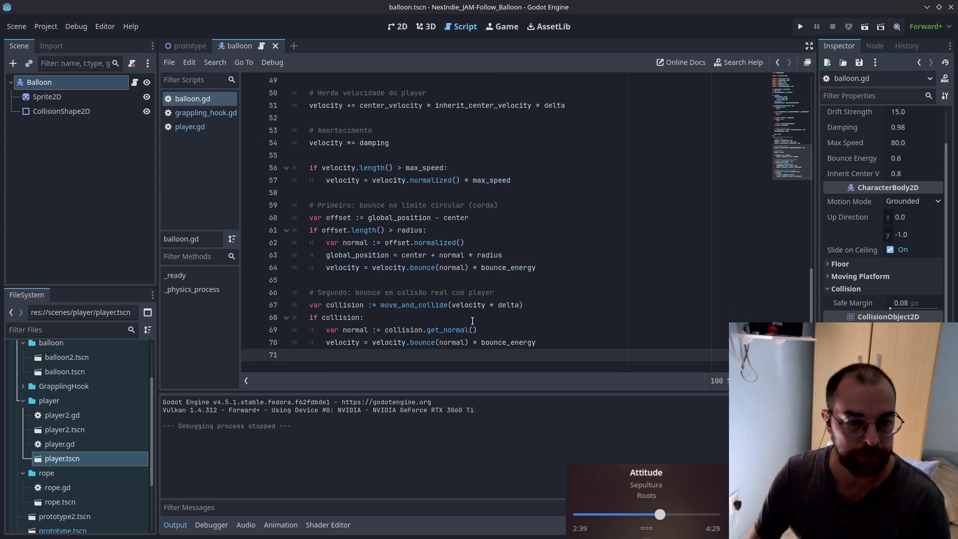
Add an empty _kill_balloon() -> void function containing pass and save balloon.gd
key(Return)
scroll(472, 321, down, 1)
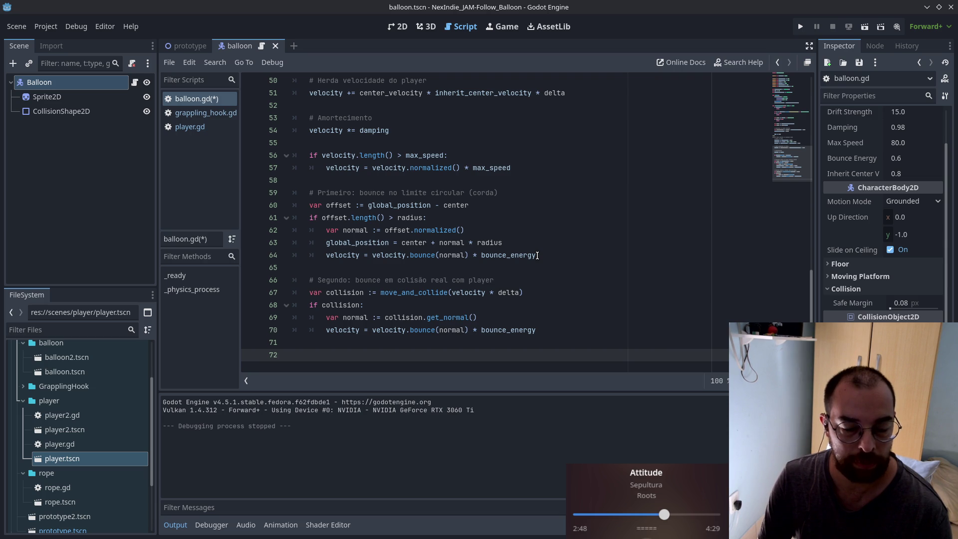
text(func)
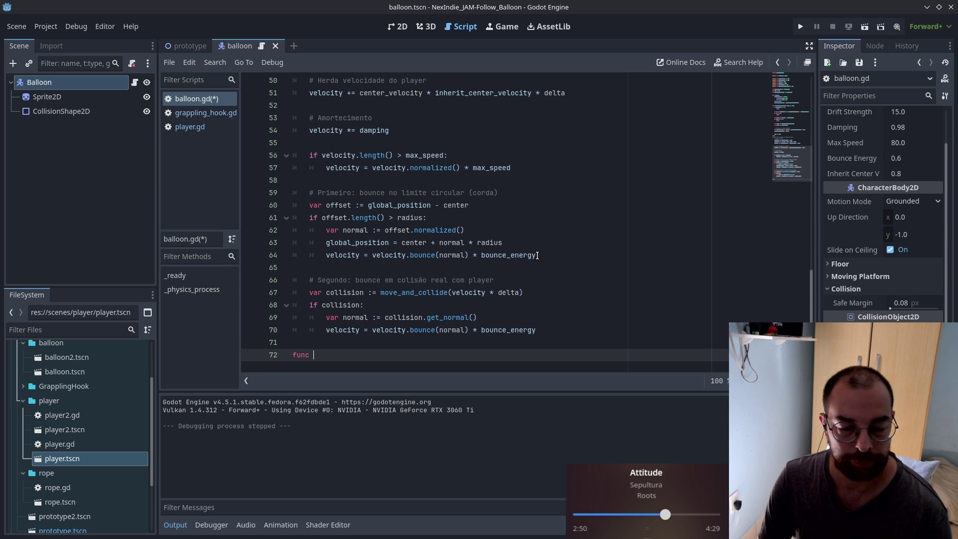
text(_ki)
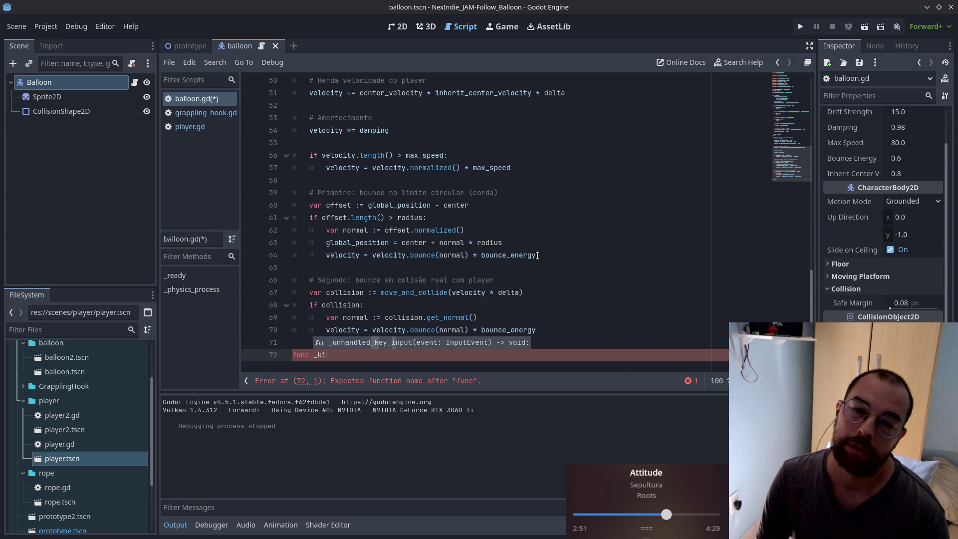
text(ll_)
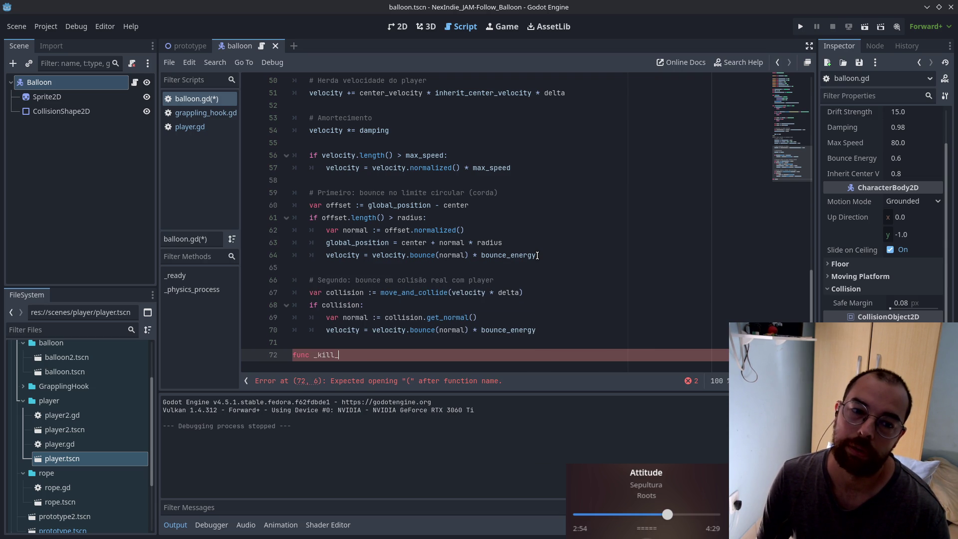
text(balloon)
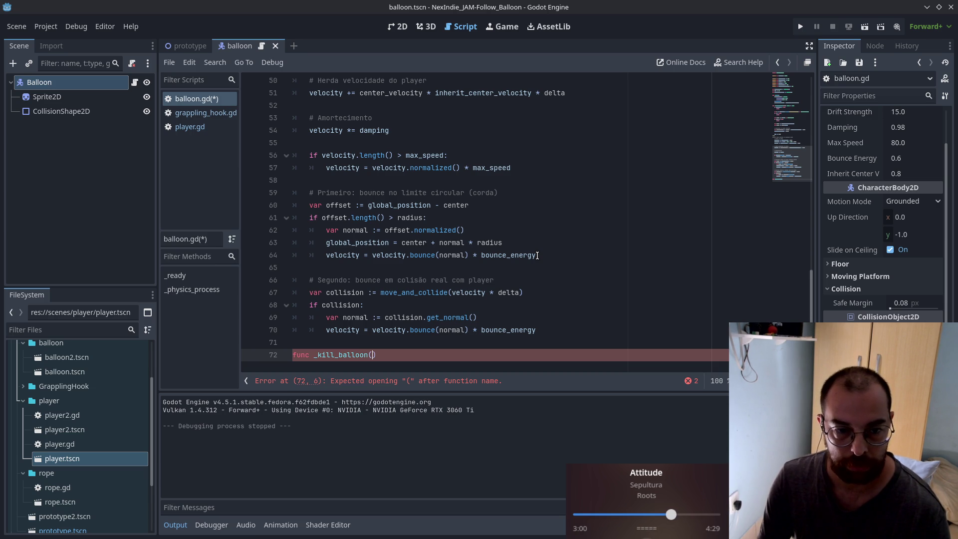
text(()
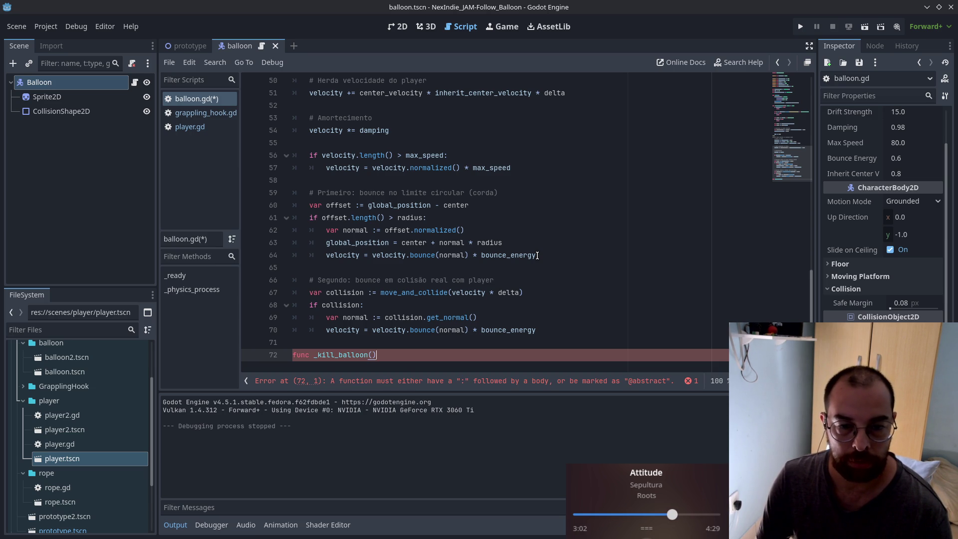
text())
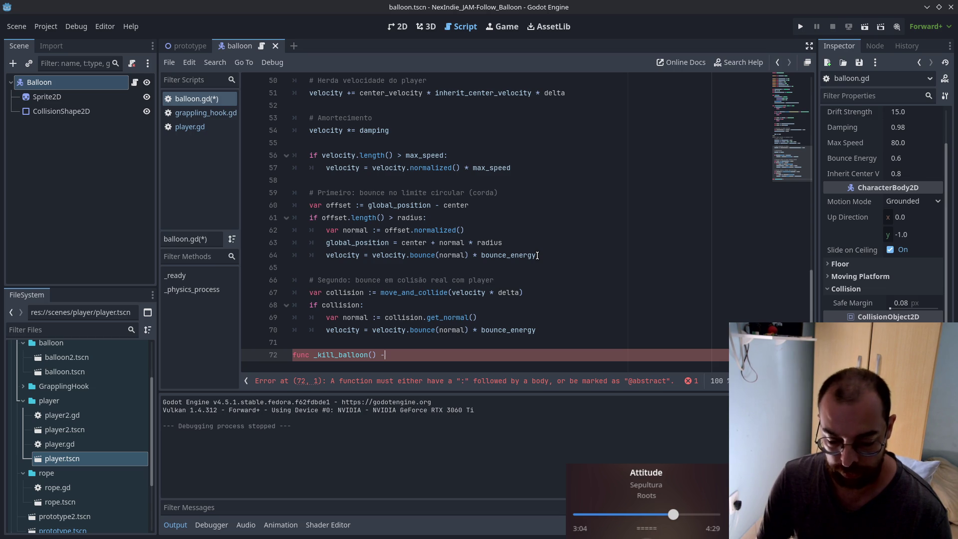
text(vou)
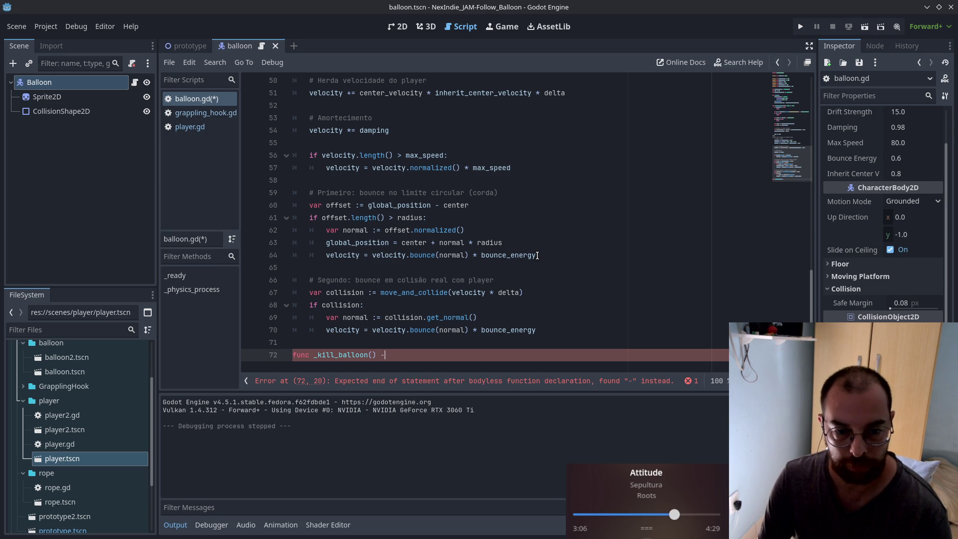
text(void:)
key(Return)
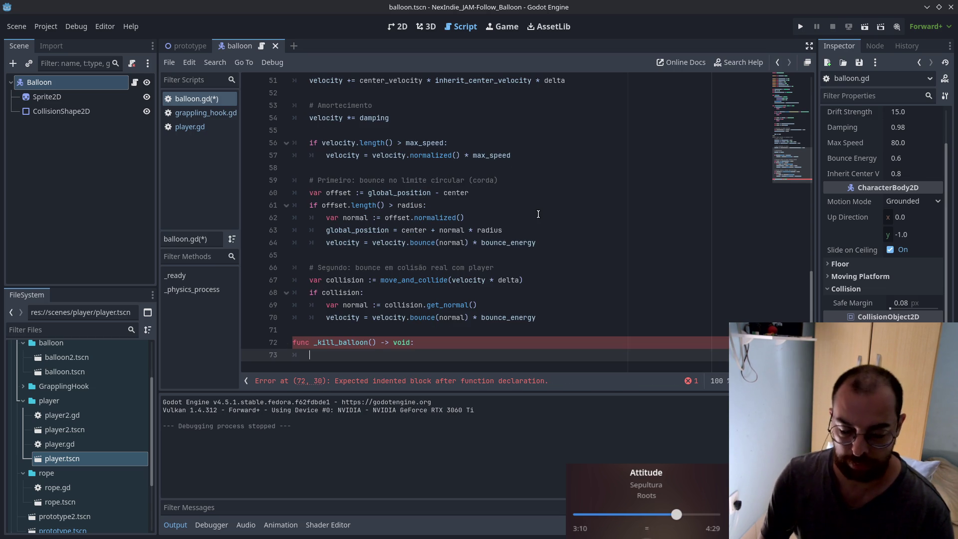
text(pass)
key(Return)
key(Return)
key(Return)
key(ctrl+s)
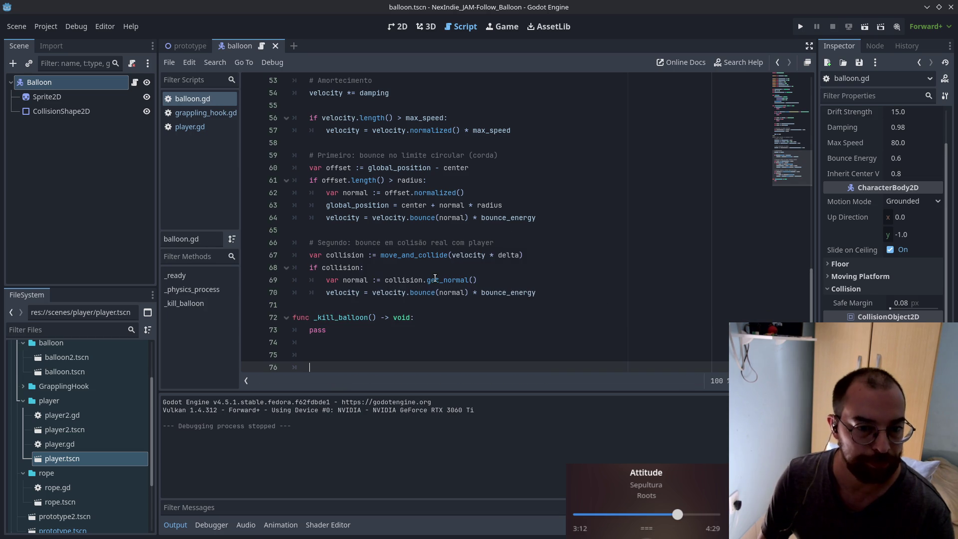
Select the CollisionShape2D node in the Scene dock
click(341, 329)
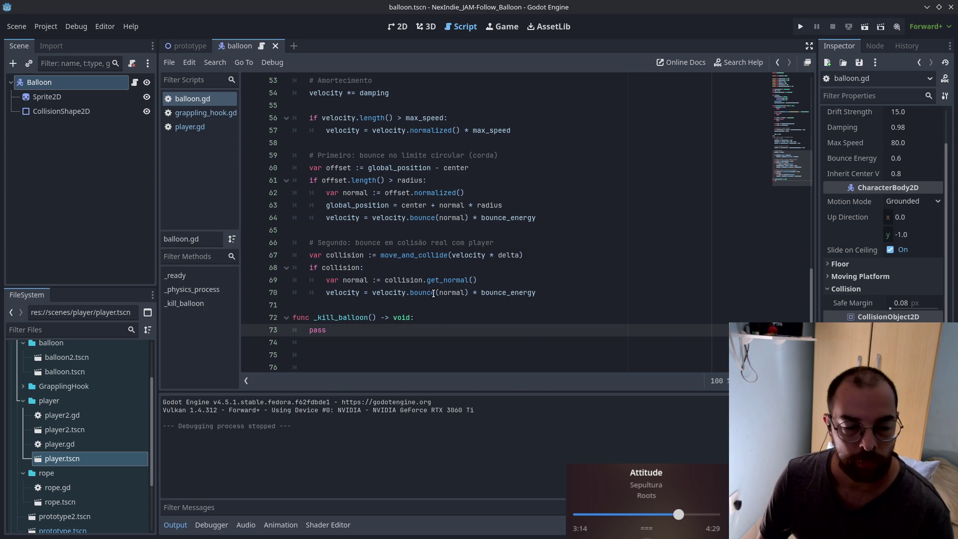
mouse_move(409, 277)
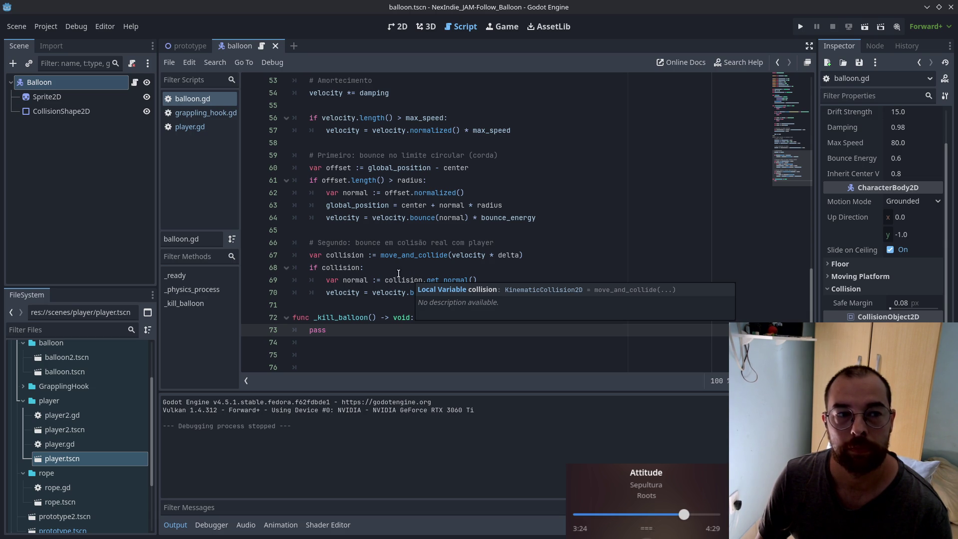
click(82, 111)
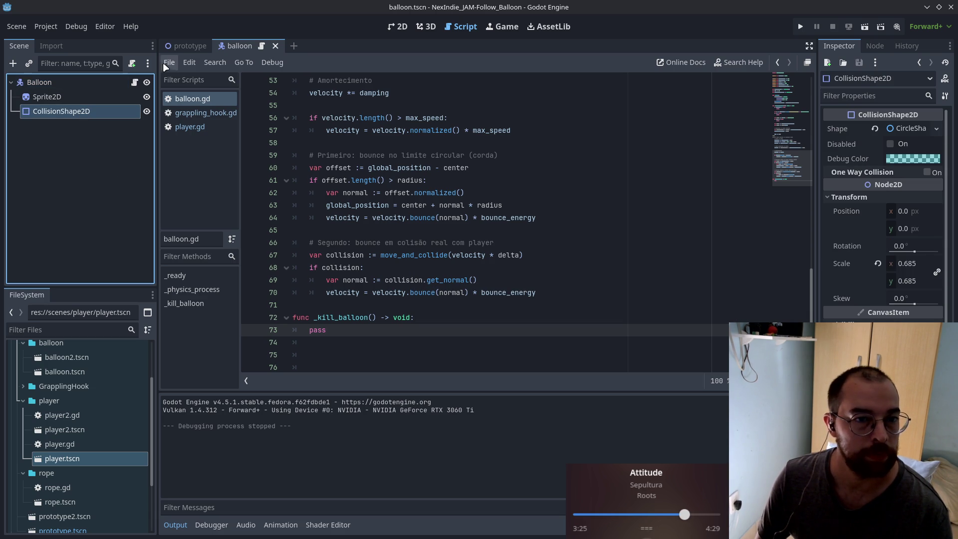
click(398, 27)
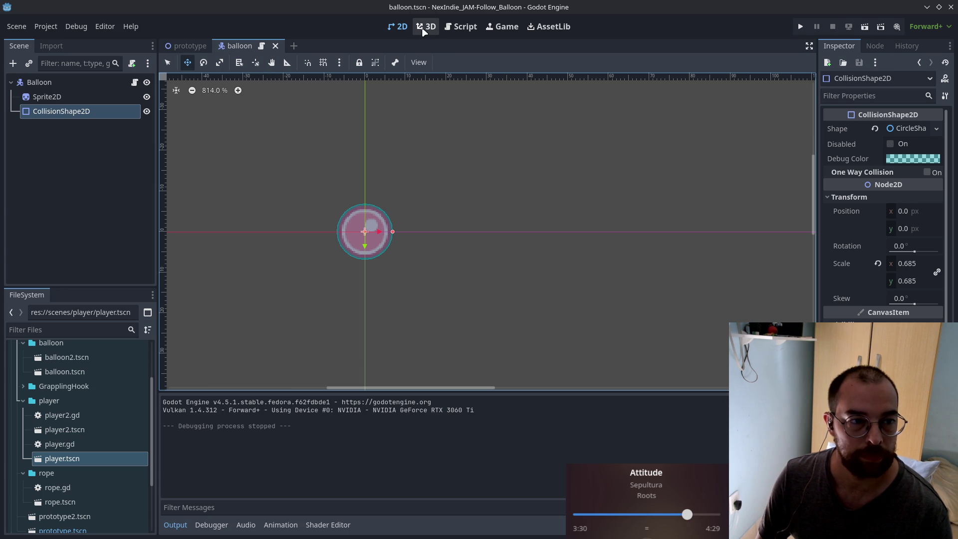
click(424, 27)
click(397, 26)
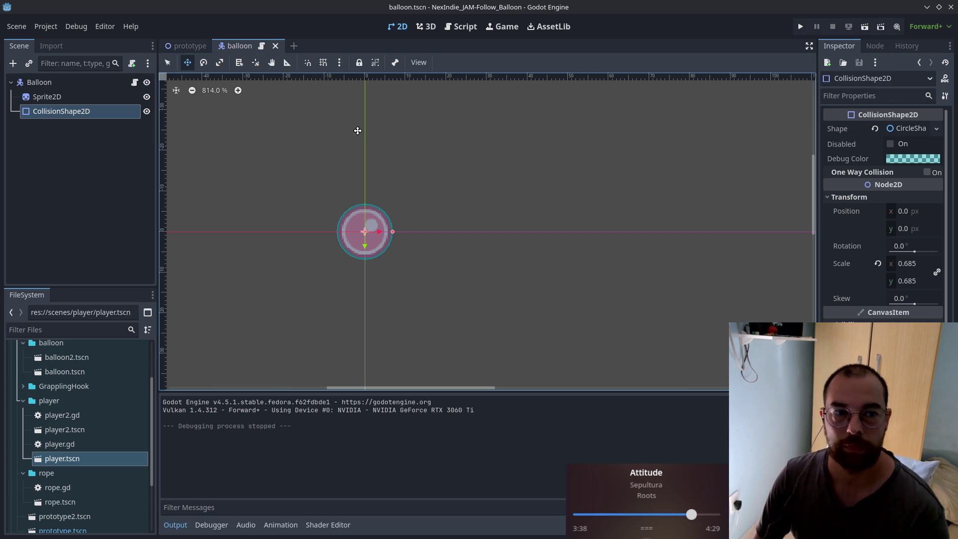
click(182, 46)
click(250, 46)
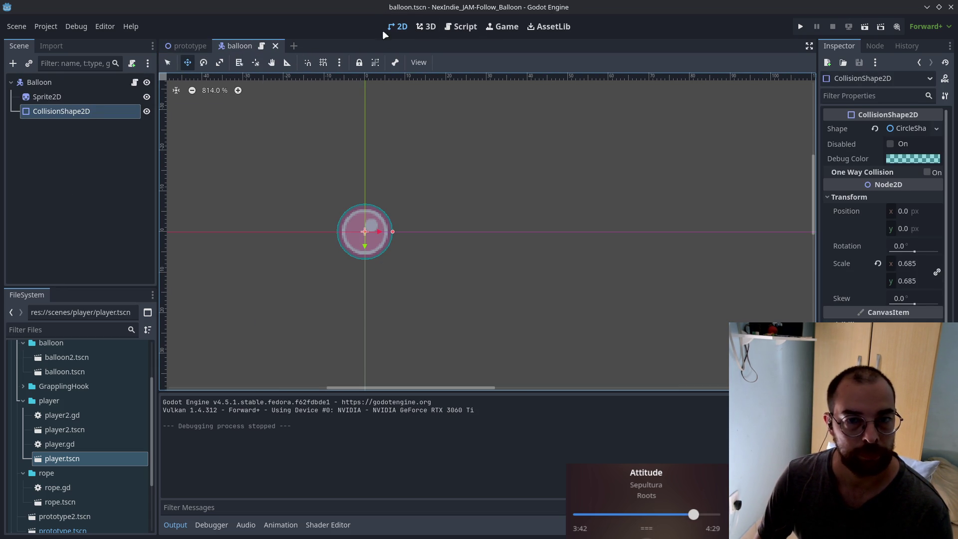
click(450, 30)
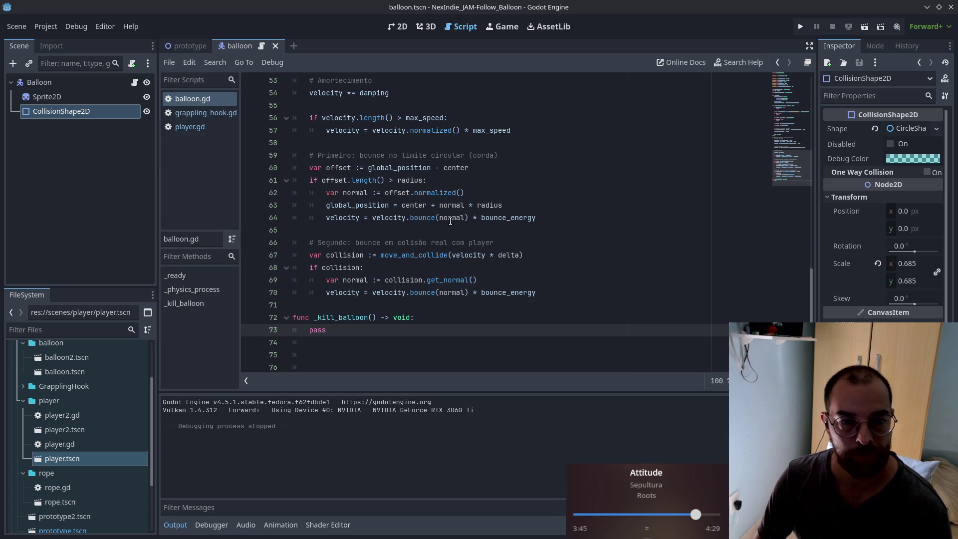
Open the script's find bar, search 'cok', and place the caret after CircleShape2D on line 31
scroll(454, 219, up, 15)
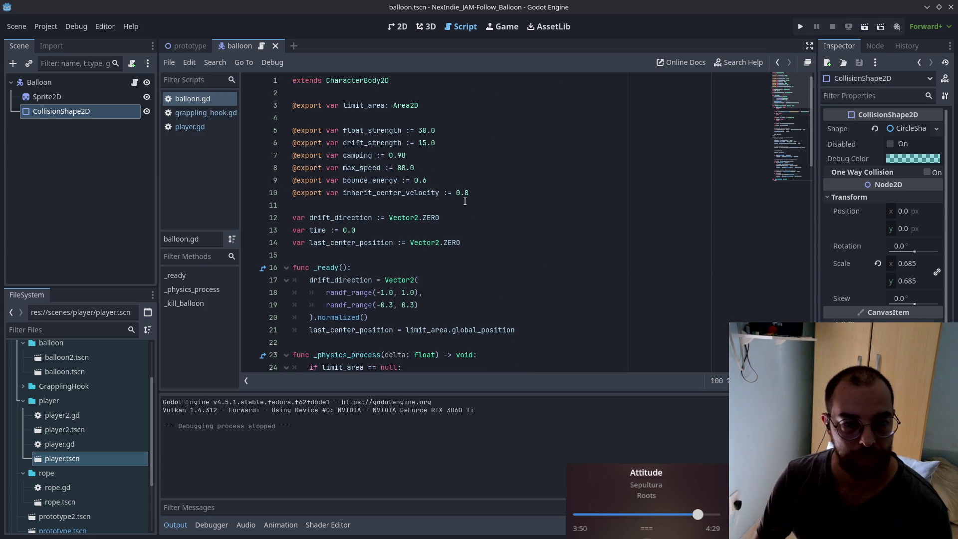
scroll(459, 252, down, 1)
click(470, 240)
key(ctrl+f)
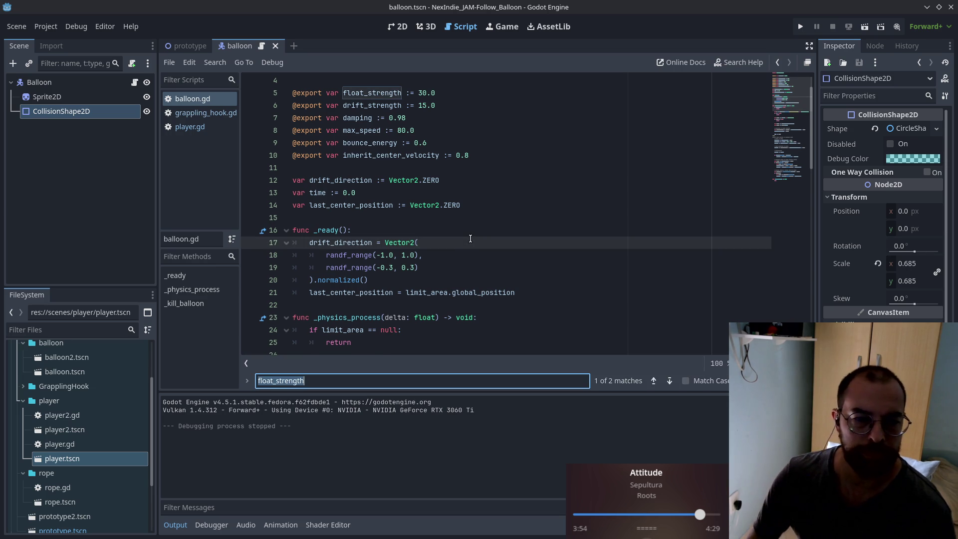
text(cokk)
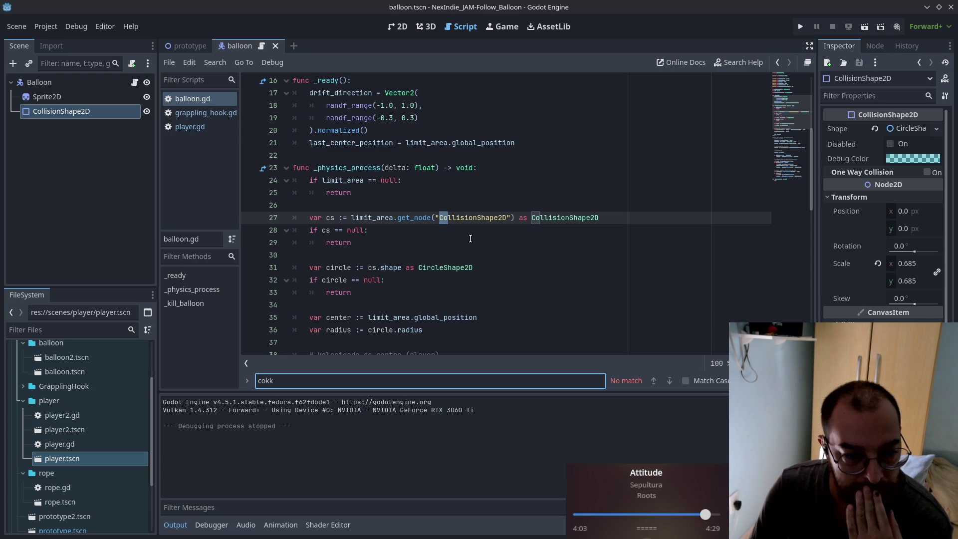
click(483, 267)
Scroll through balloon.gd reviewing the exported variables and _physics_process collision code
scroll(493, 262, down, 2)
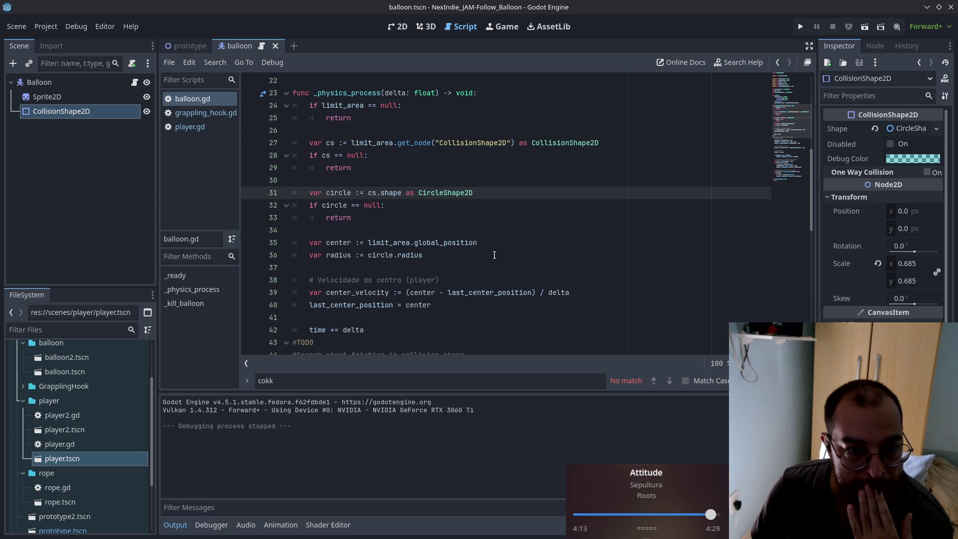
scroll(494, 255, up, 2)
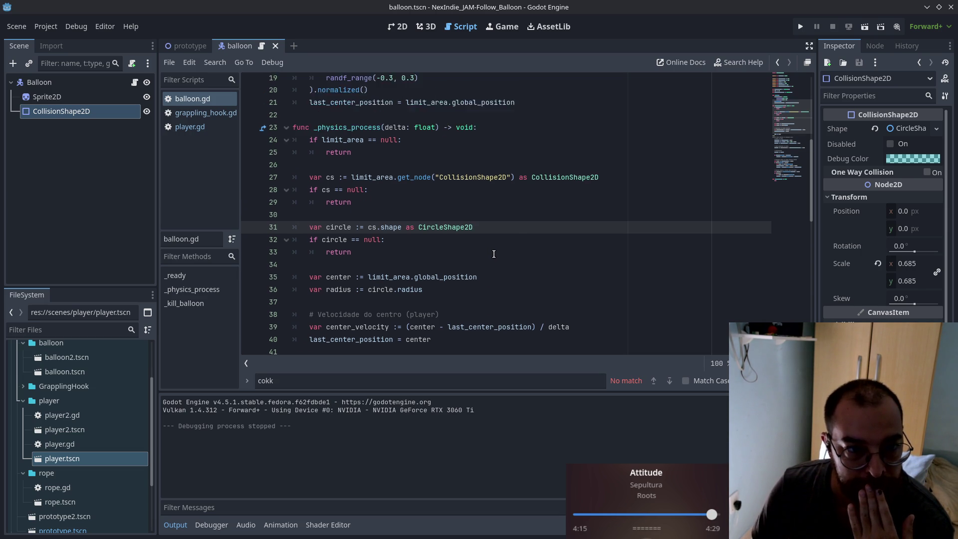
scroll(494, 251, up, 1)
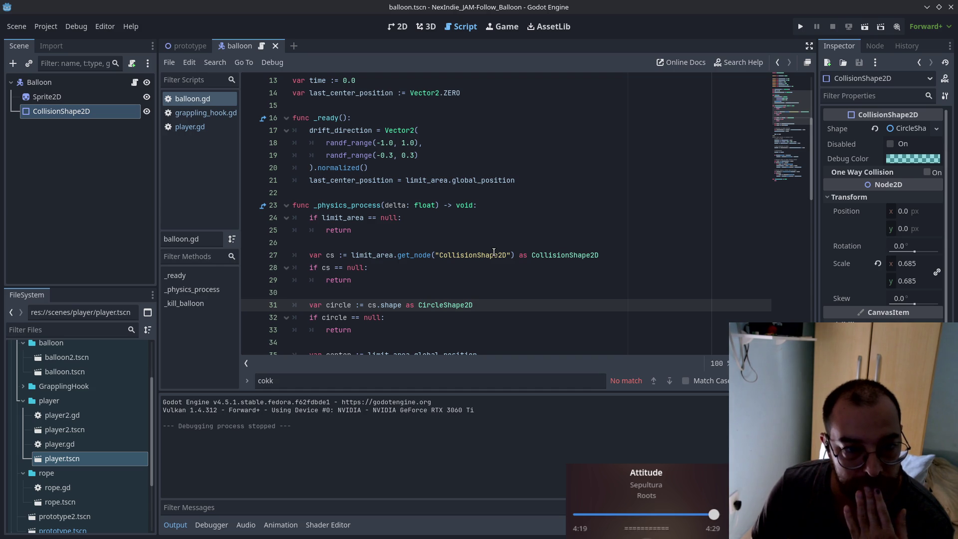
scroll(491, 249, up, 1)
scroll(484, 247, down, 15)
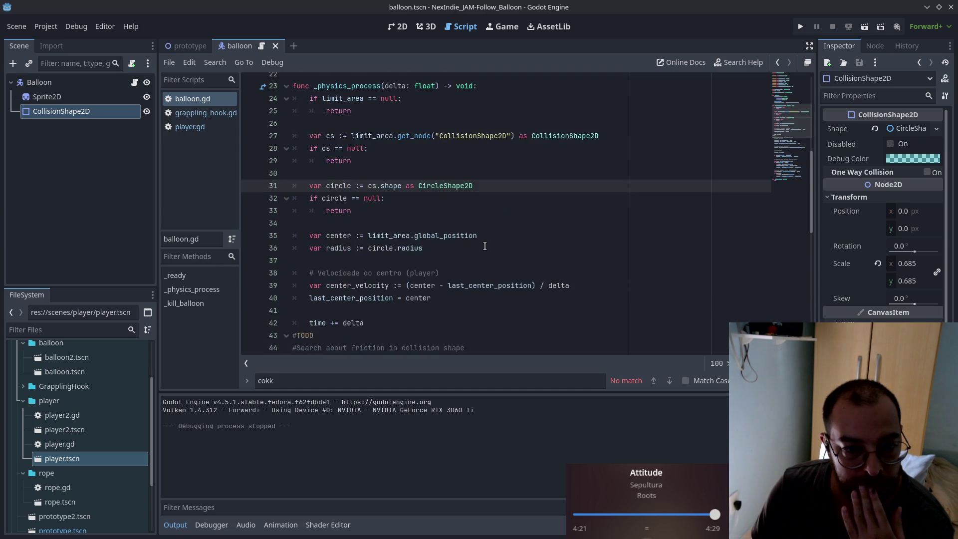
scroll(484, 246, up, 15)
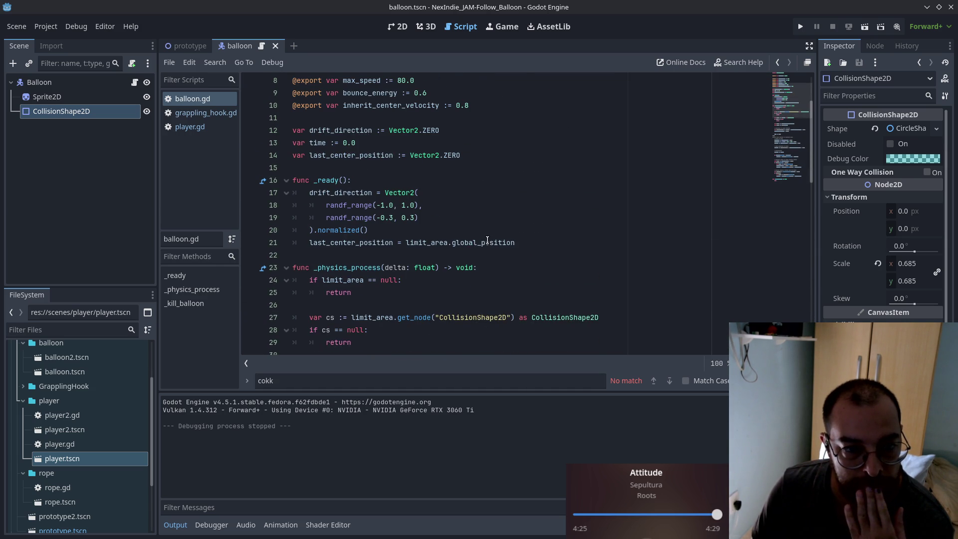
scroll(487, 239, up, 2)
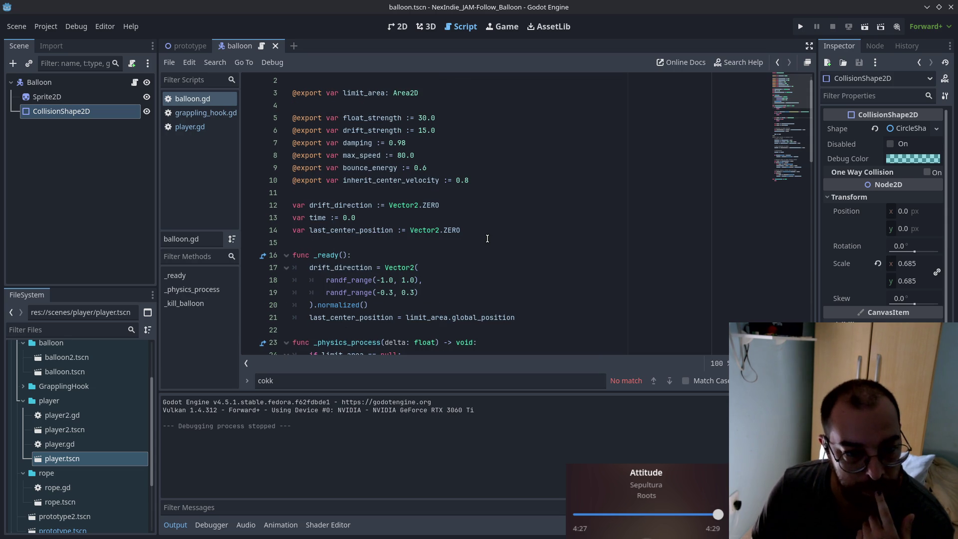
scroll(487, 238, down, 3)
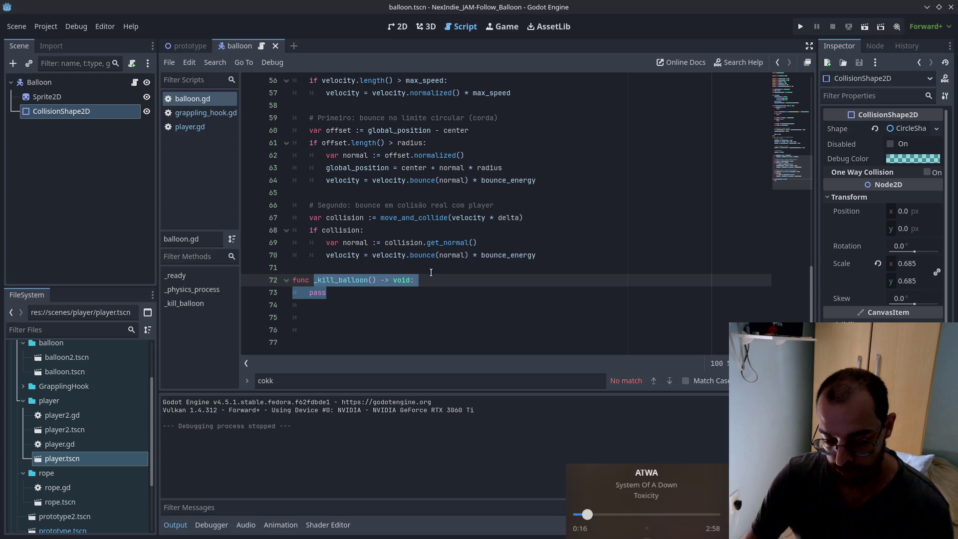
Write a _process(delta: float) function with a pass body over _kill_balloon
text(func _pro)
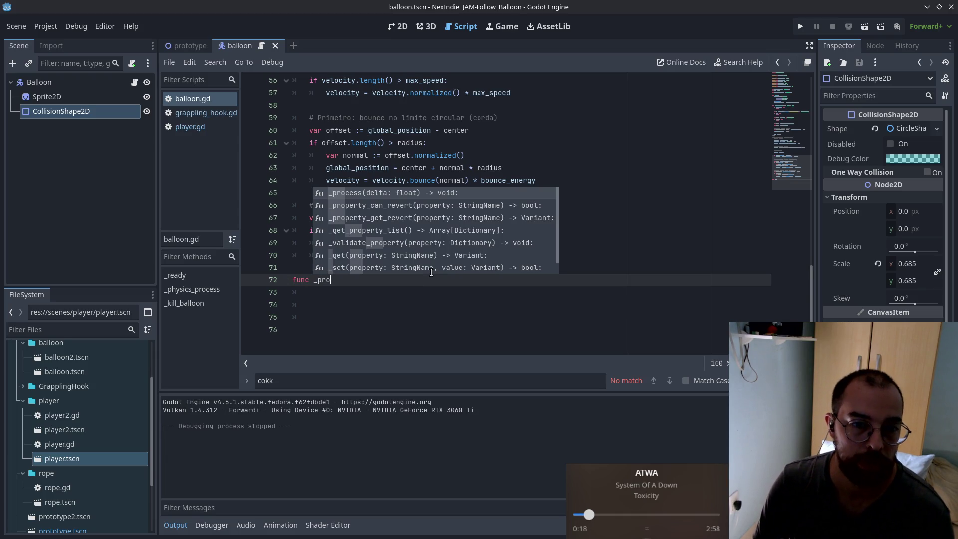
key(Return)
key(Return)
text(pass)
key(Return)
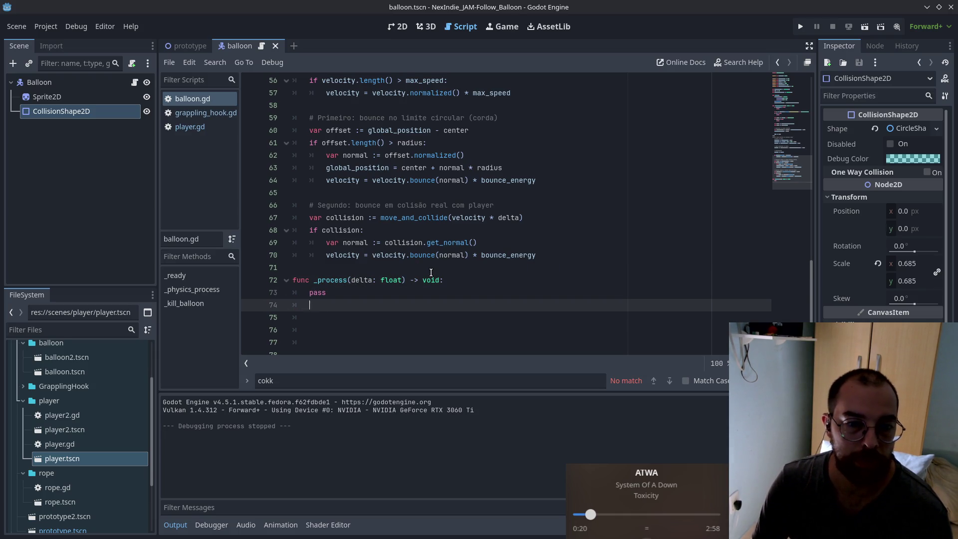
key(Return)
key(BackSpace)
Remove the stray func line and replace pass with 'if co'
text(func)
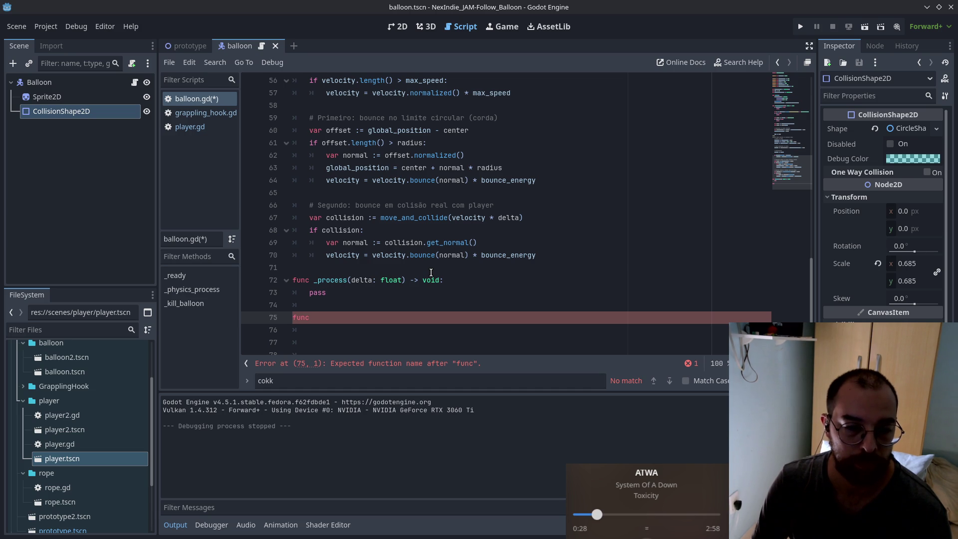
key(BackSpace)
key(BackSpace)
key(BackSpace)
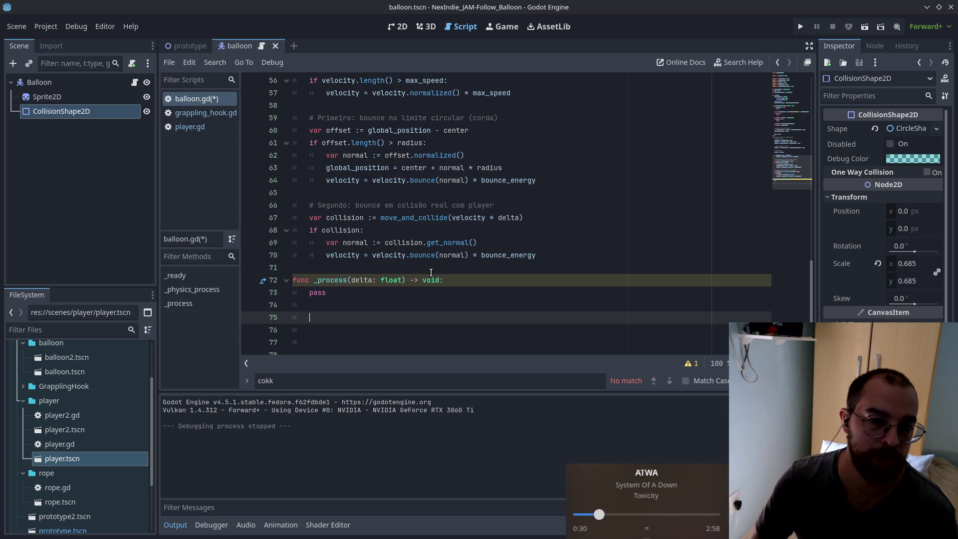
key(BackSpace)
key(Up)
key(shift+End)
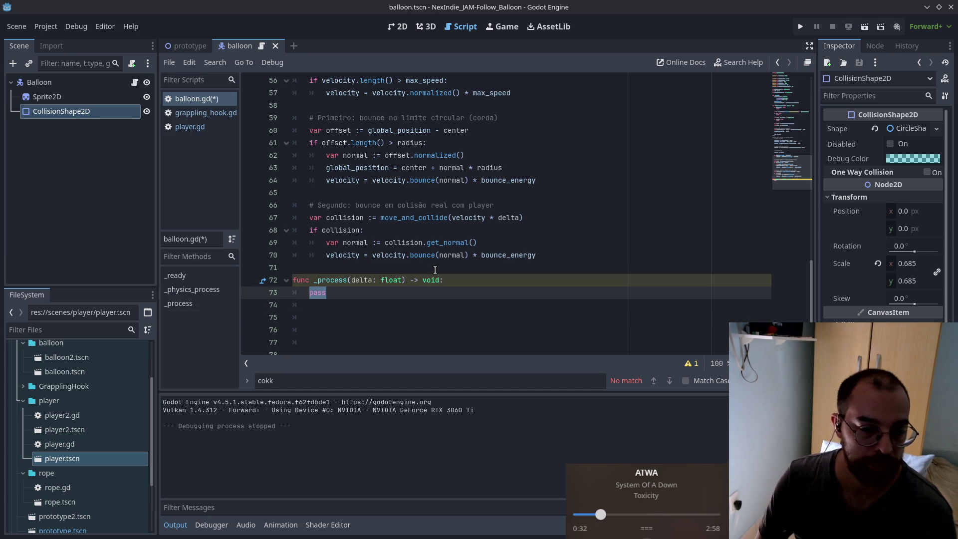
text(if)
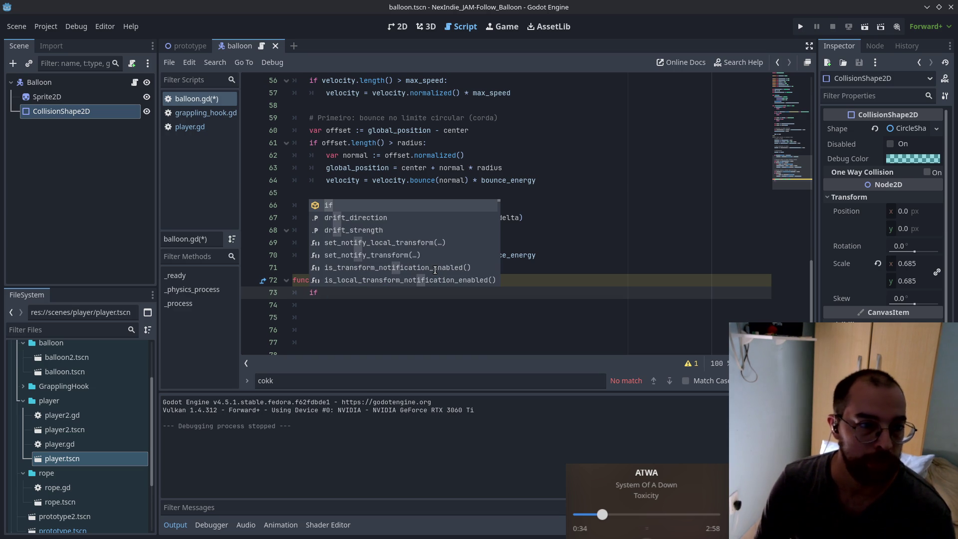
text( co)
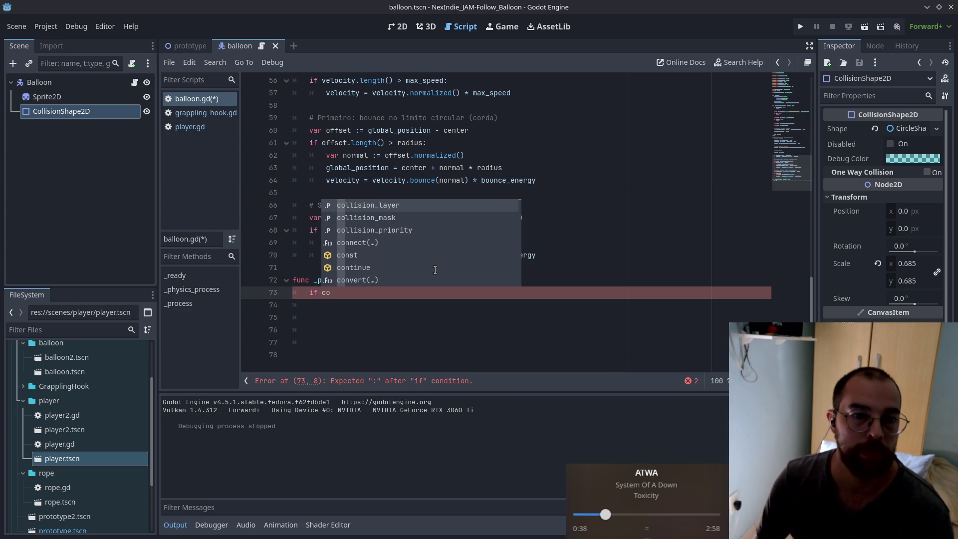
scroll(553, 222, up, 14)
scroll(552, 223, up, 4)
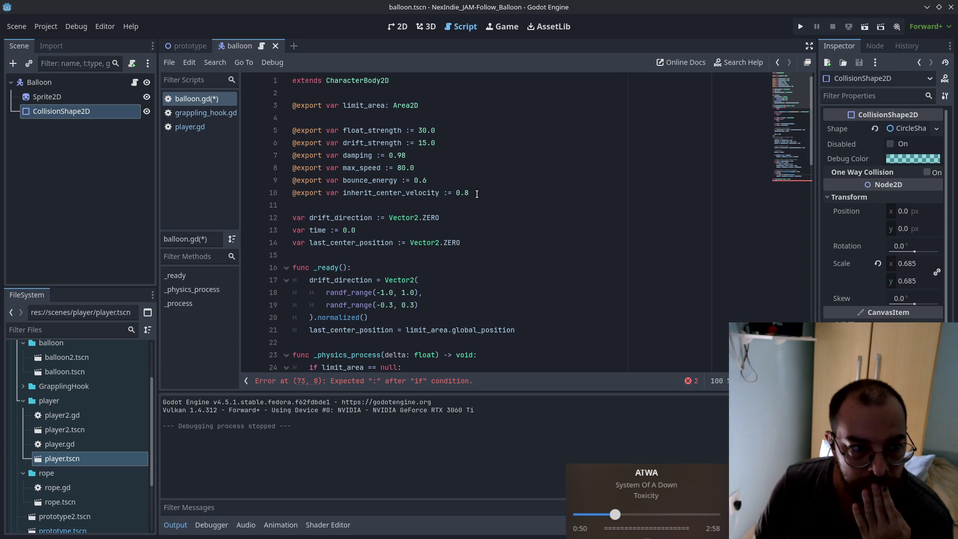
Insert an empty line 12 below the exported variables in balloon.gd
click(336, 209)
key(Return)
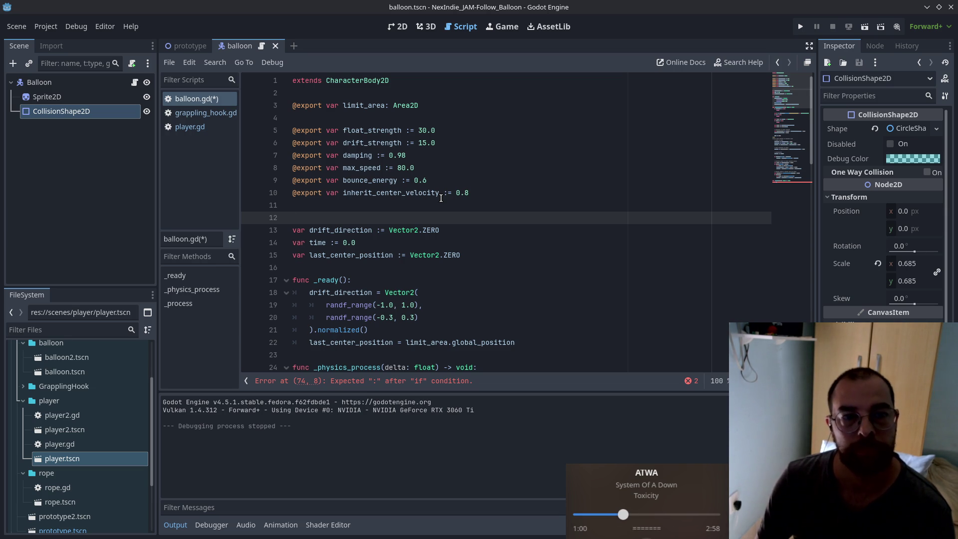
click(52, 80)
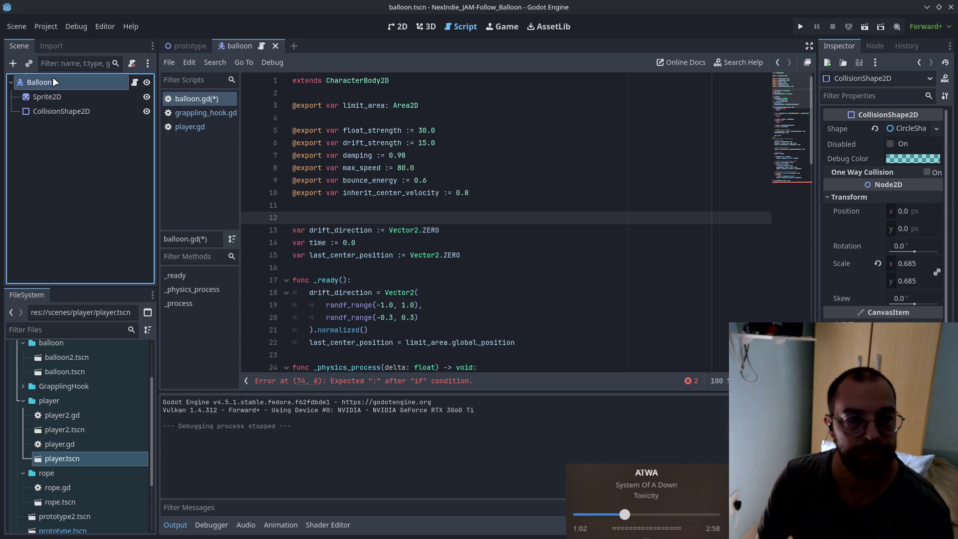
click(72, 112)
click(312, 217)
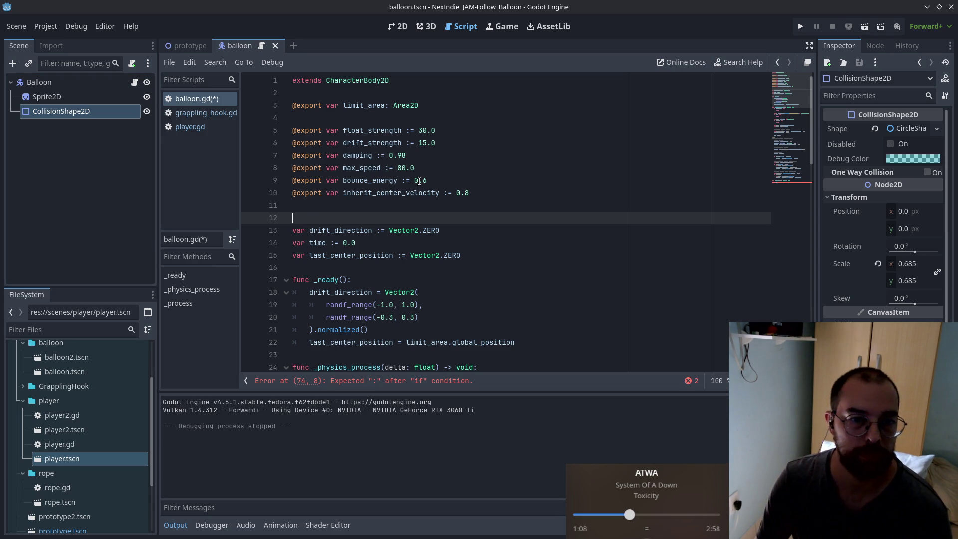
key(Up)
key(Down)
key(Return)
key(Up)
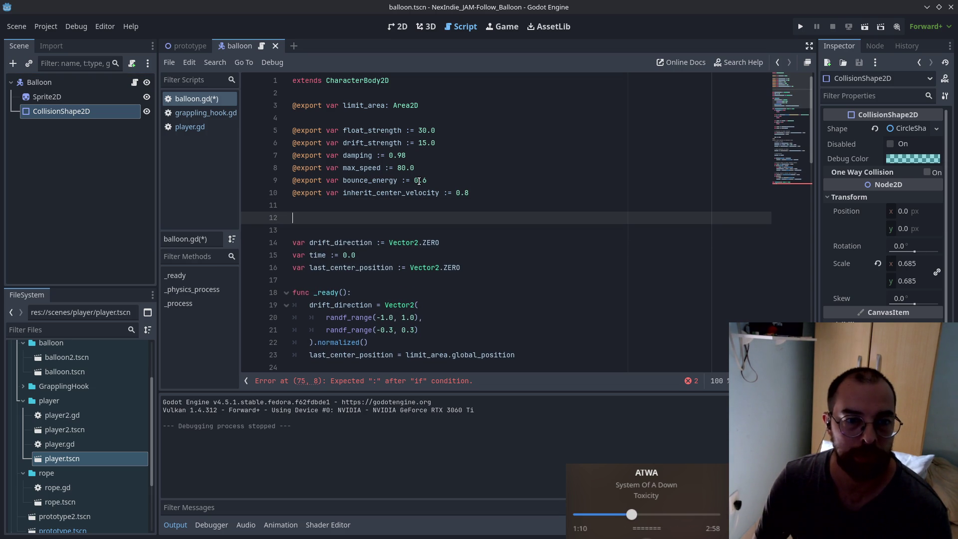
text(@x)
key(BackSpace)
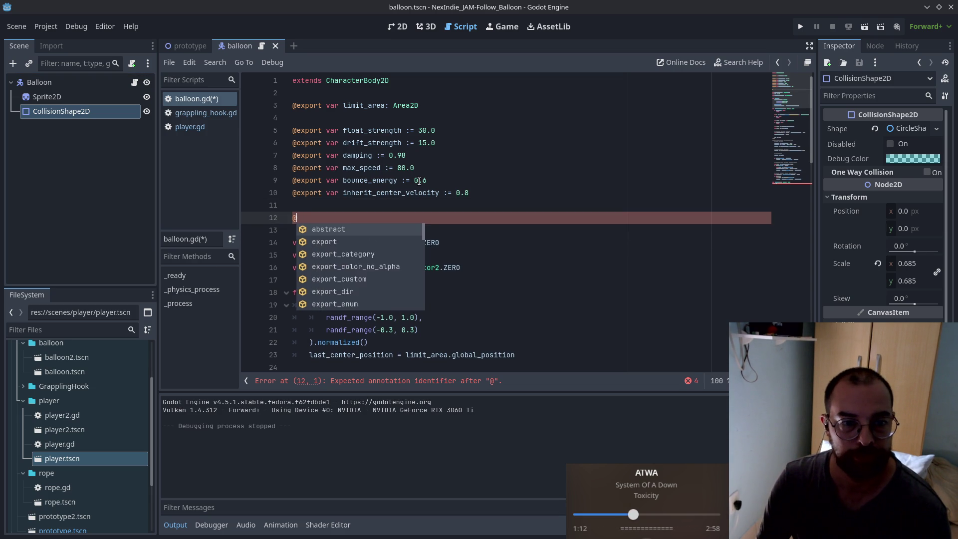
text(ex)
key(Return)
text(var b)
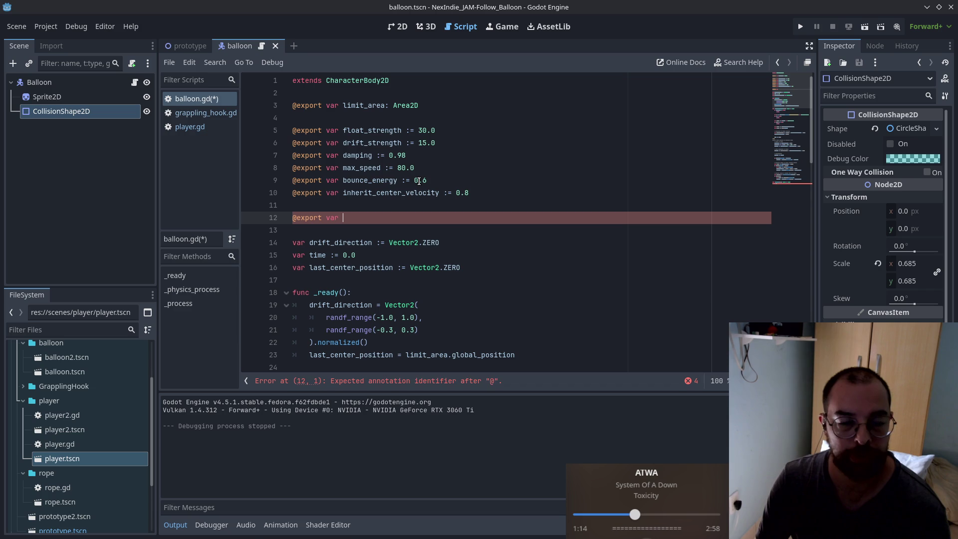
text(alloon)
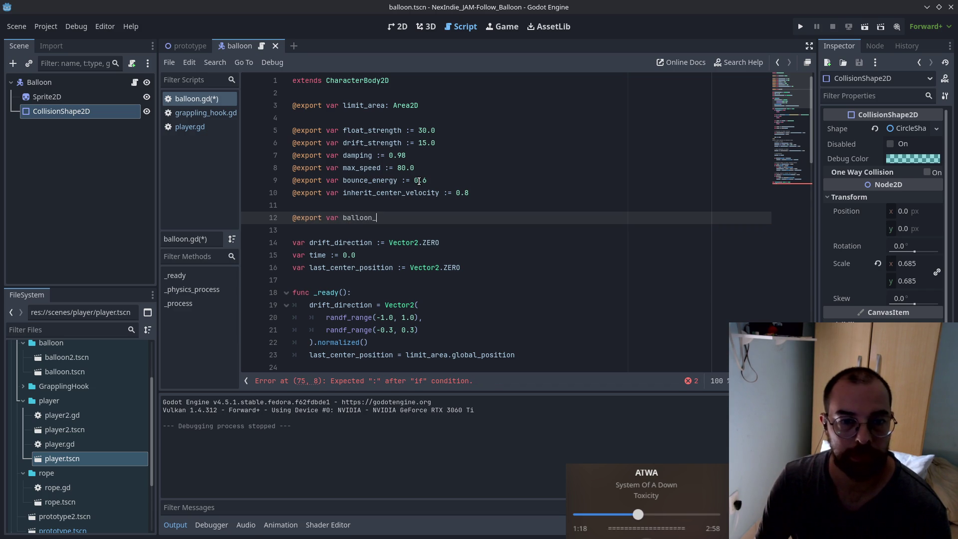
text(_collider:)
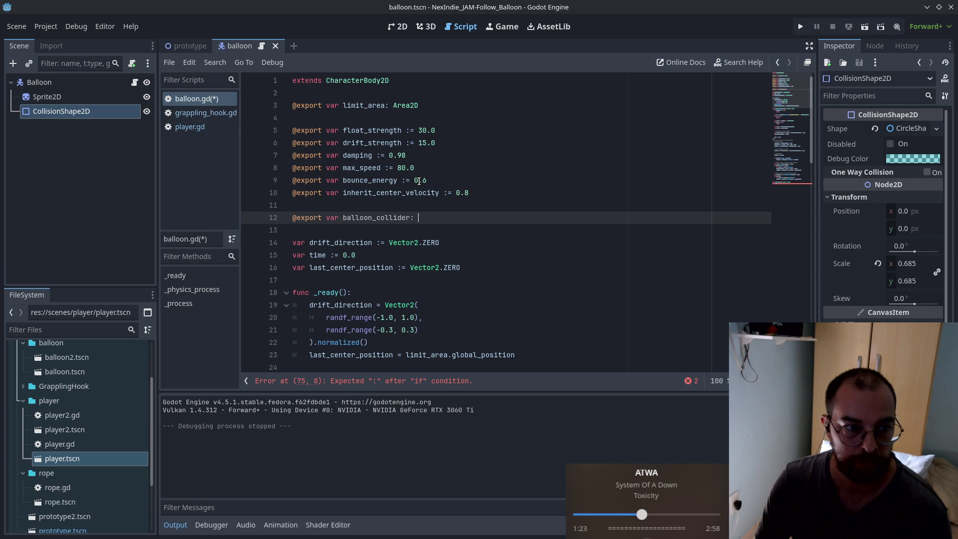
key(BackSpace)
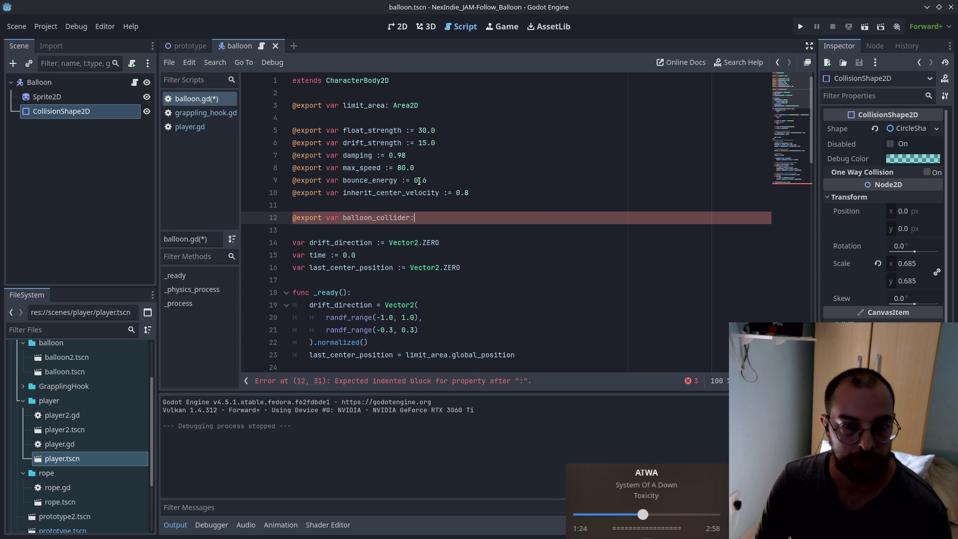
text(llo)
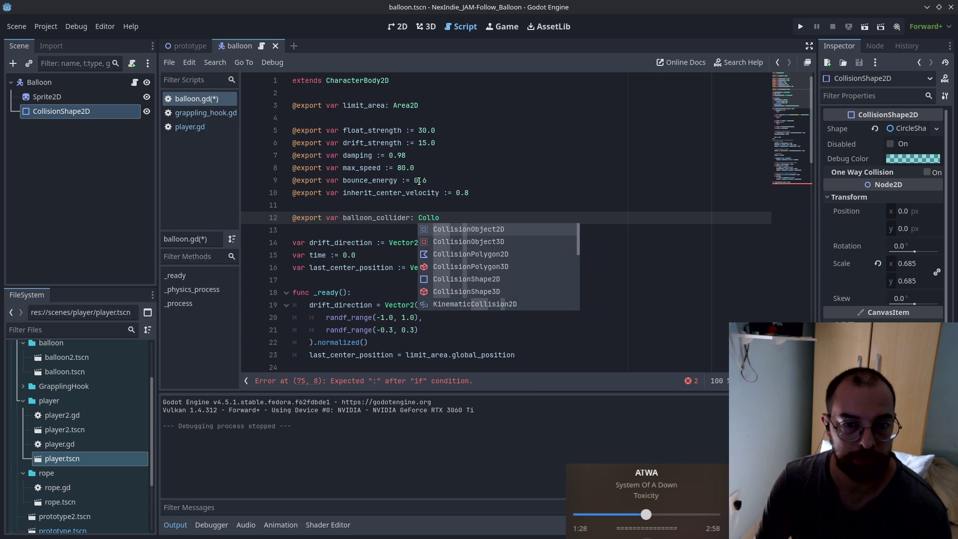
key(Down)
key(Down)
key(Down)
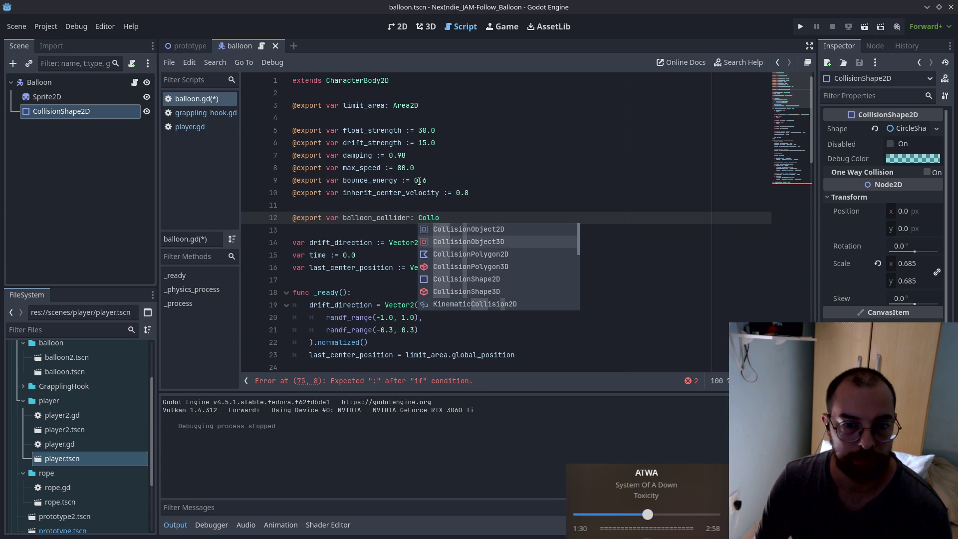
key(Return)
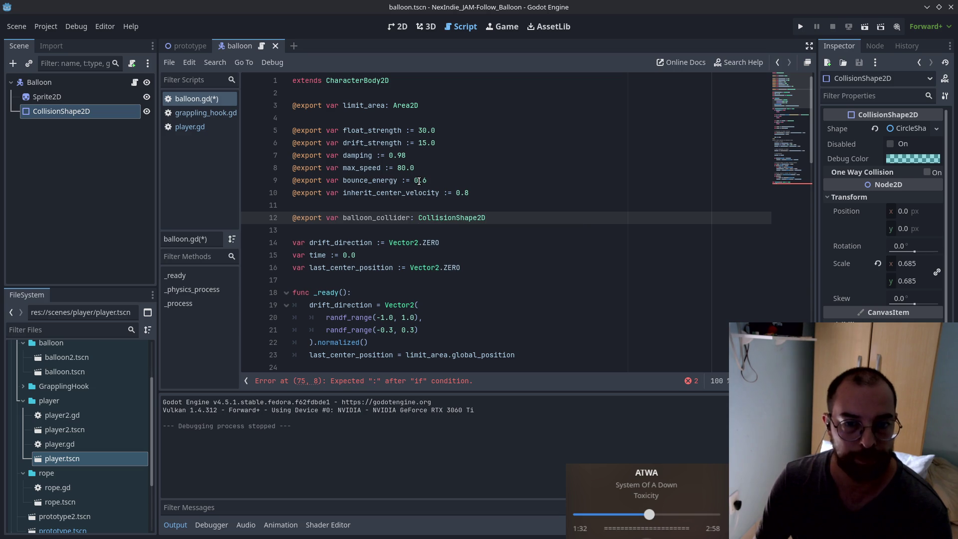
key(ctrl+s)
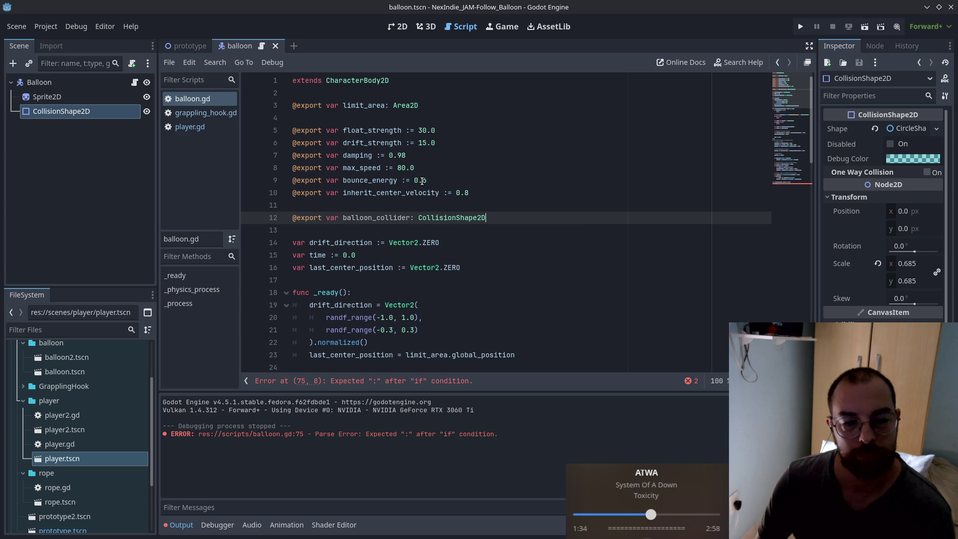
Replace the broken 'if co' line in _process with pass
scroll(351, 311, down, 19)
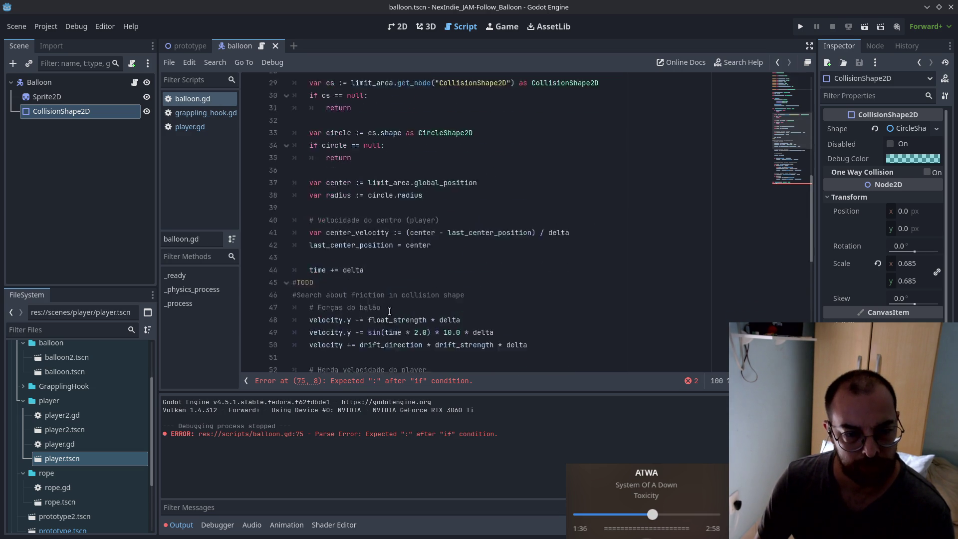
click(354, 292)
key(shift+Home)
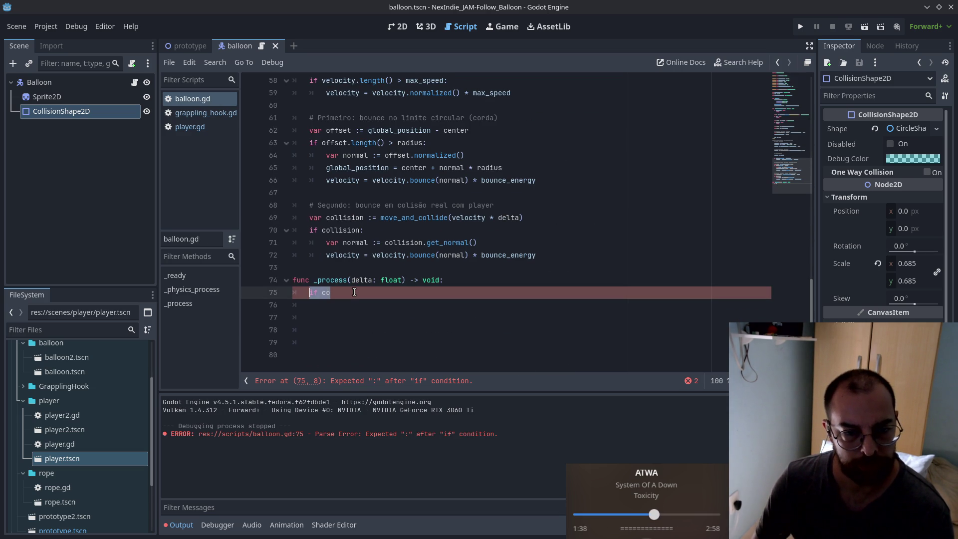
text(o)
key(BackSpace)
text(pass)
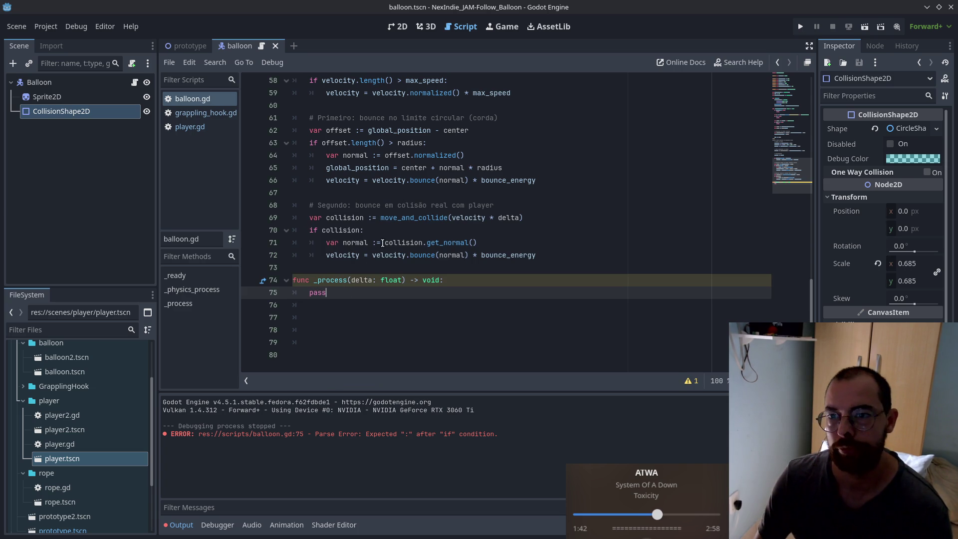
Assign CollisionShape2D to the Balloon's Balloon Collider property, save the scene, and switch to the browser
click(83, 81)
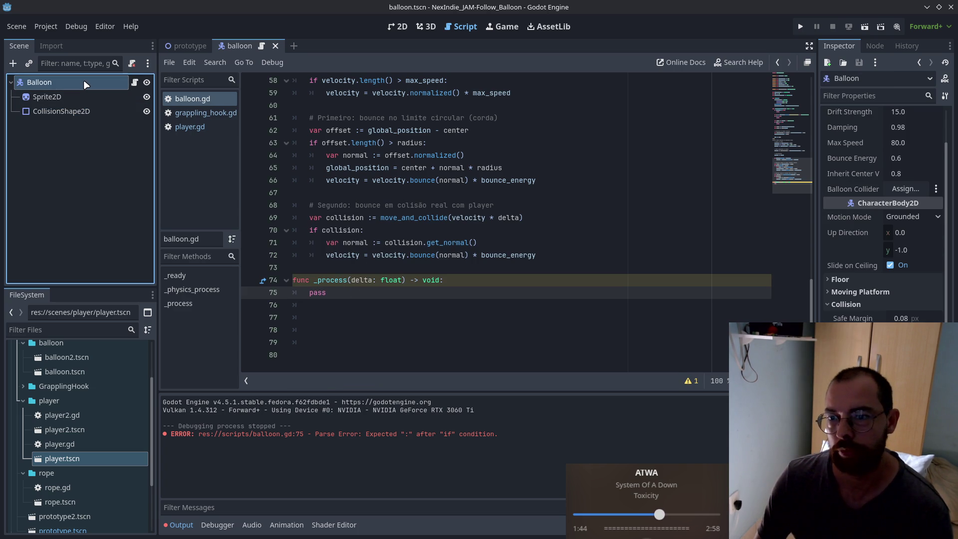
mouse_move(56, 115)
mouse_down()
mouse_move(743, 145)
mouse_move(905, 189)
mouse_up()
key(ctrl+s)
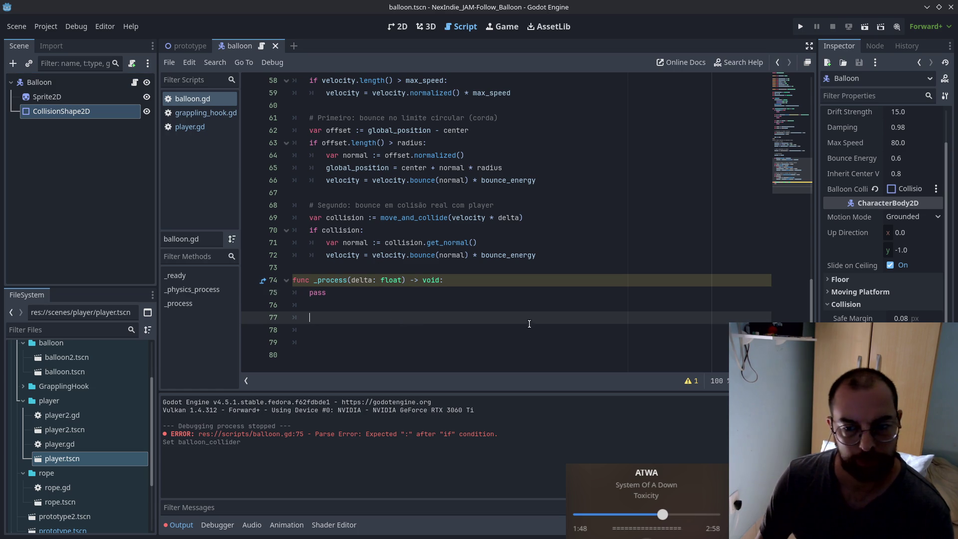
click(379, 320)
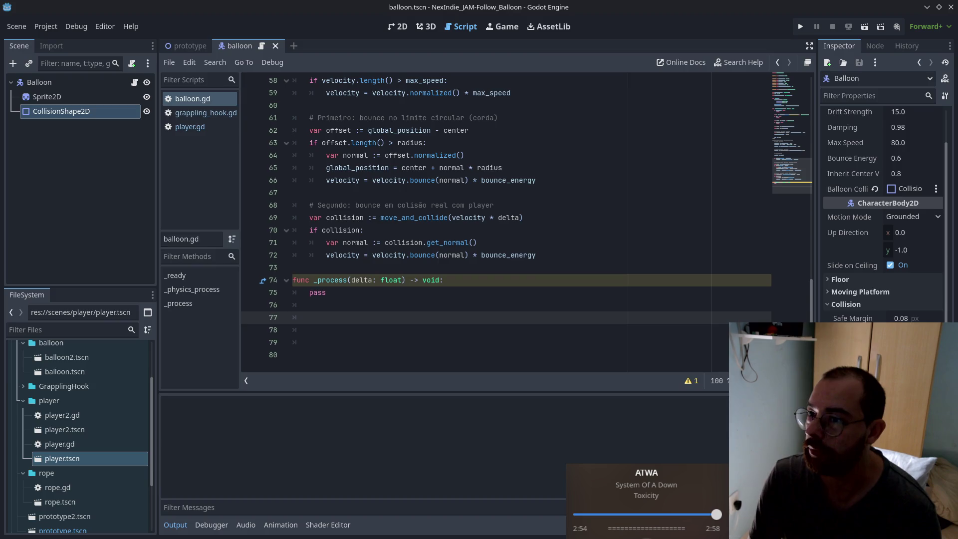
key(alt+Tab)
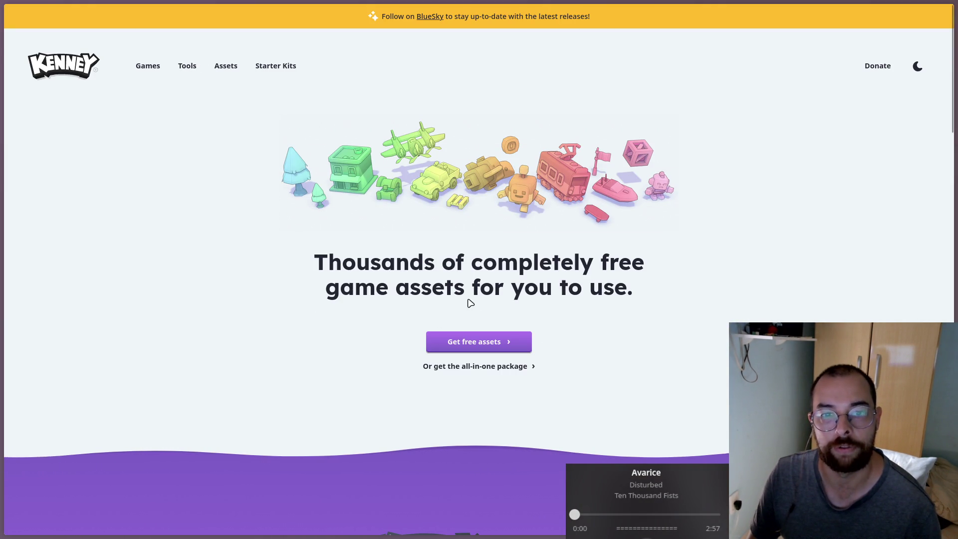
Browse Kenney's free assets to the New Platformer Pack page, then return to Godot
click(459, 341)
scroll(180, 344, down, 1)
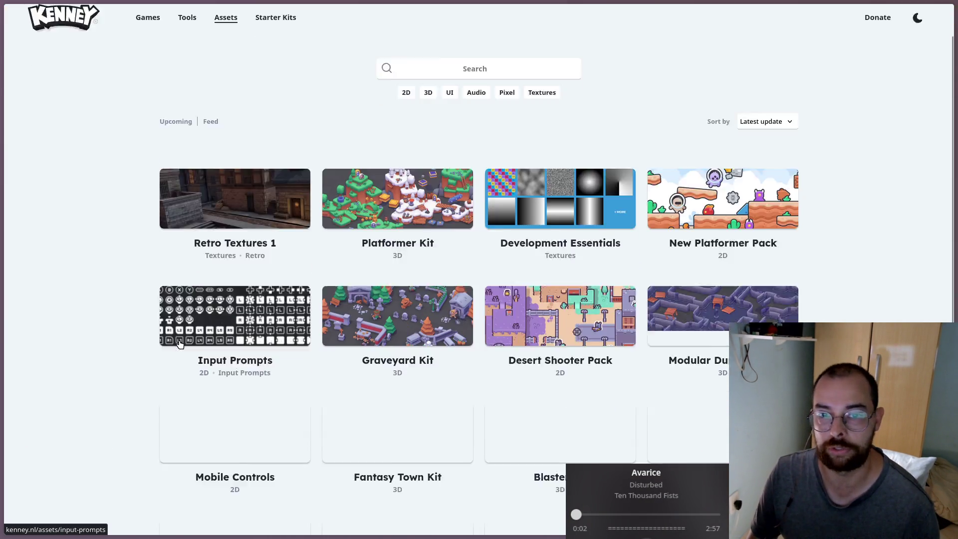
scroll(180, 343, down, 2)
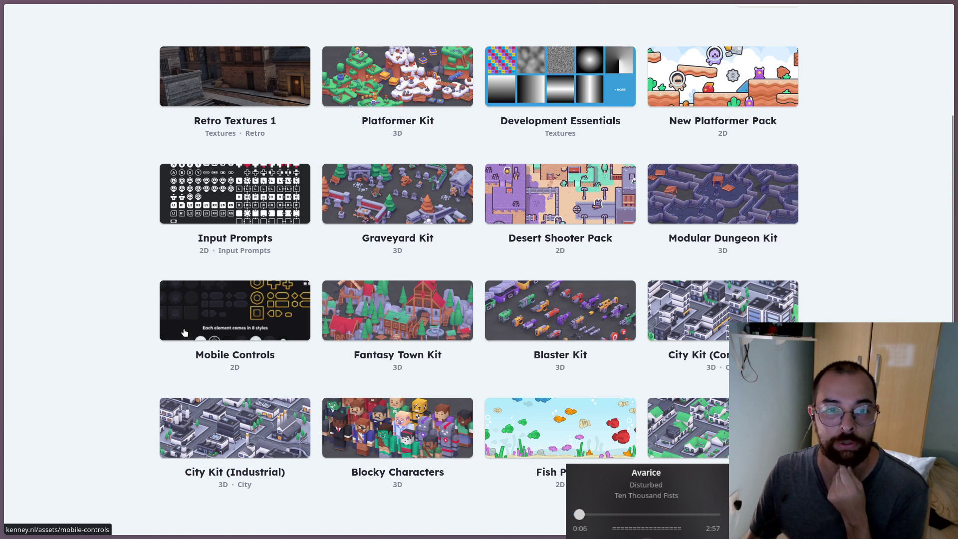
scroll(199, 330, up, 3)
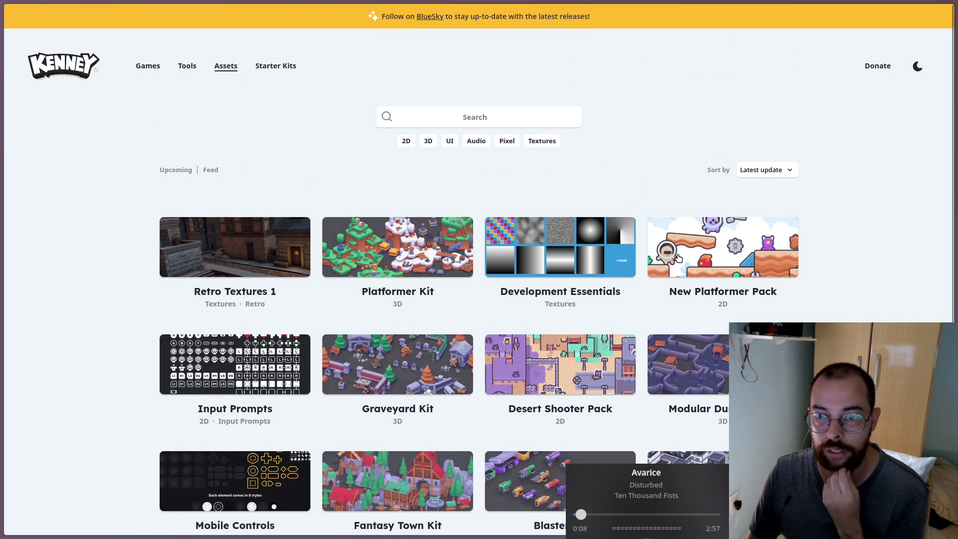
click(708, 253)
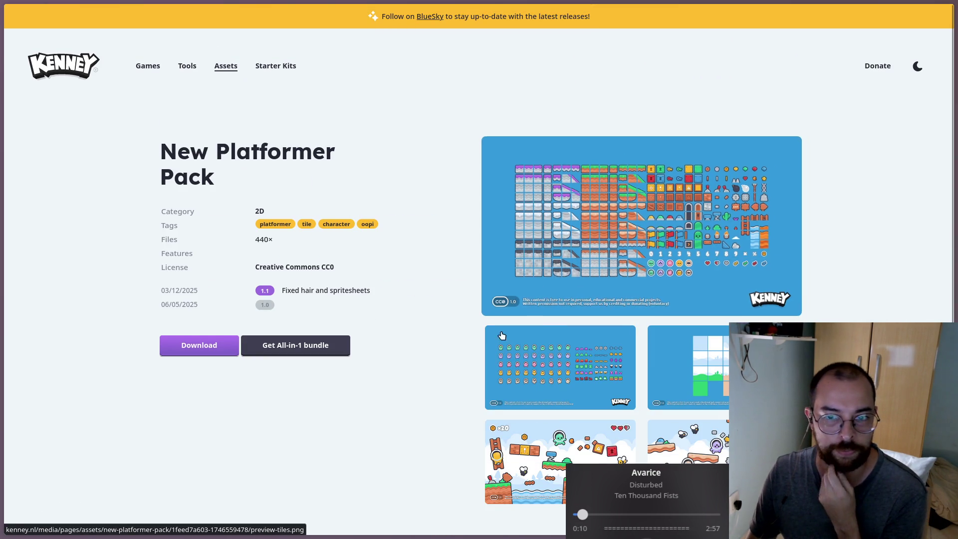
scroll(501, 335, down, 2)
scroll(453, 379, up, 2)
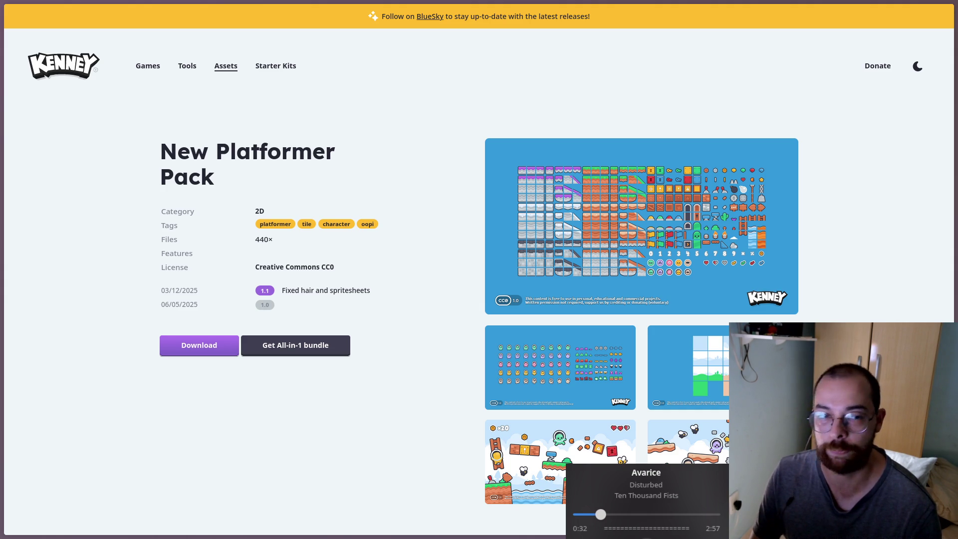
key(alt+Tab)
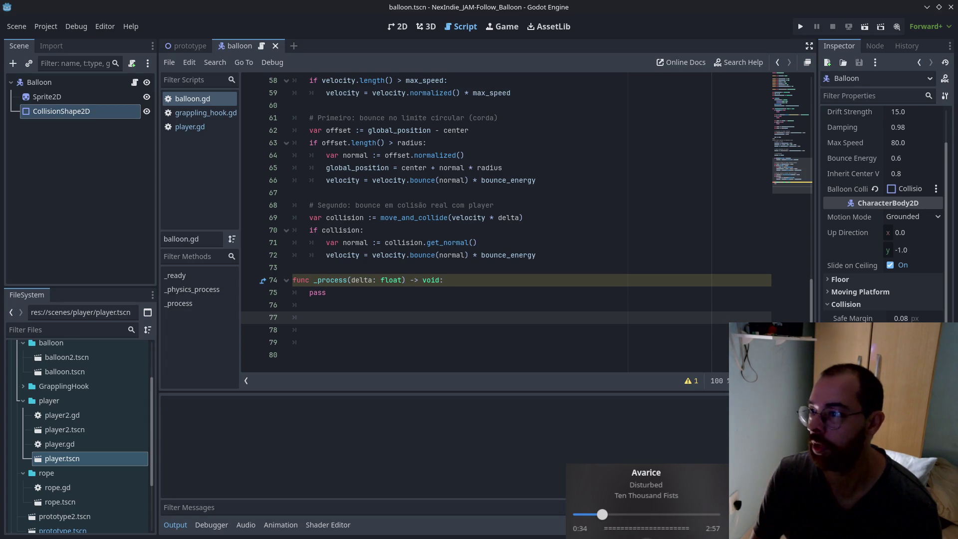
key(super+d)
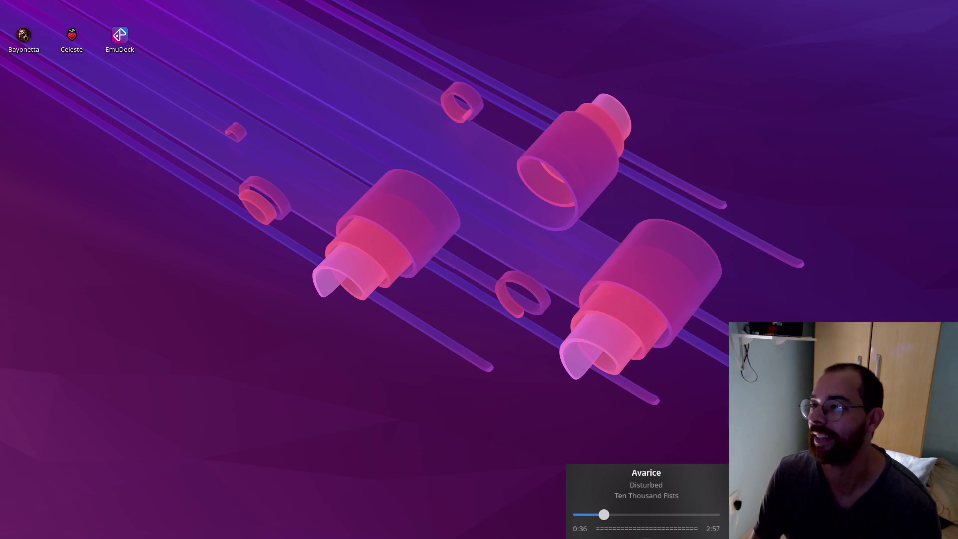
key(alt+Tab)
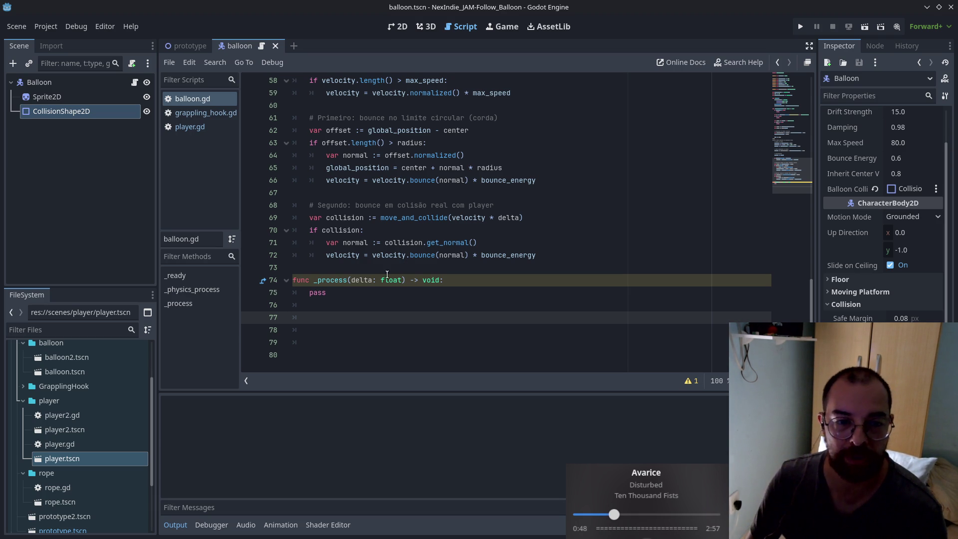
click(357, 267)
click(335, 314)
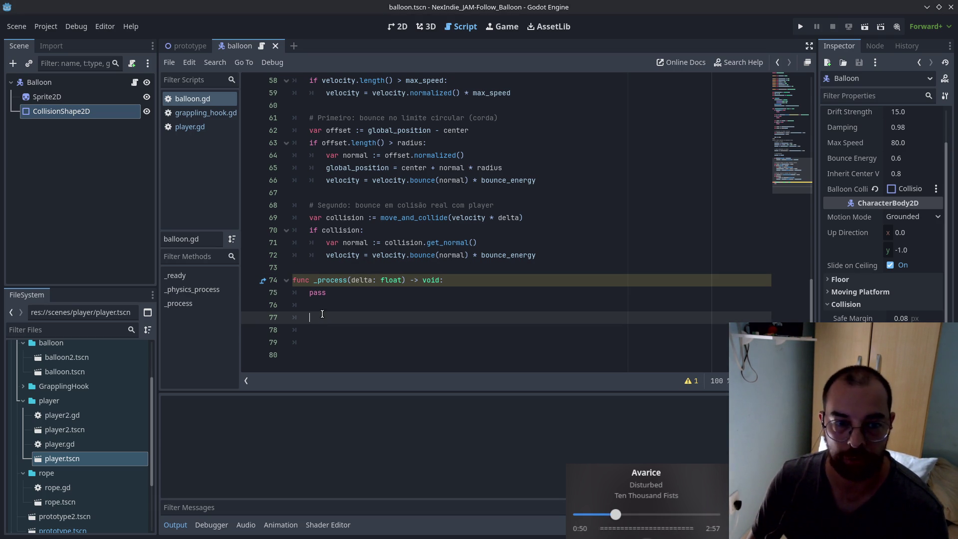
click(371, 303)
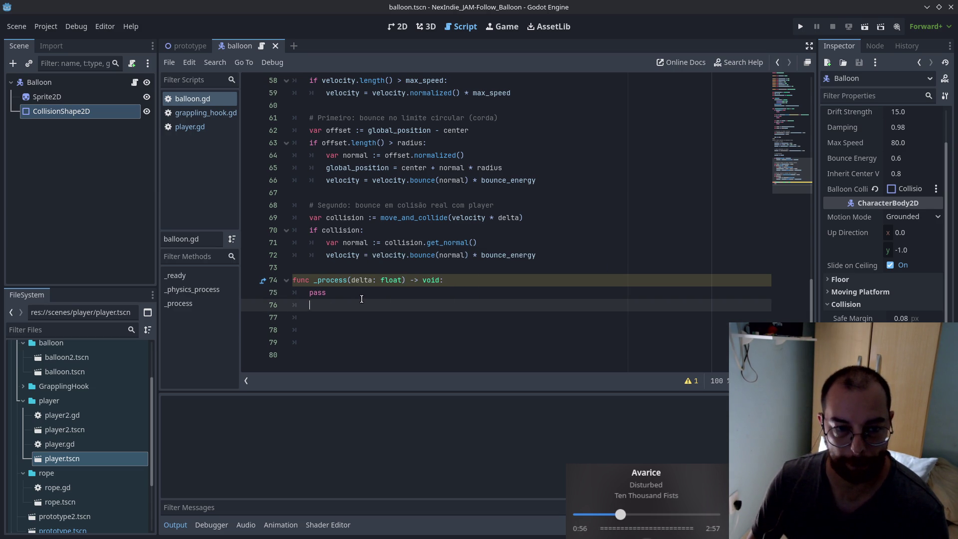
click(351, 294)
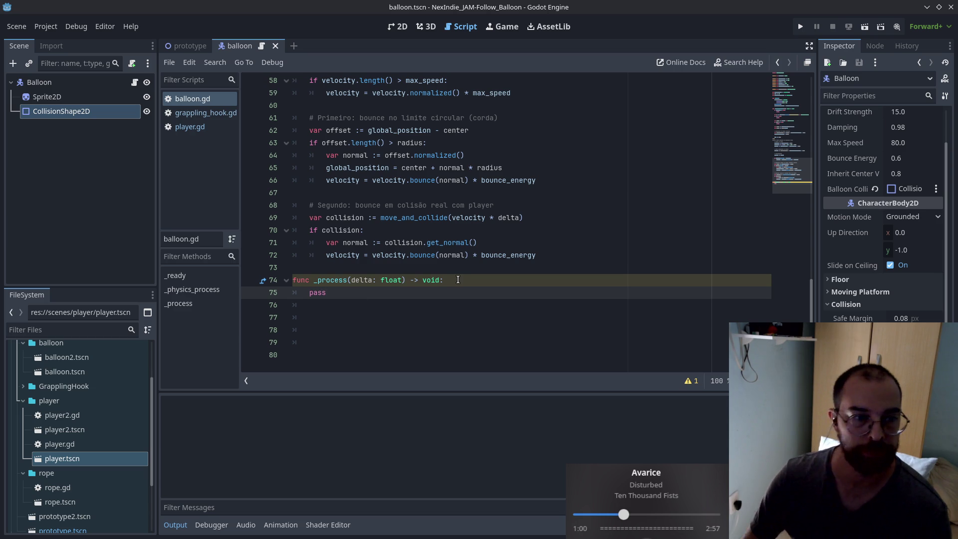
key(BackSpace)
key(BackSpace)
text(coll)
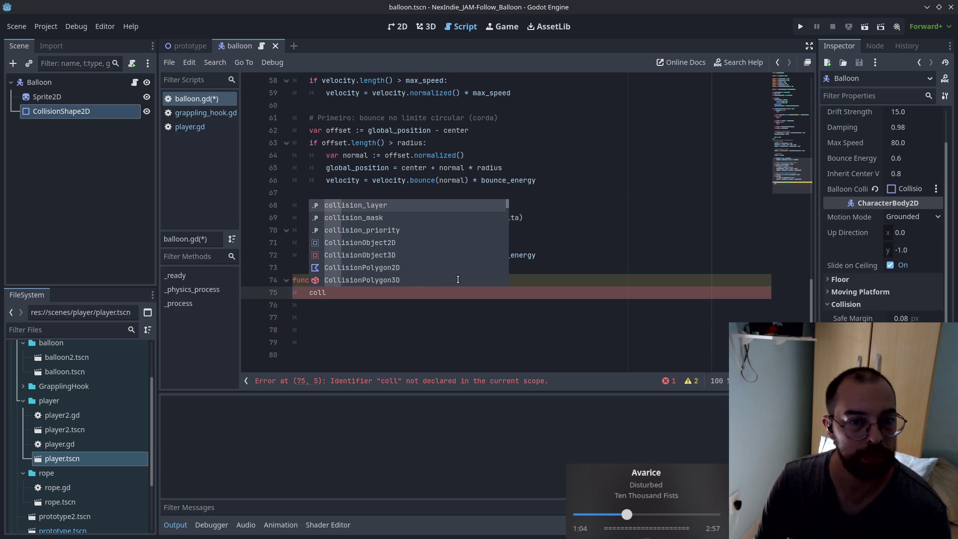
key(Escape)
scroll(455, 259, up, 9)
scroll(454, 250, up, 10)
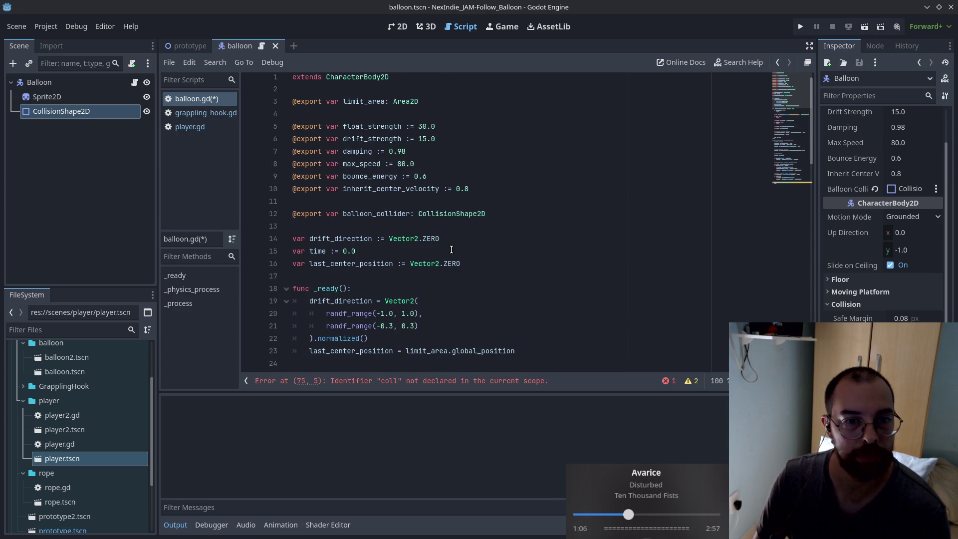
click(371, 220)
double_click(371, 220)
key(ctrl+c)
scroll(506, 247, down, 11)
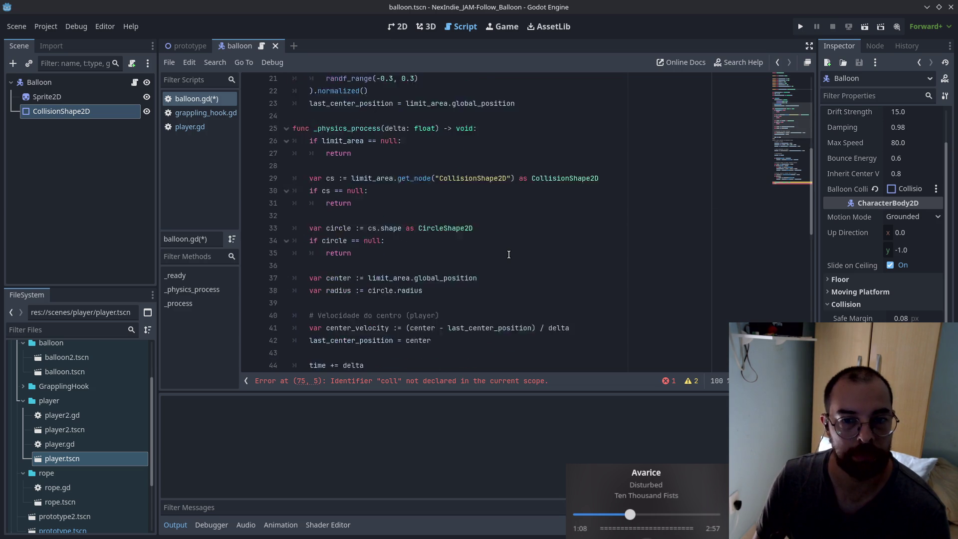
key(Page_Down)
key(Up)
key(Up)
key(Up)
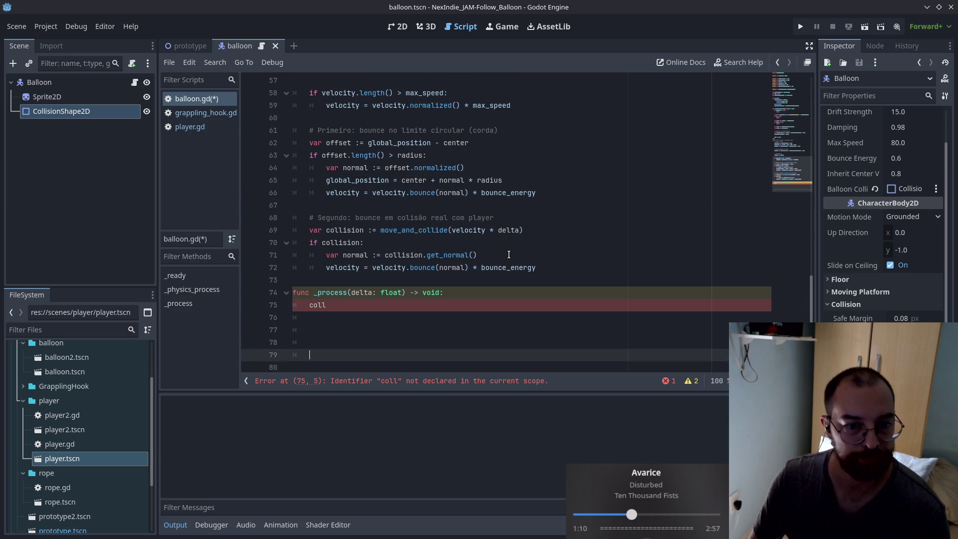
key(ctrl+shift+Left)
key(ctrl+v)
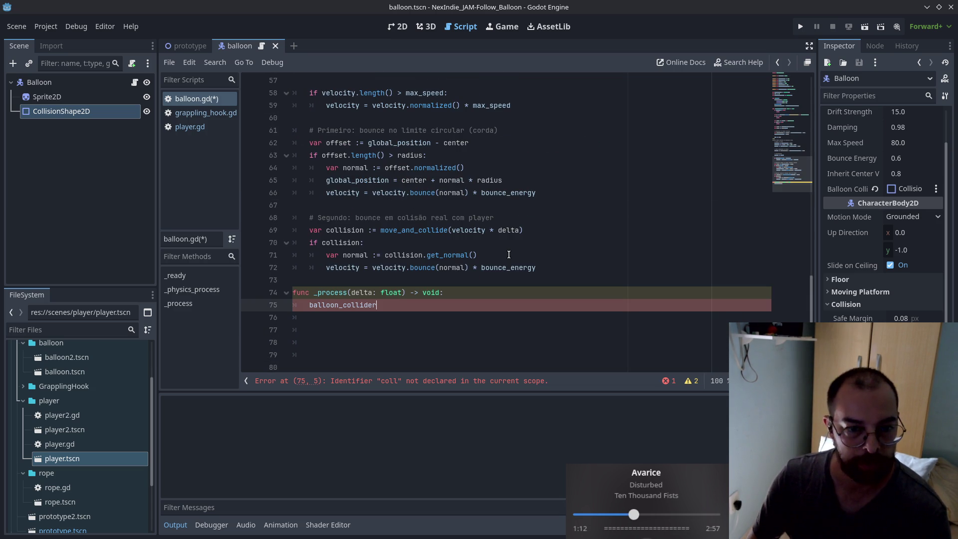
text(.)
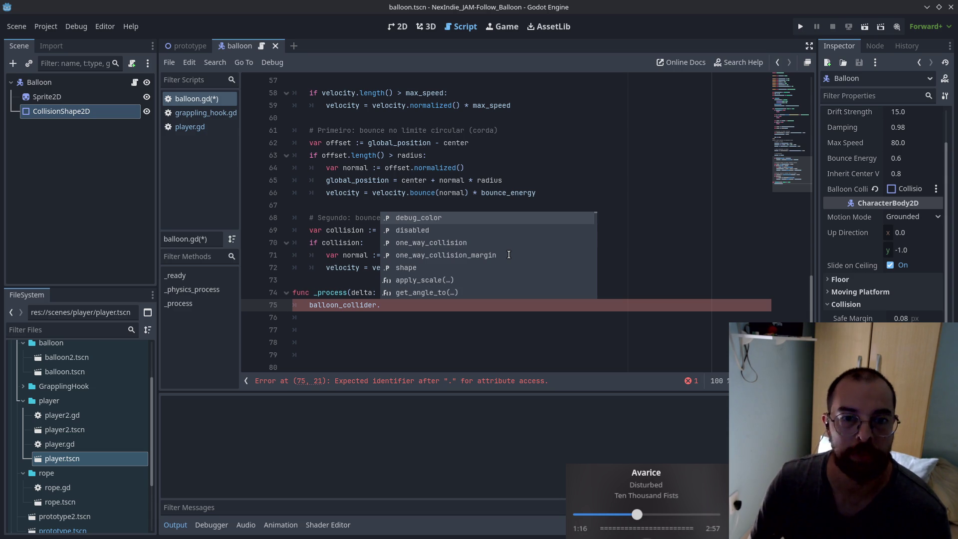
key(Down)
key(Down)
key(Down)
key(Down)
key(Down)
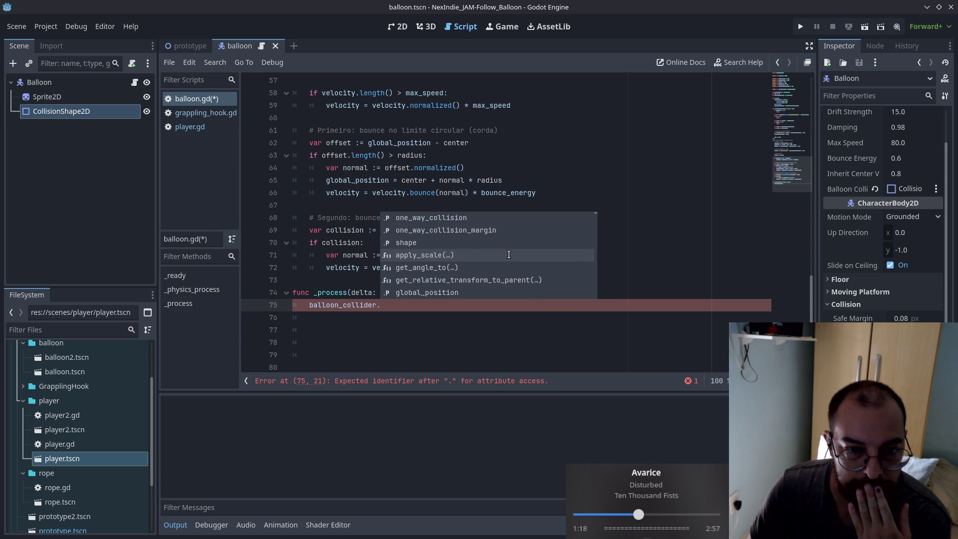
key(Down)
key(Down)
key(Down)
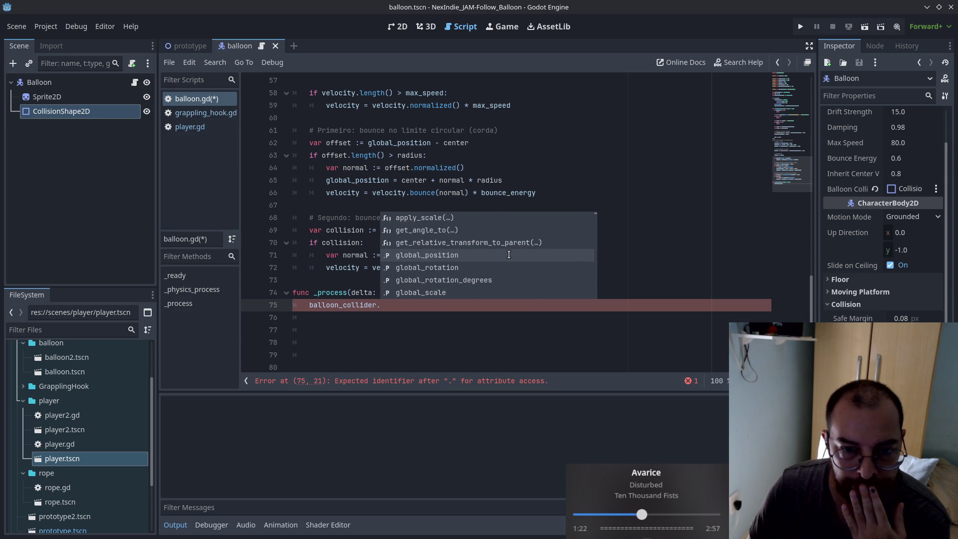
key(Down)
key(Down)
key(Down)
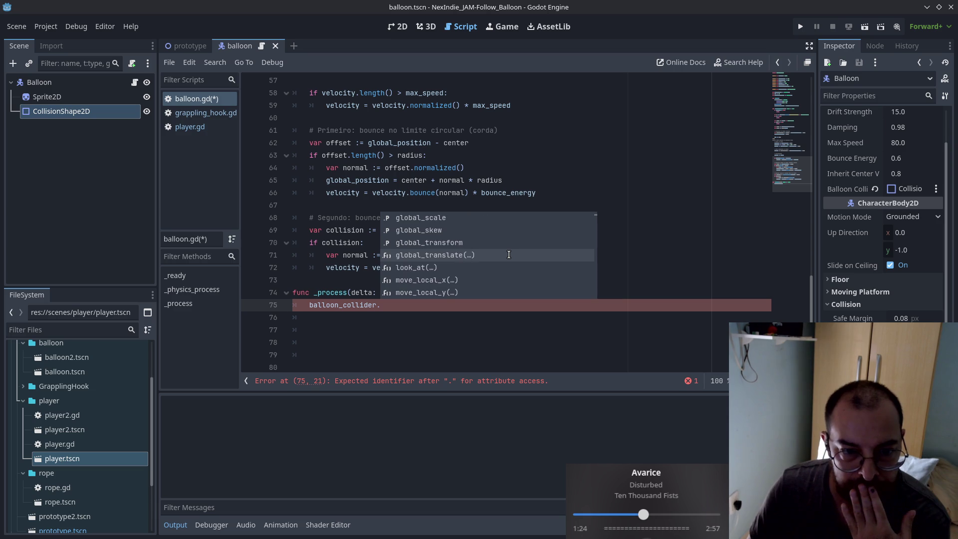
key(Down)
key(Down)
key(Down)
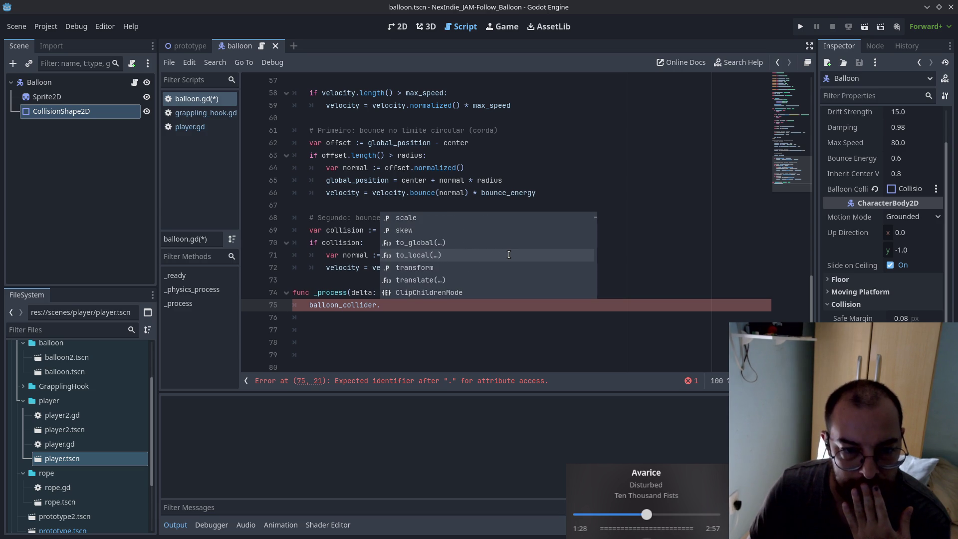
scroll(508, 254, down, 2)
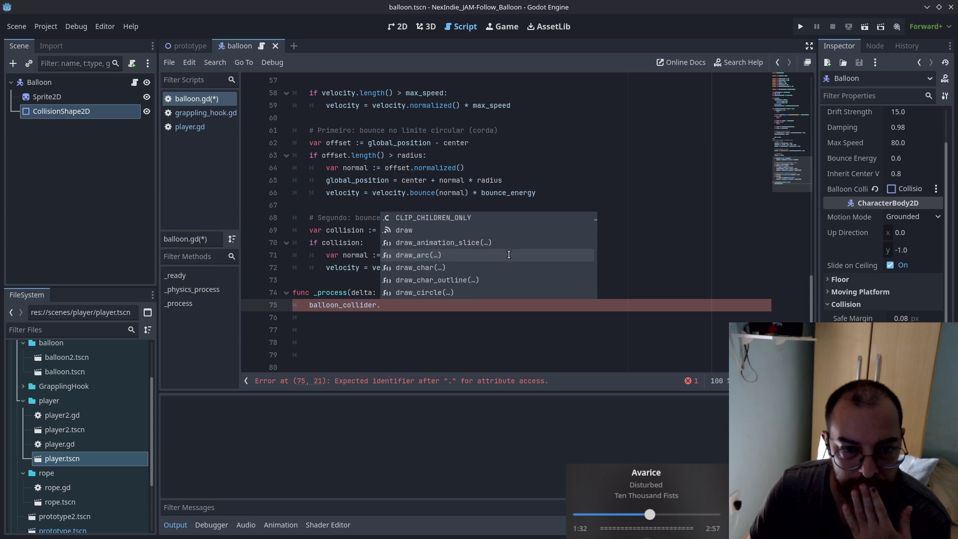
scroll(509, 254, down, 8)
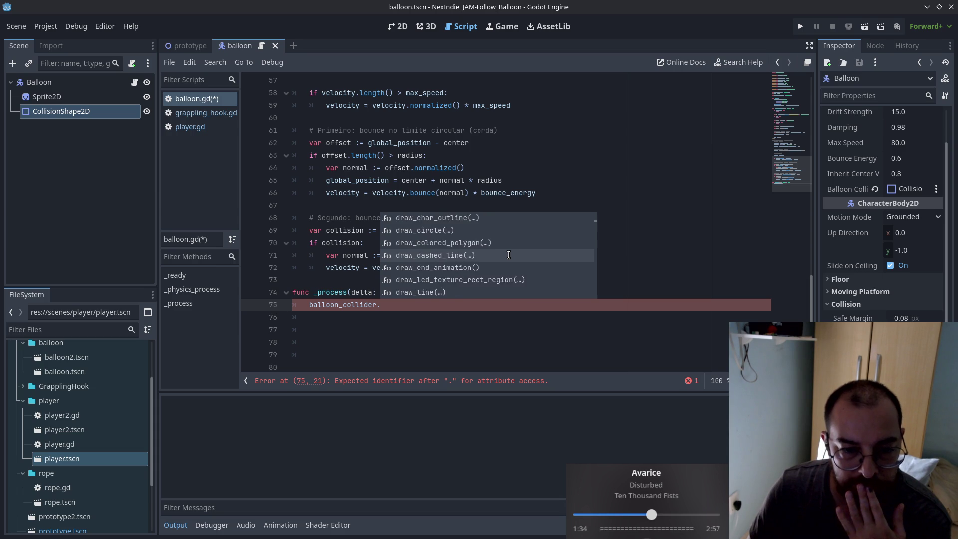
scroll(509, 255, down, 9)
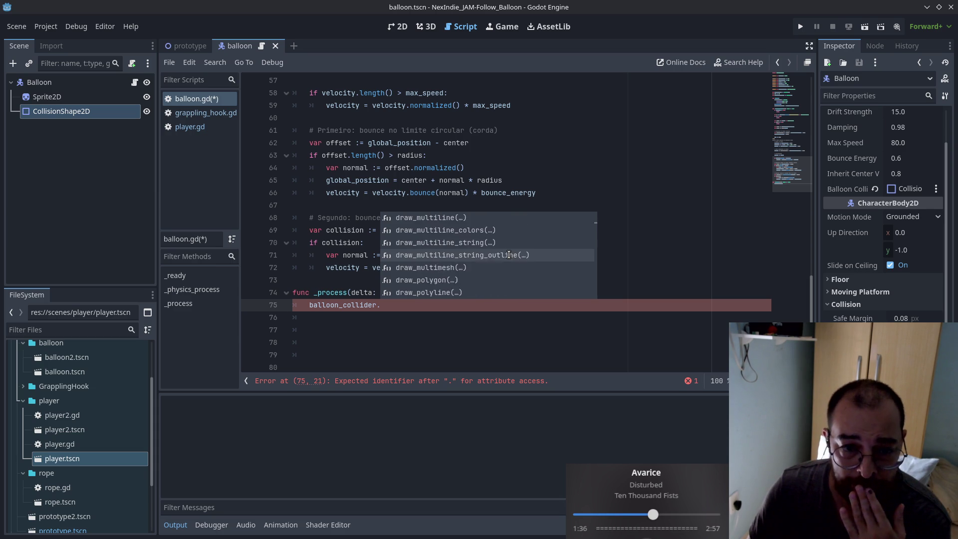
scroll(509, 254, down, 6)
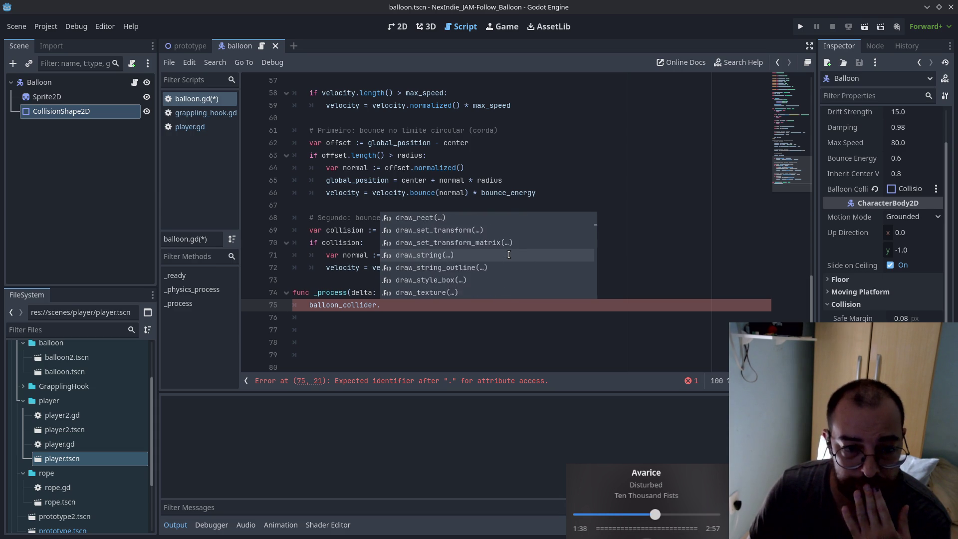
scroll(509, 255, down, 1)
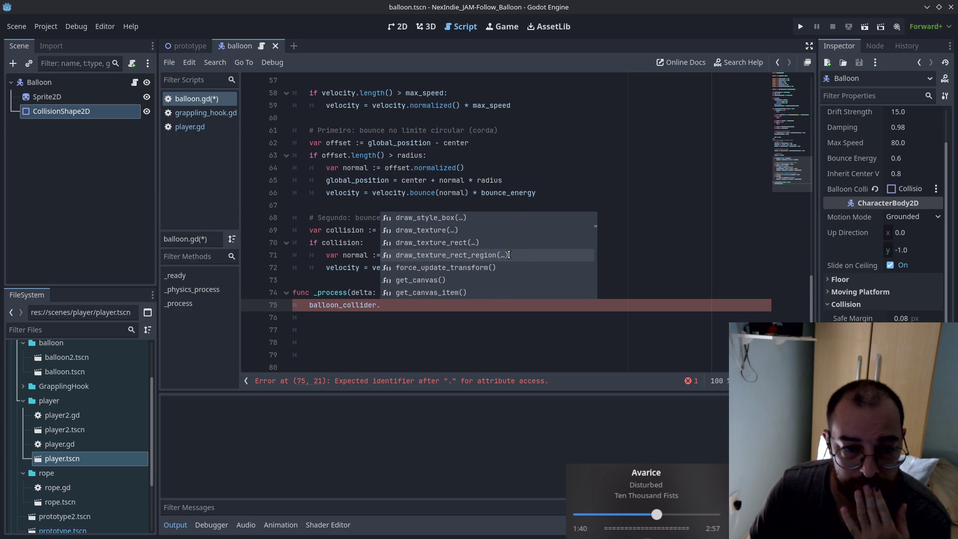
scroll(508, 254, up, 7)
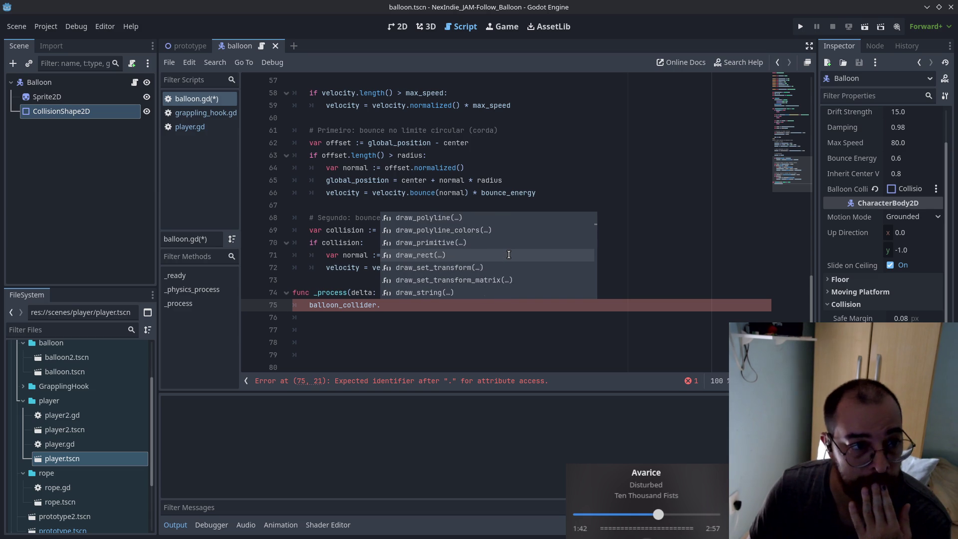
scroll(509, 255, down, 10)
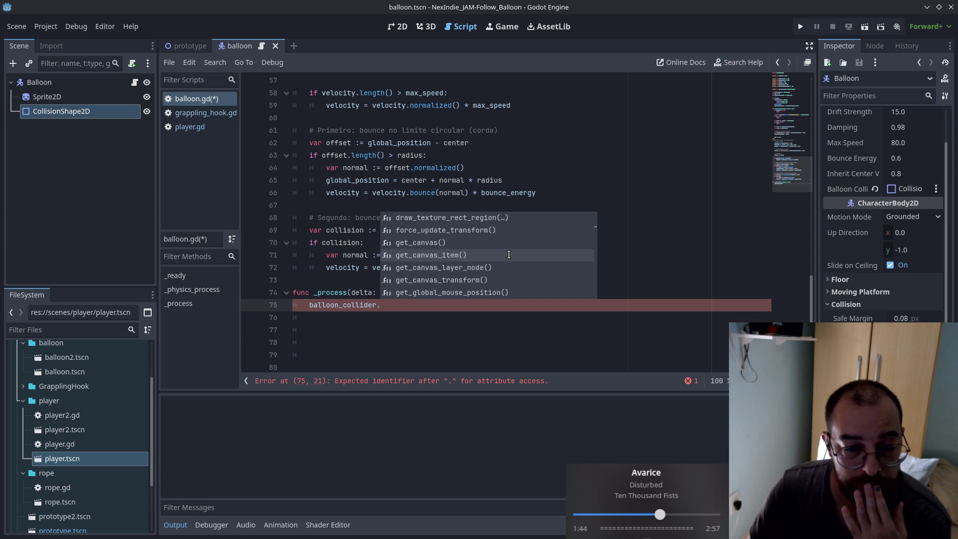
scroll(508, 255, down, 6)
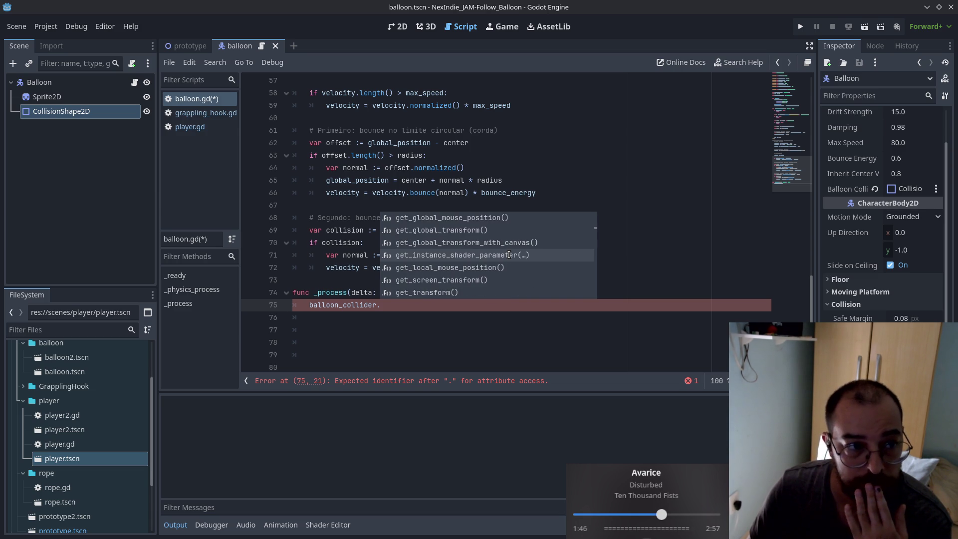
scroll(508, 255, down, 6)
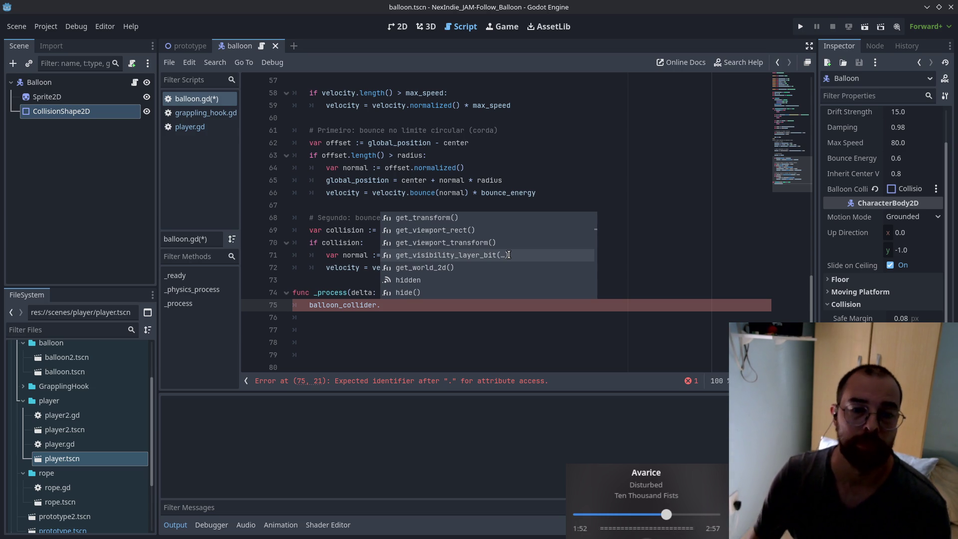
Change the partial 'get_co' on line 75 to 'balloon_collider.coll' and close the completion list
text(get_)
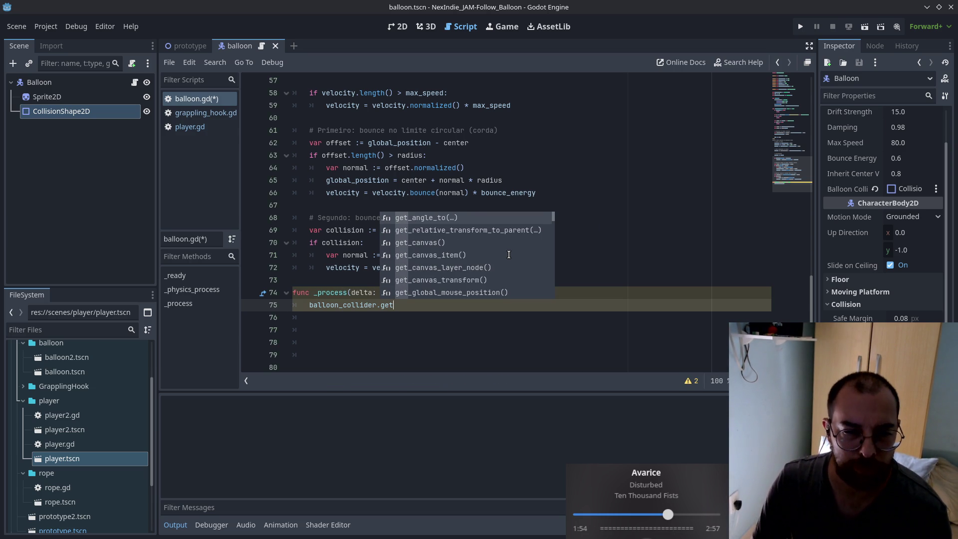
text(co)
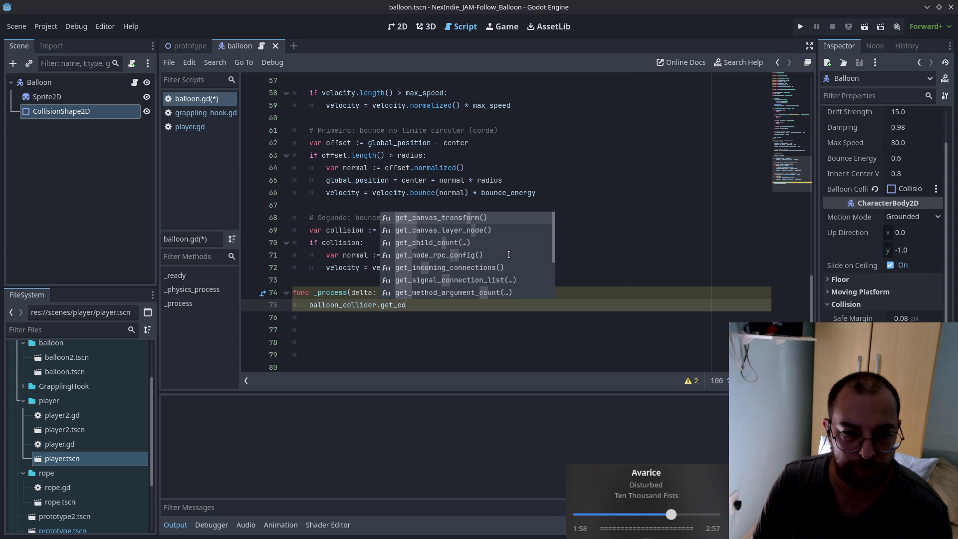
key(BackSpace)
key(BackSpace)
key(BackSpace)
text(col)
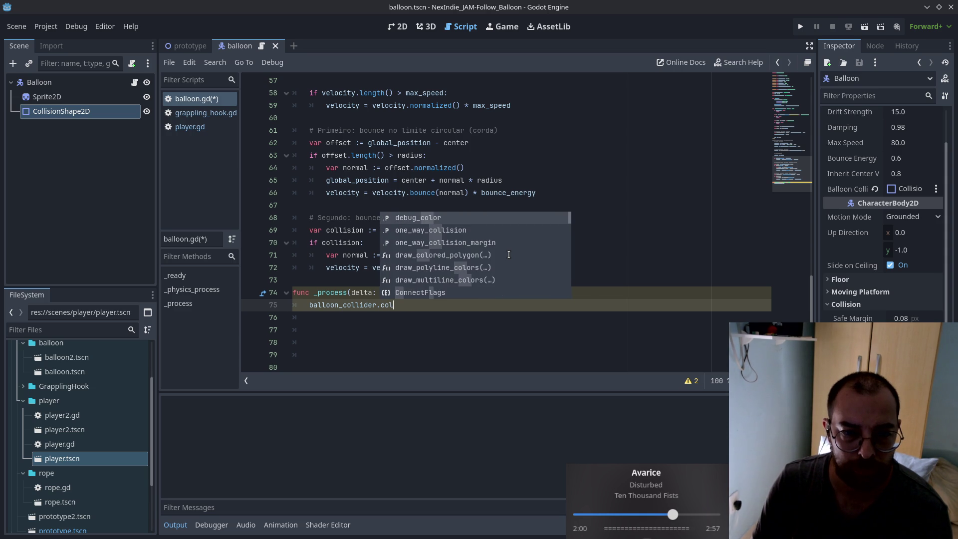
text(l)
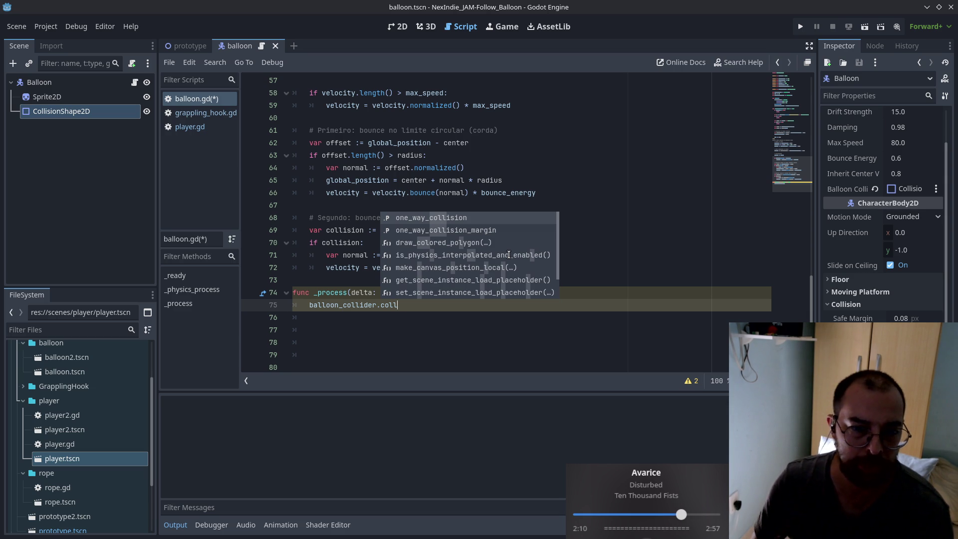
scroll(509, 255, down, 2)
key(Down)
key(Down)
key(Down)
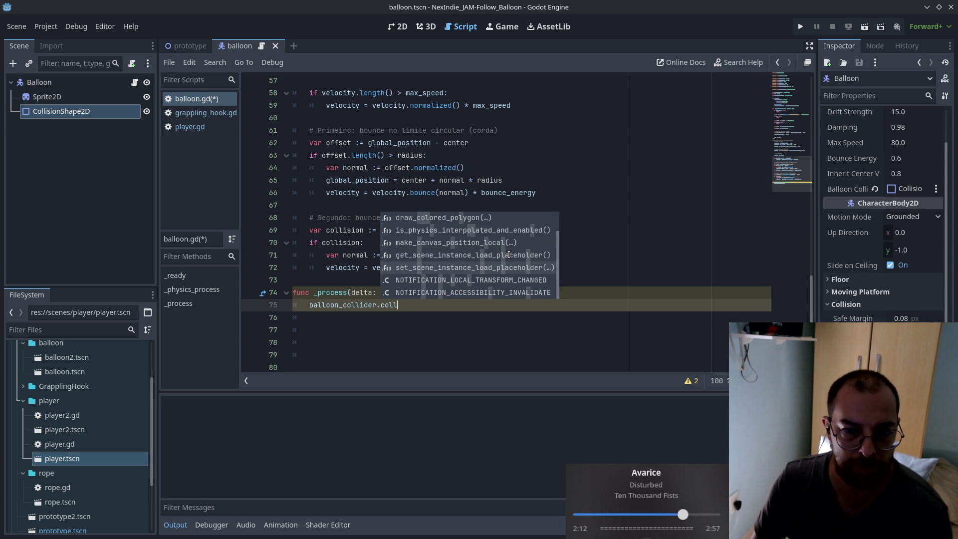
key(Escape)
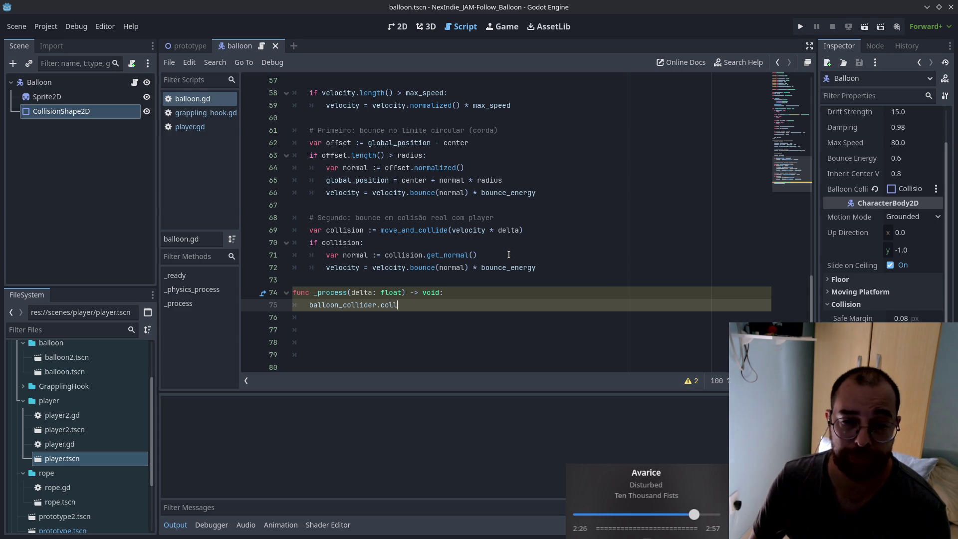
Show the prototype scene in 2D and select RigidBody2D, undoing a trial move
click(182, 46)
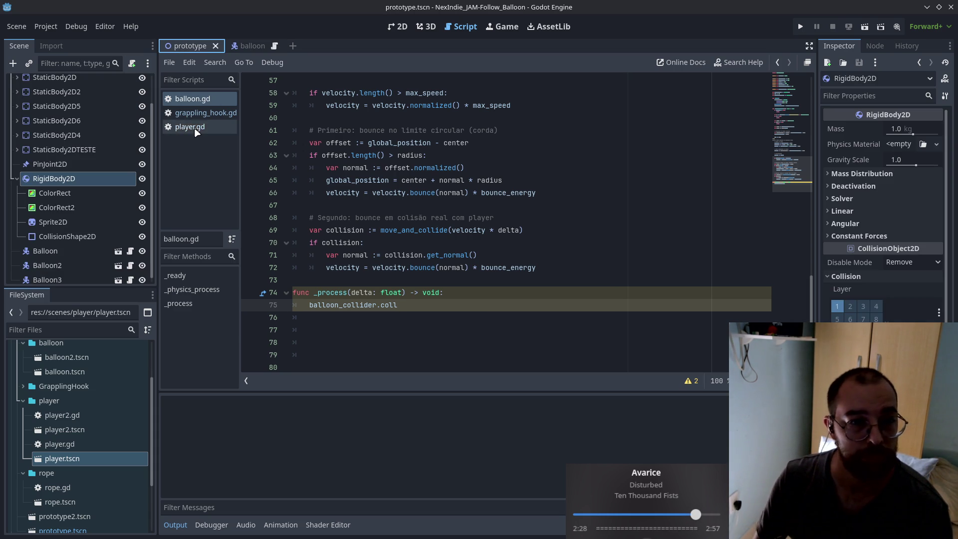
click(397, 26)
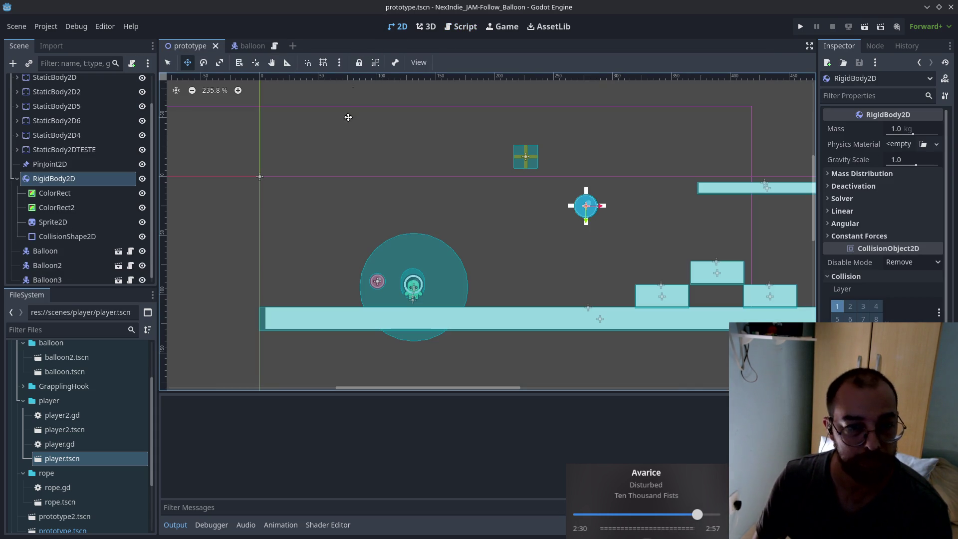
click(55, 166)
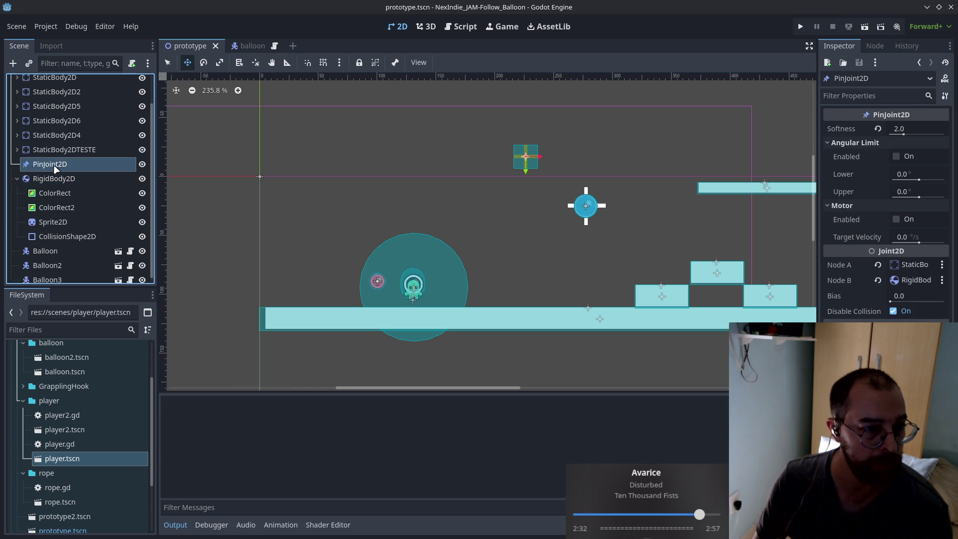
click(55, 178)
drag(595, 211, 435, 211)
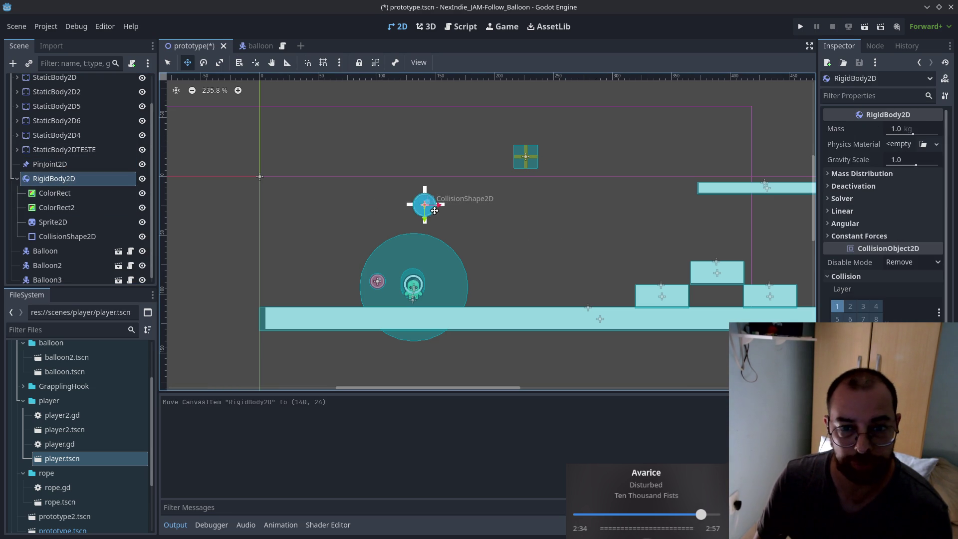
key(ctrl+z)
scroll(563, 264, up, 2)
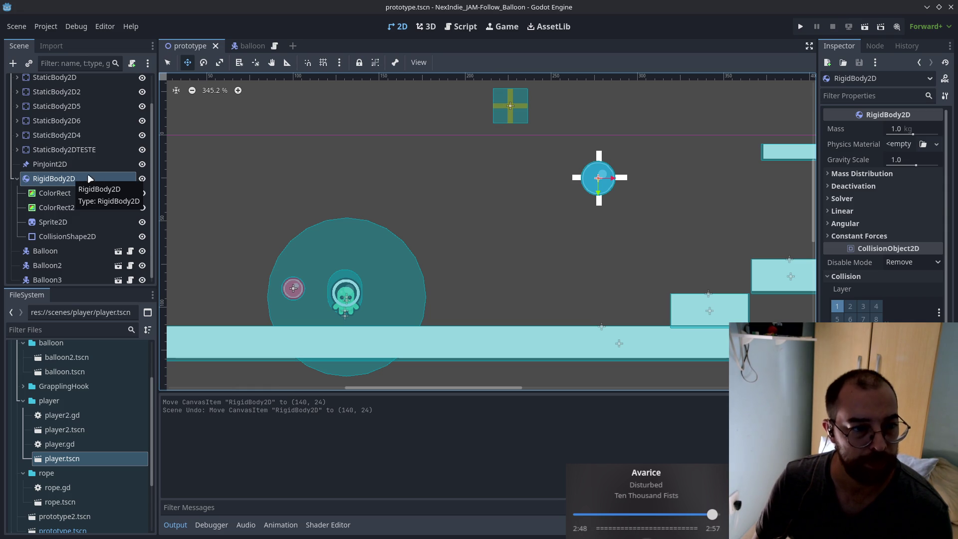
click(131, 63)
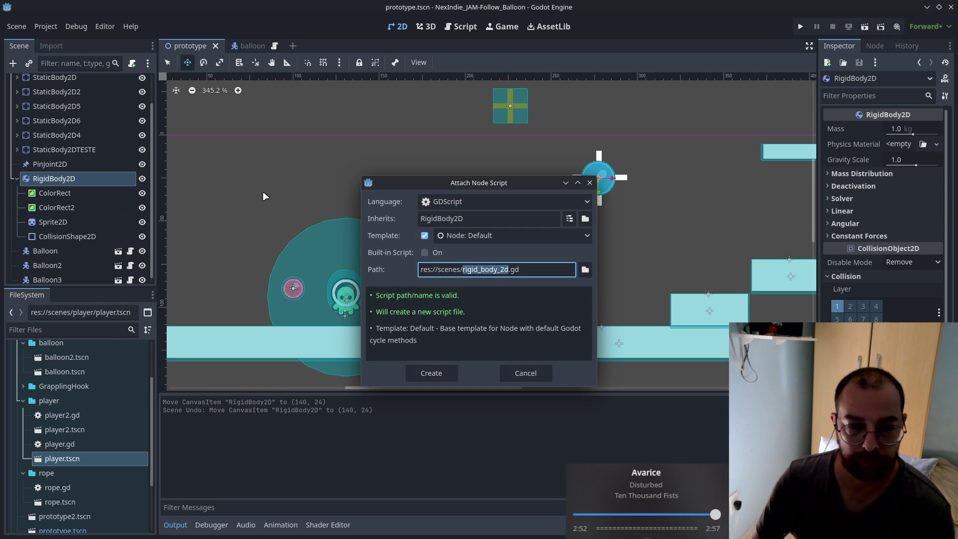
Create the RigidBody2D script at res://scenes/rigid_body_2d_teste.gd from the default template
key(Right)
text(_teste)
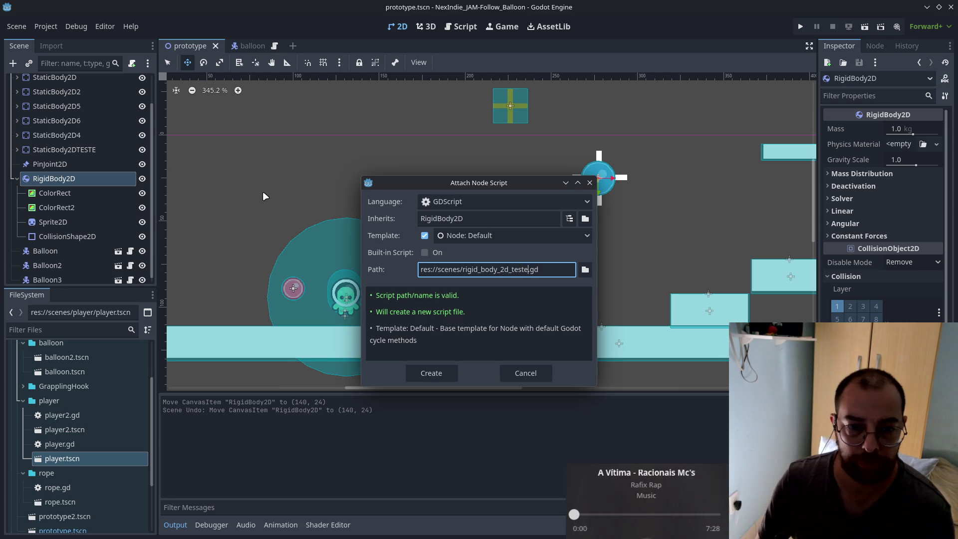
key(Return)
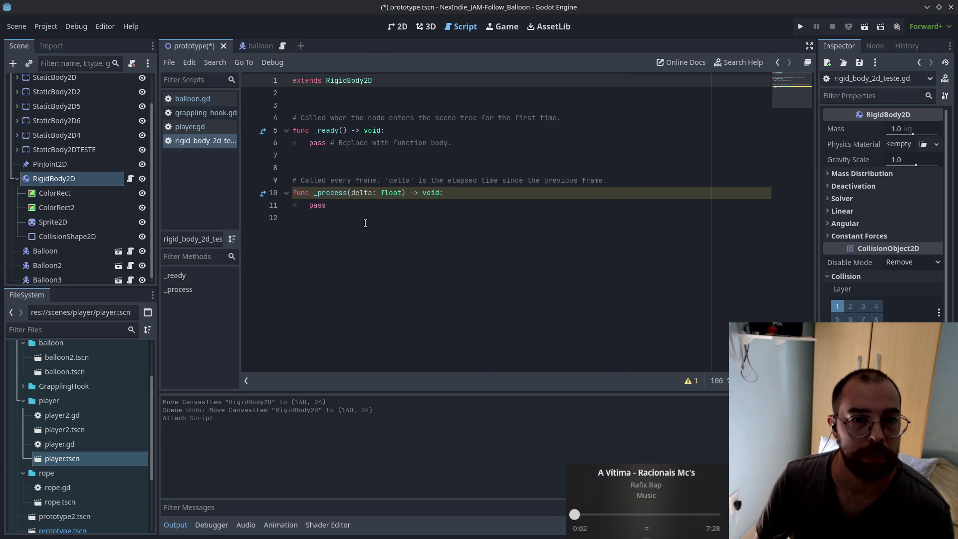
Remove the template comment lines from rigid_body_2d_teste.gd and save
key(alt+Tab)
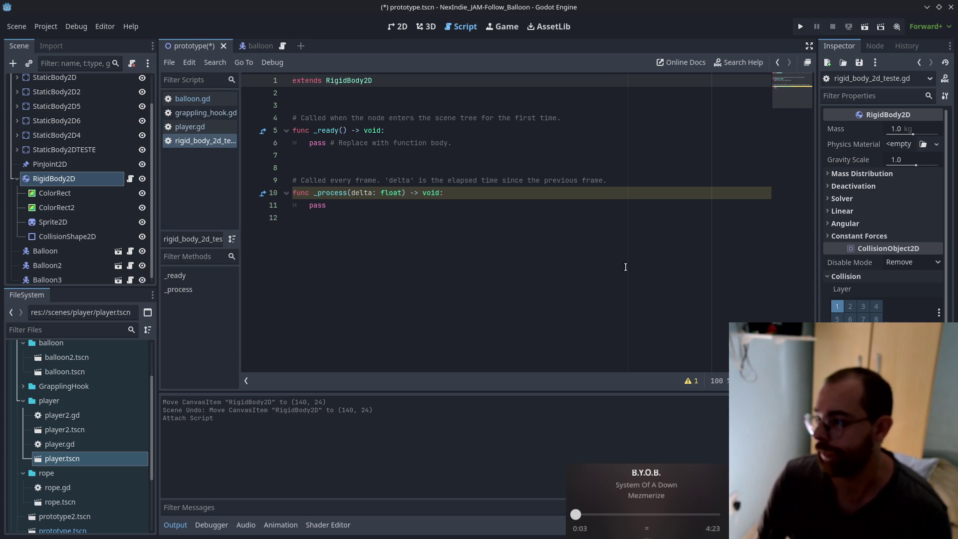
drag(314, 193, 293, 180)
drag(254, 153, 249, 120)
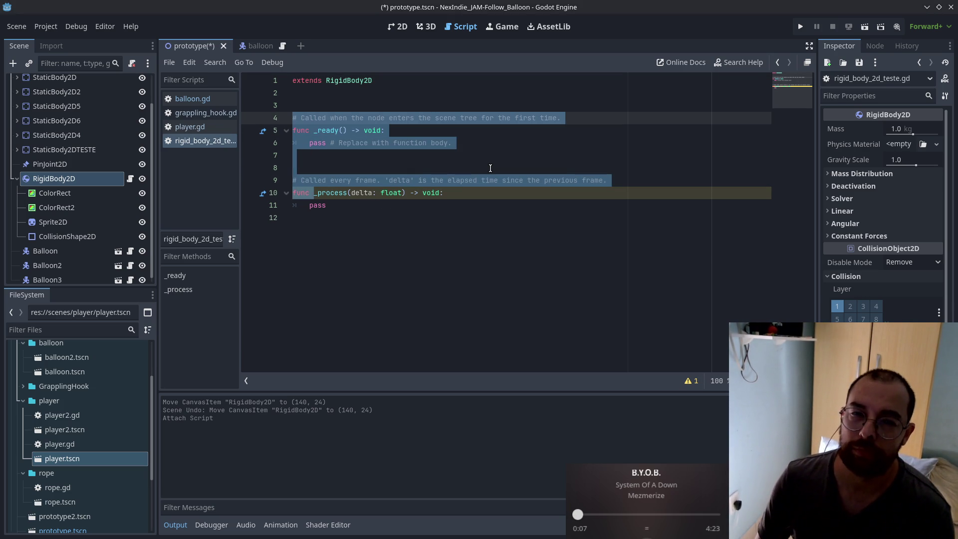
key(Down)
key(Down)
key(Down)
key(Down)
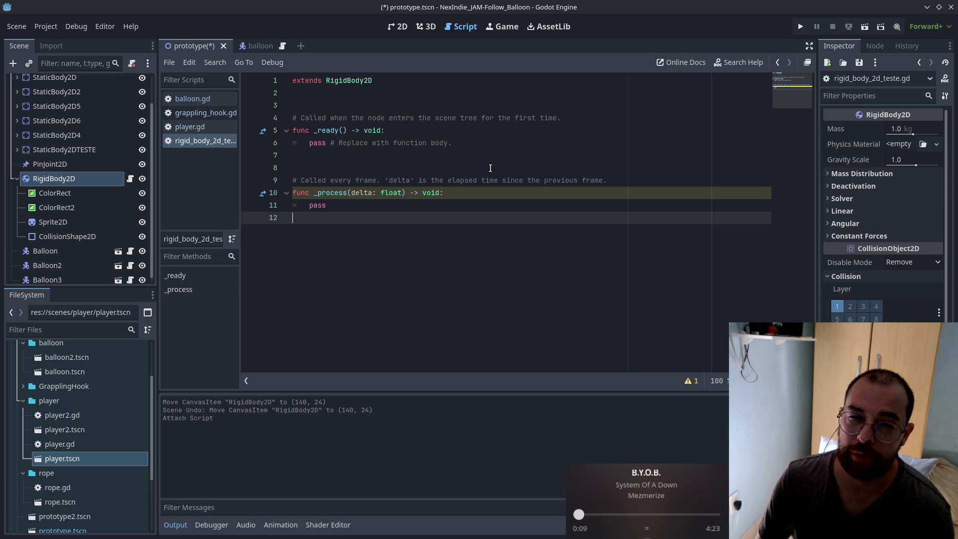
key(Up)
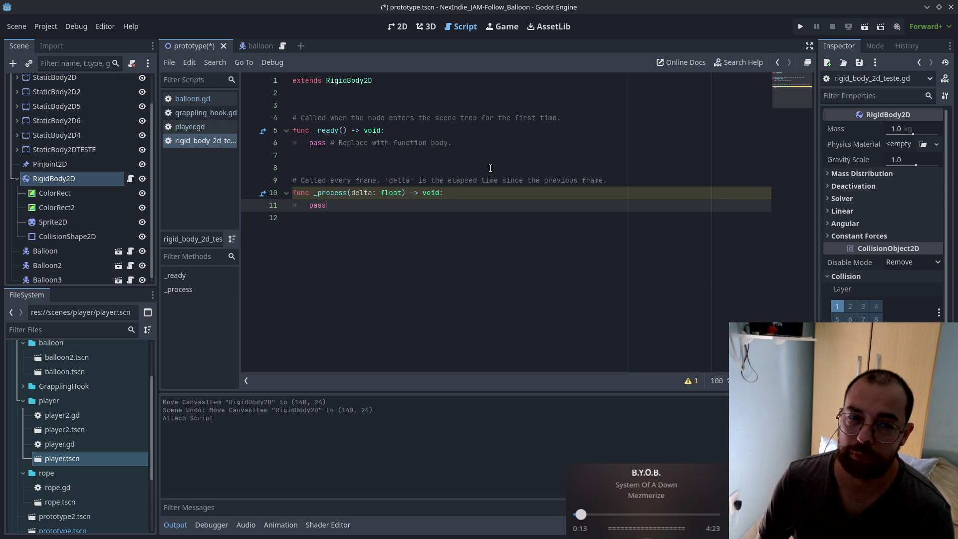
key(Up)
key(Up)
key(Up)
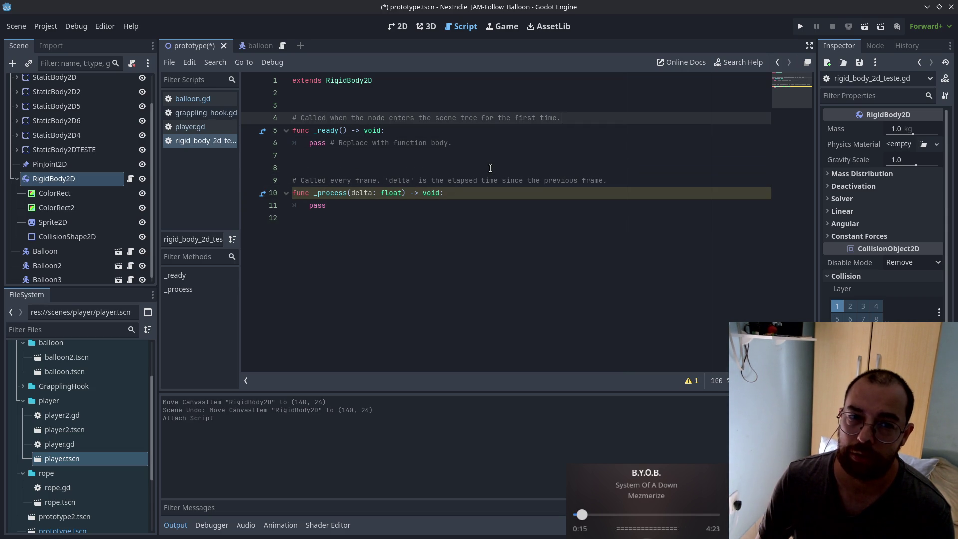
key(shift+Home)
key(BackSpace)
key(BackSpace)
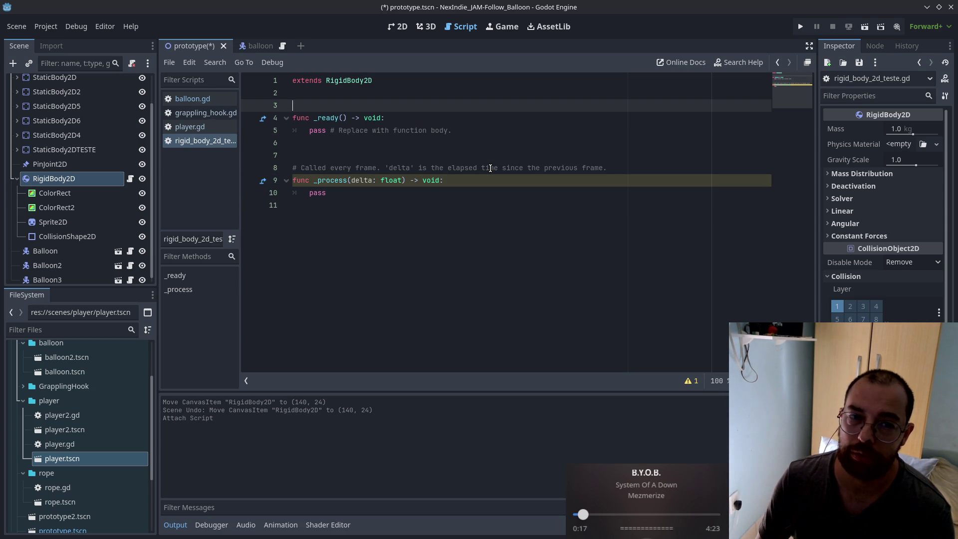
key(ctrl+s)
key(Down)
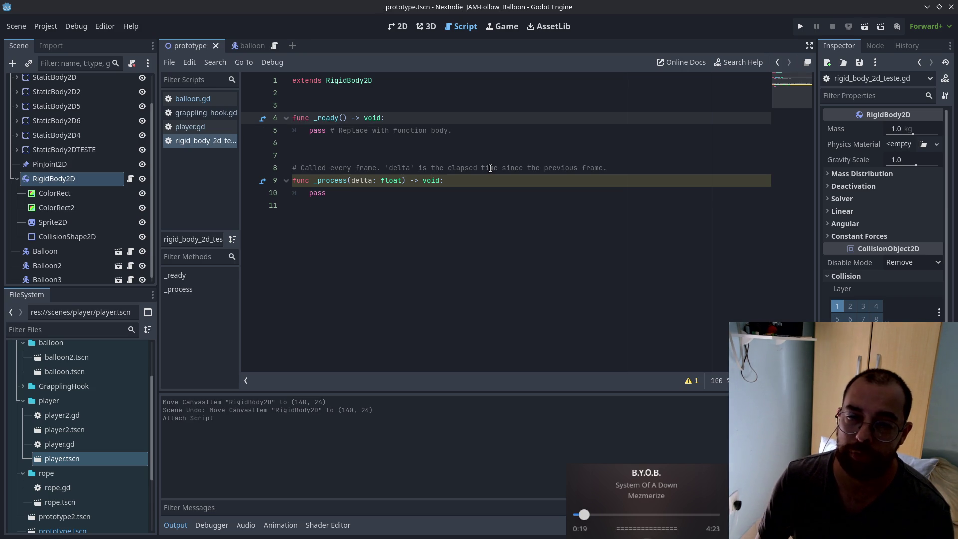
Replace pass in _process with 'coll' and browse its completion suggestions
key(Down)
key(Down)
key(Down)
key(BackSpace)
key(BackSpace)
key(BackSpace)
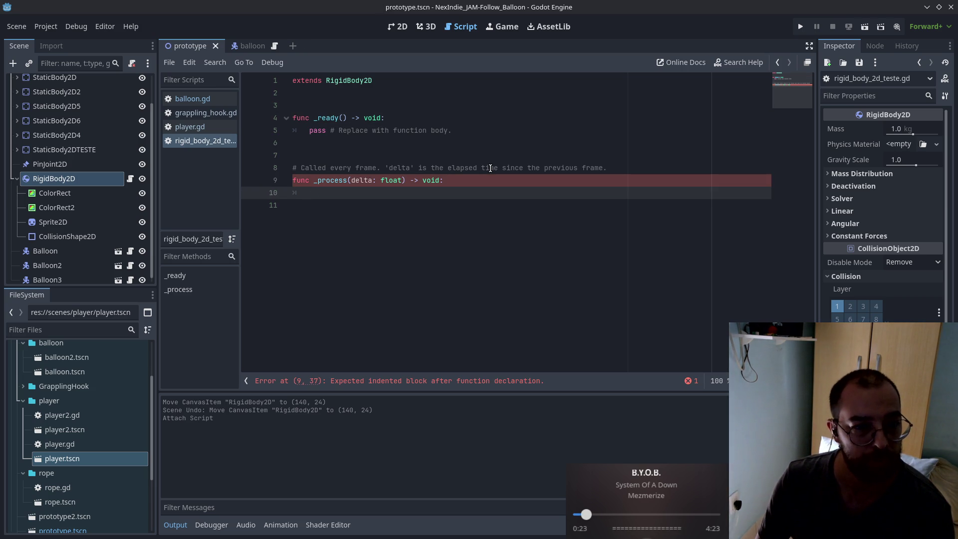
text(co)
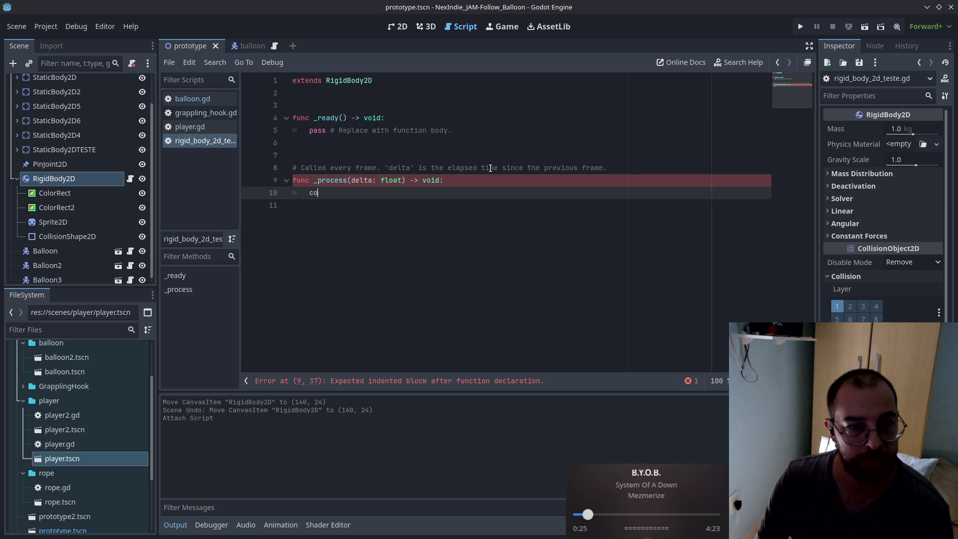
text(ll)
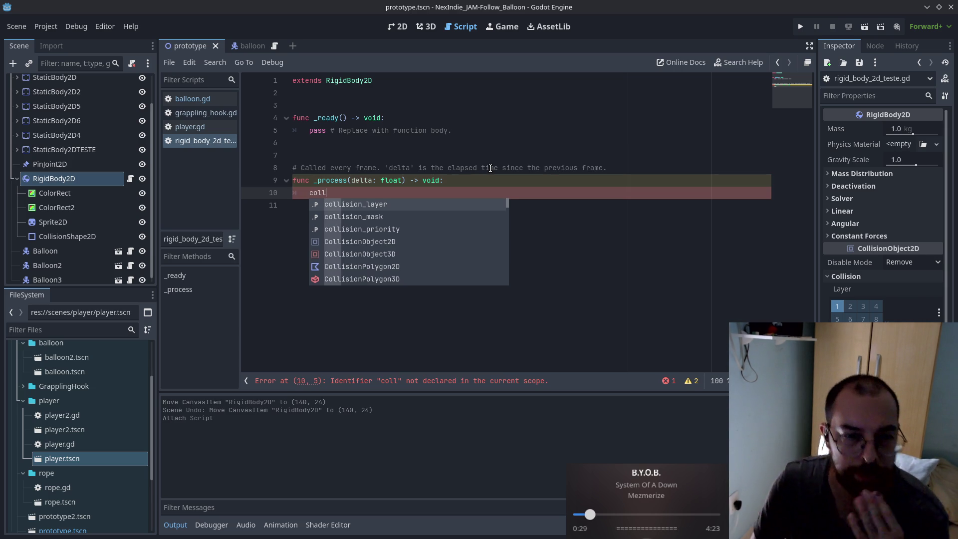
key(Down)
key(Down)
key(Down)
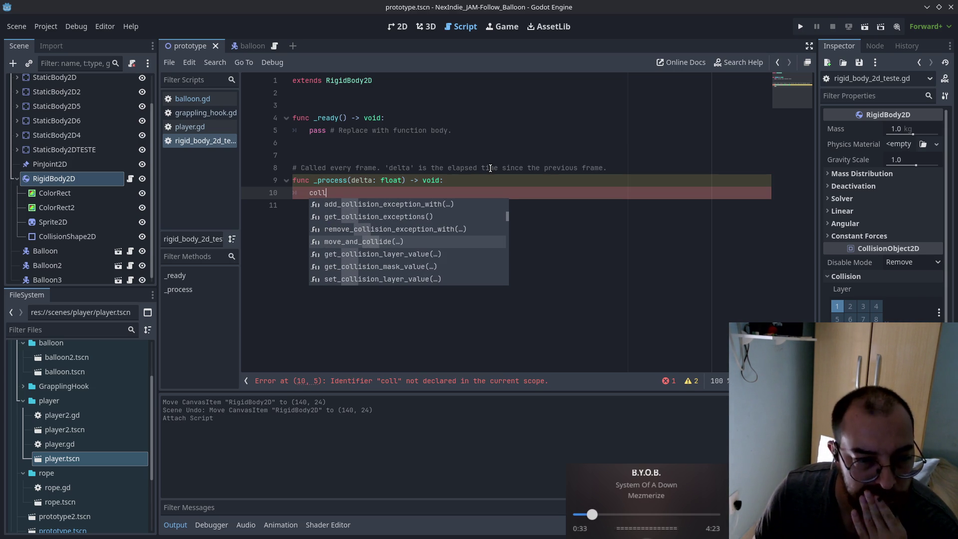
key(Escape)
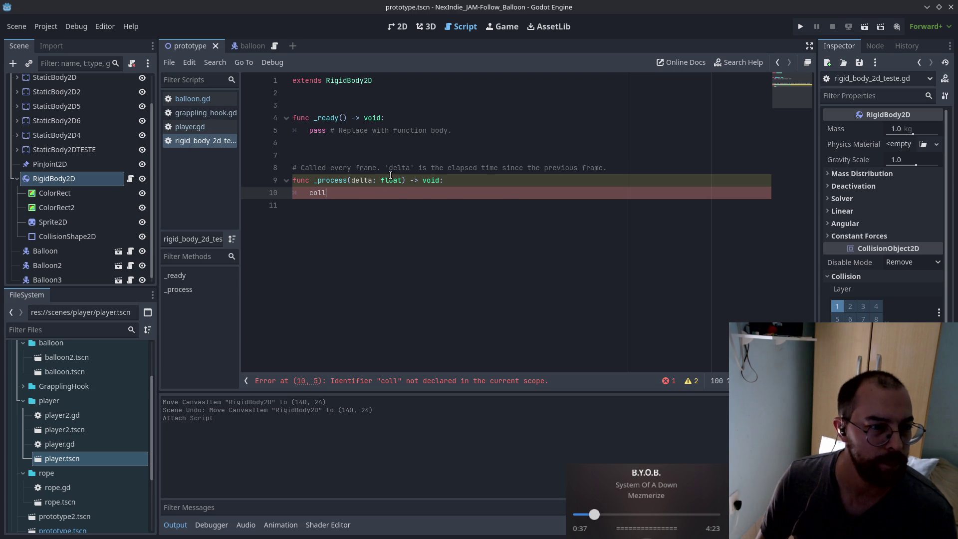
mouse_move(390, 175)
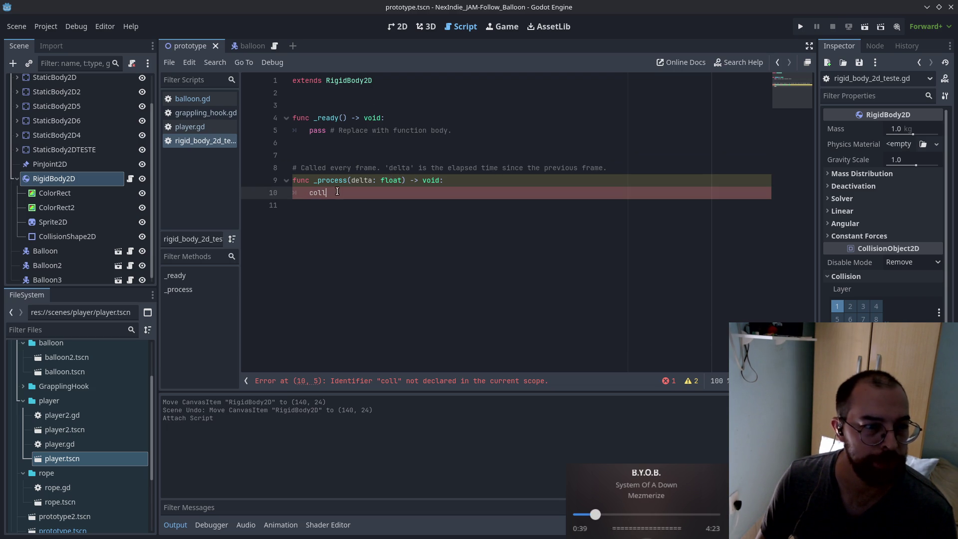
drag(81, 237, 312, 94)
drag(146, 219, 149, 215)
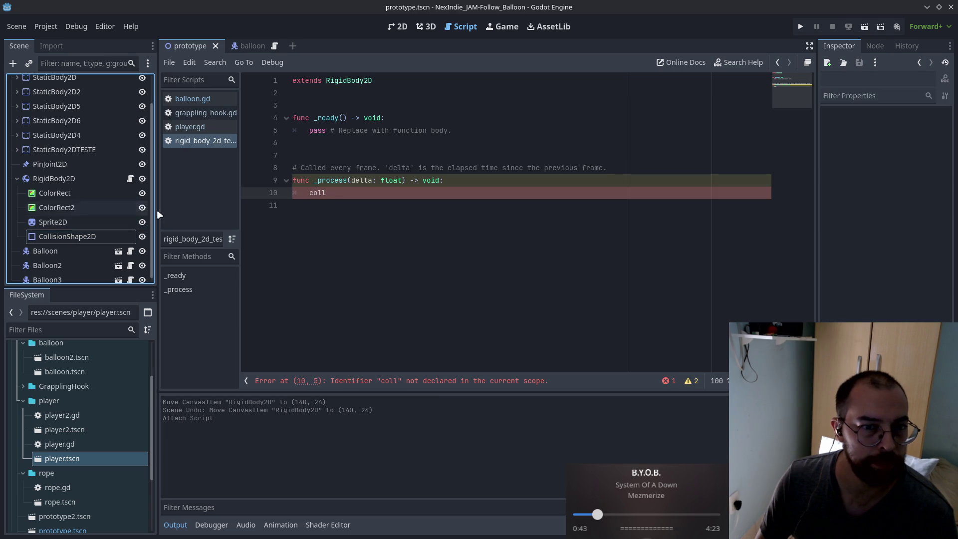
mouse_move(75, 236)
mouse_down()
mouse_move(299, 90)
mouse_move(314, 104)
mouse_up()
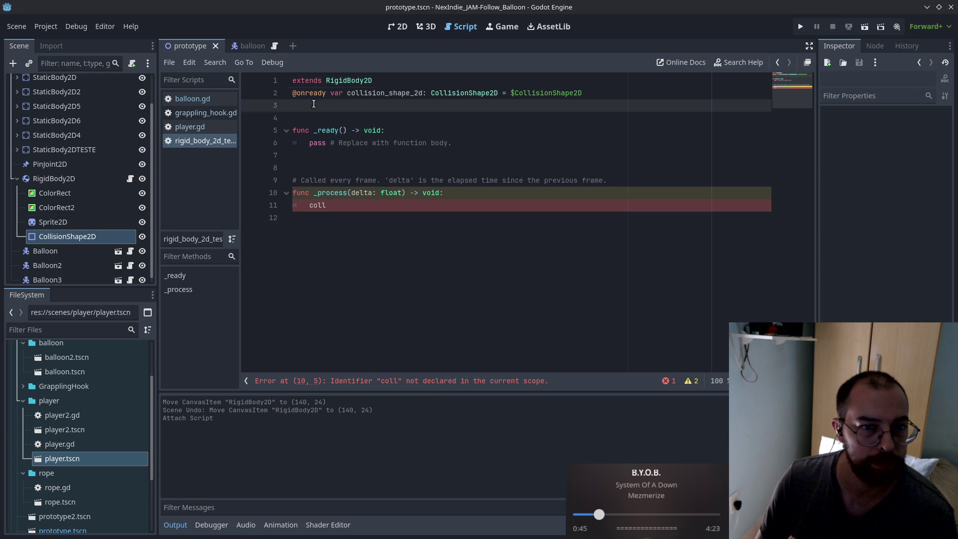
Write 'collision_shape_2d.' in _process and browse its member suggestions
click(341, 203)
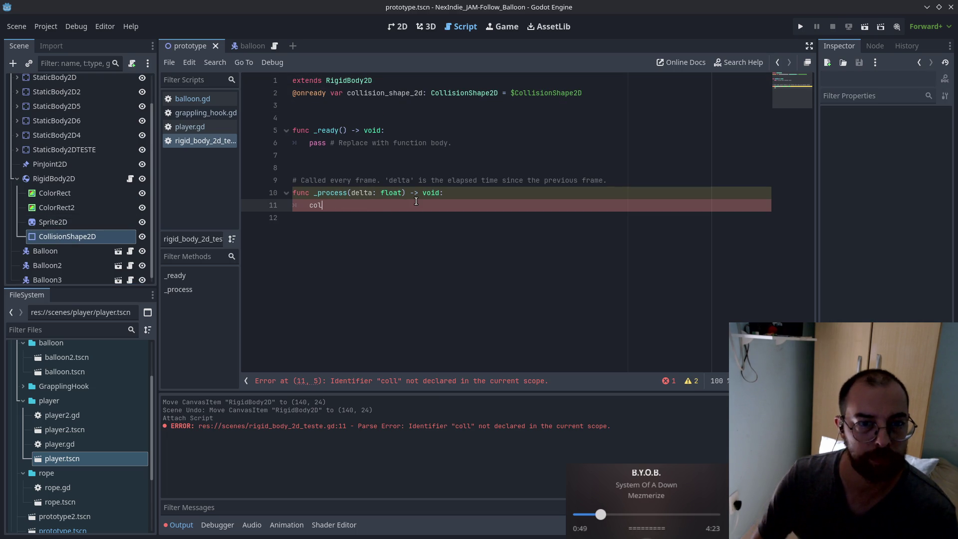
key(BackSpace)
key(BackSpace)
key(BackSpace)
text(col)
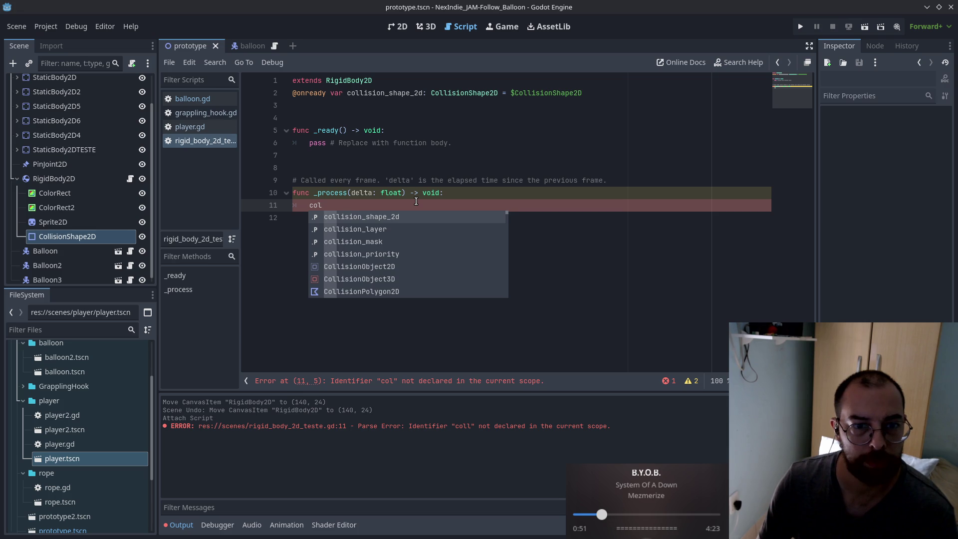
key(Return)
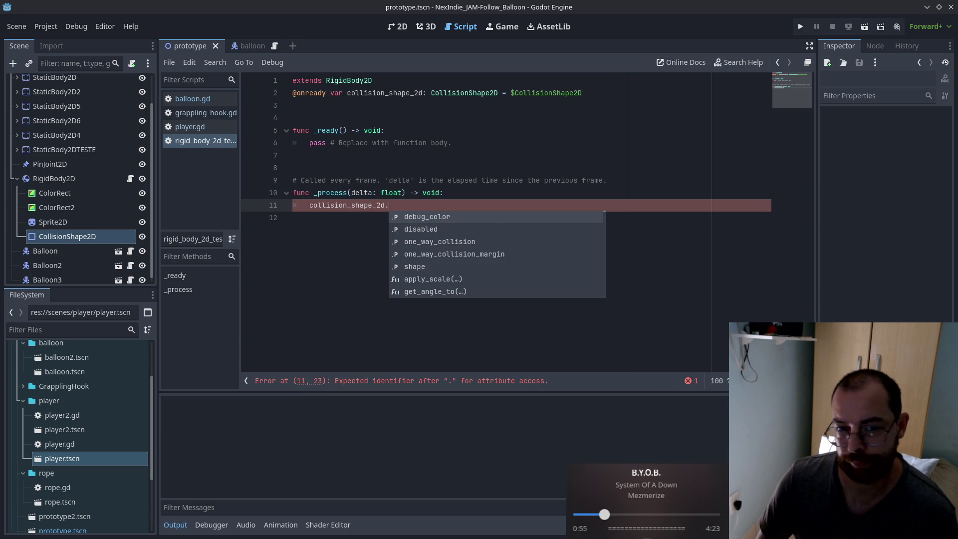
key(Escape)
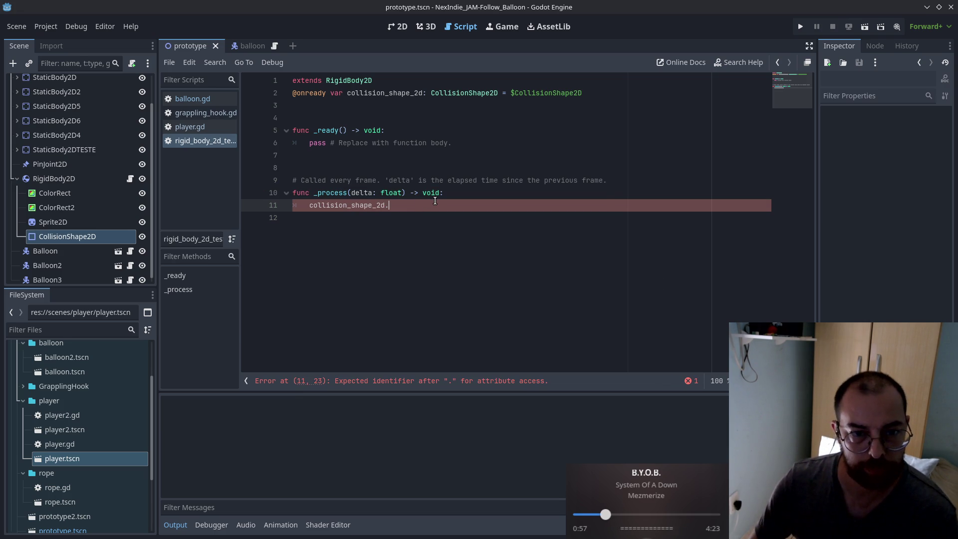
key(ctrl+space)
key(Down)
key(Down)
key(Down)
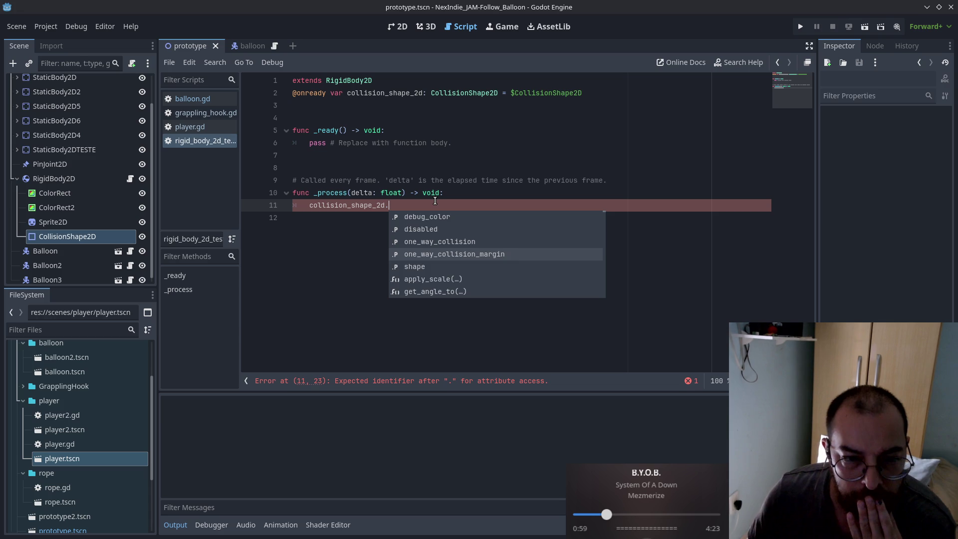
key(Down)
key(Down)
key(Up)
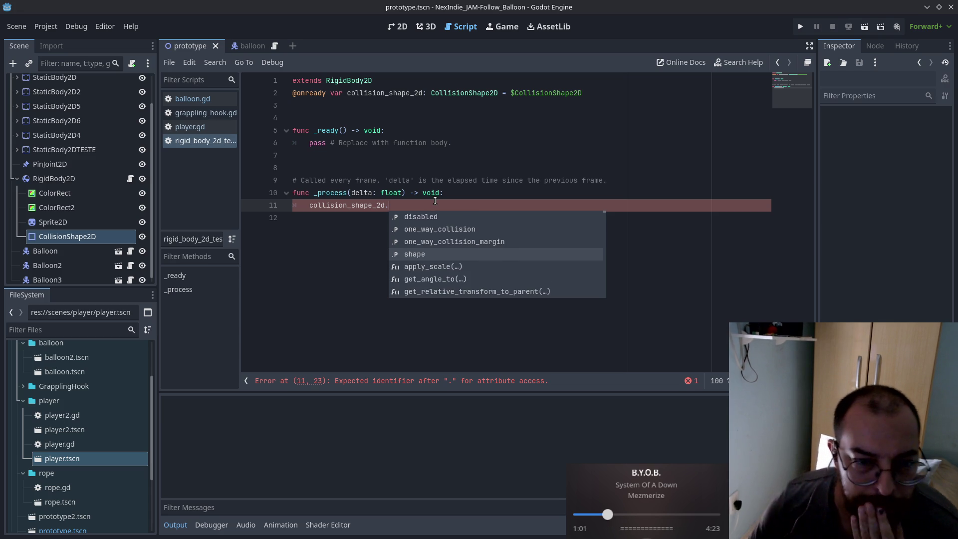
key(Down)
key(Down)
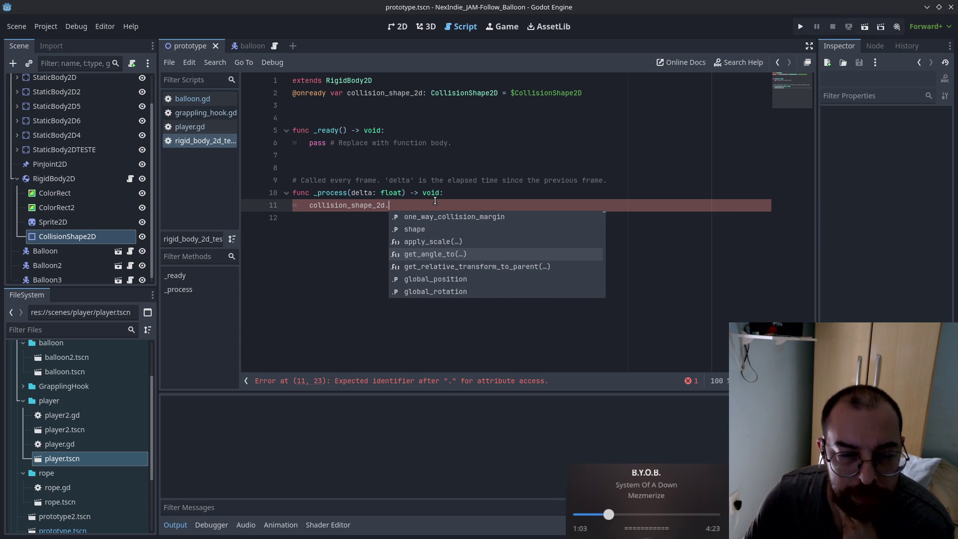
key(Escape)
View the signals of Sprite2D, CollisionShape2D and RigidBody2D in the Node panel
click(874, 46)
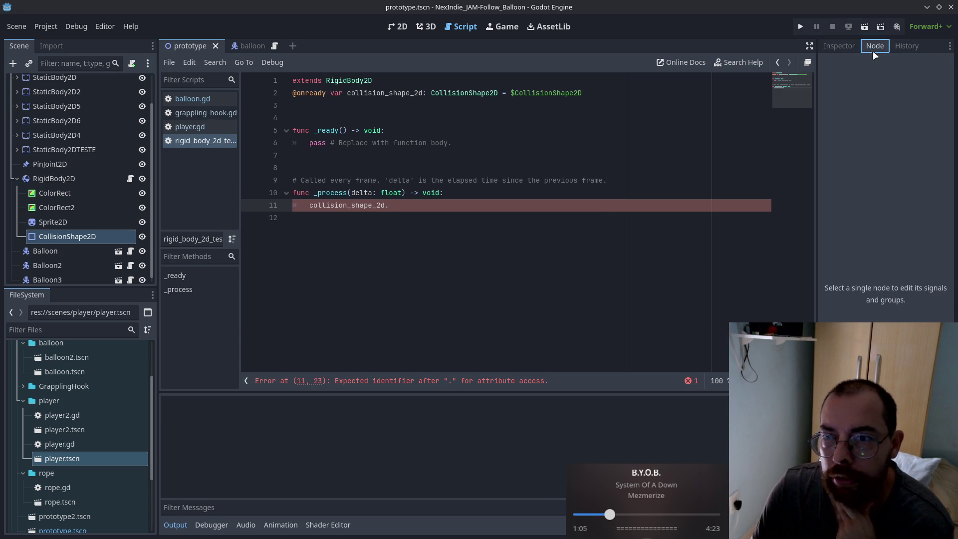
click(52, 223)
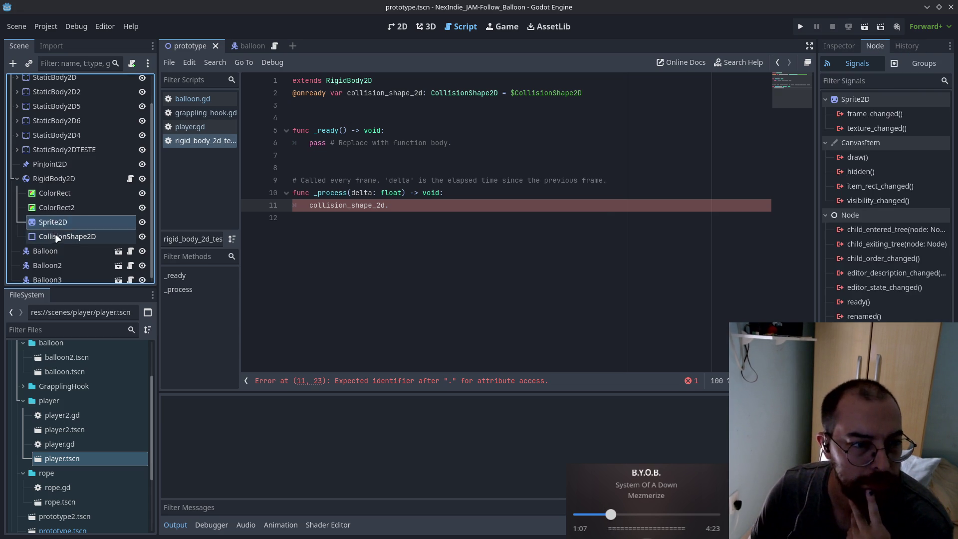
click(56, 237)
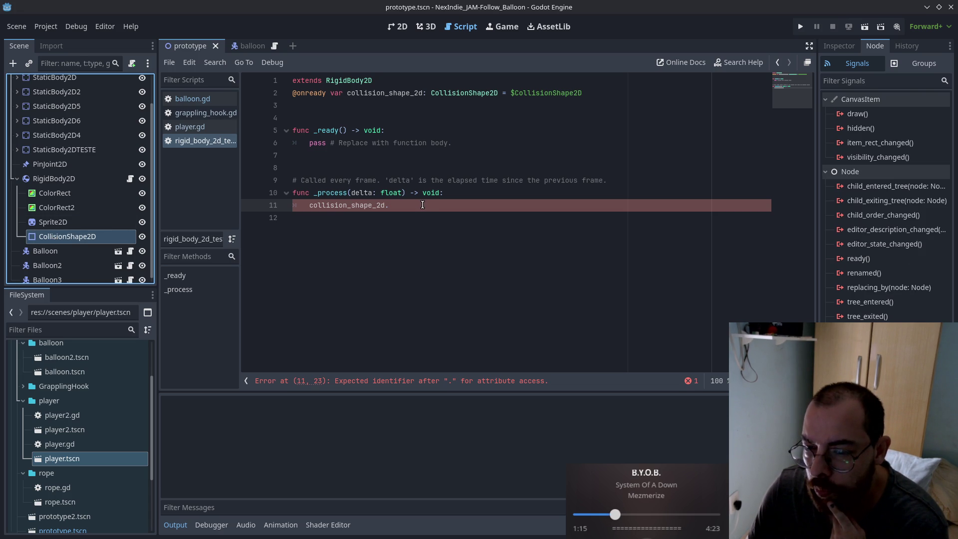
click(70, 179)
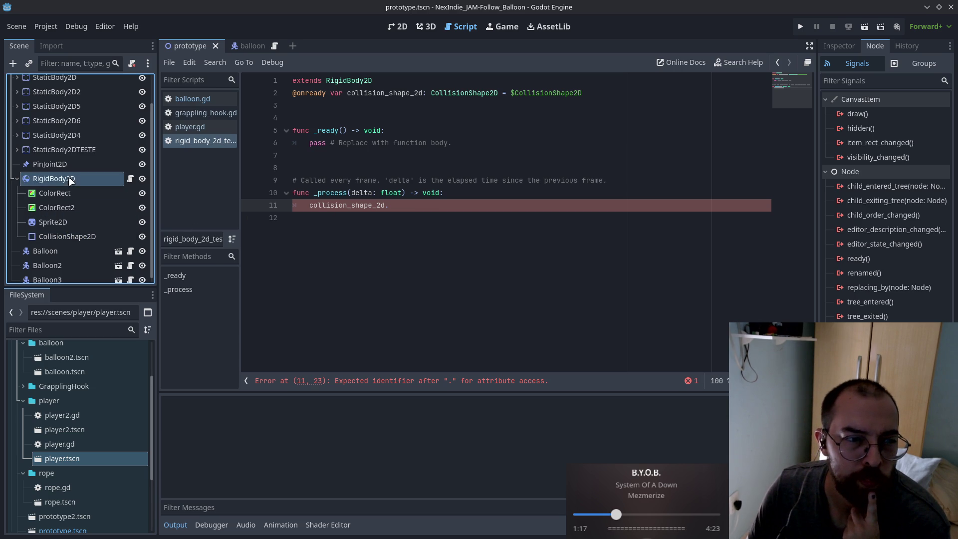
mouse_move(318, 195)
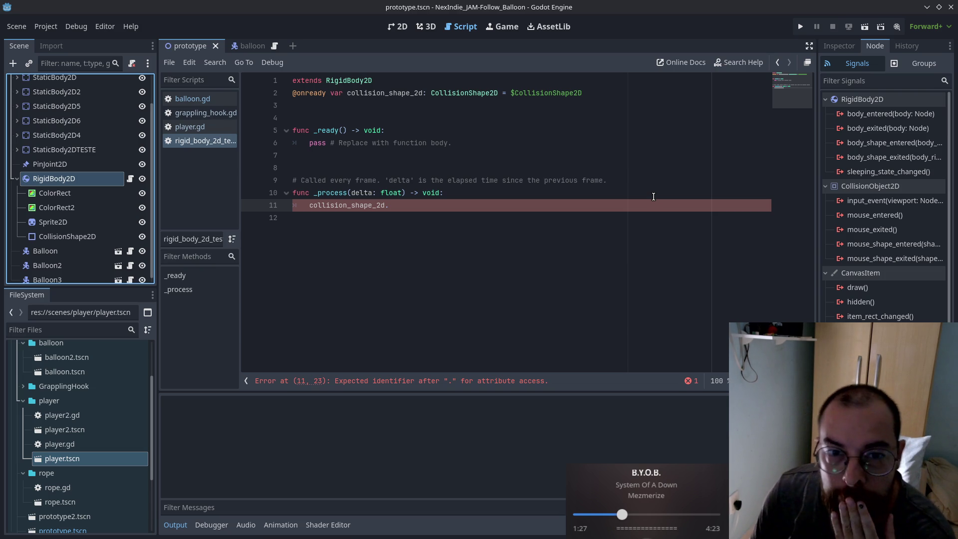
Replace line 11 with 'if' and begin connecting RigidBody2D's body_entered signal
click(517, 208)
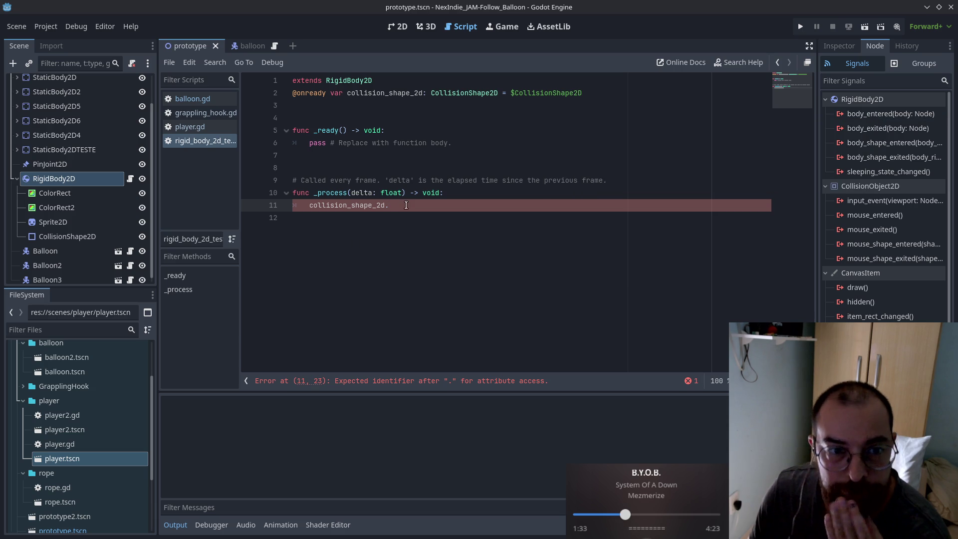
drag(405, 205, 309, 205)
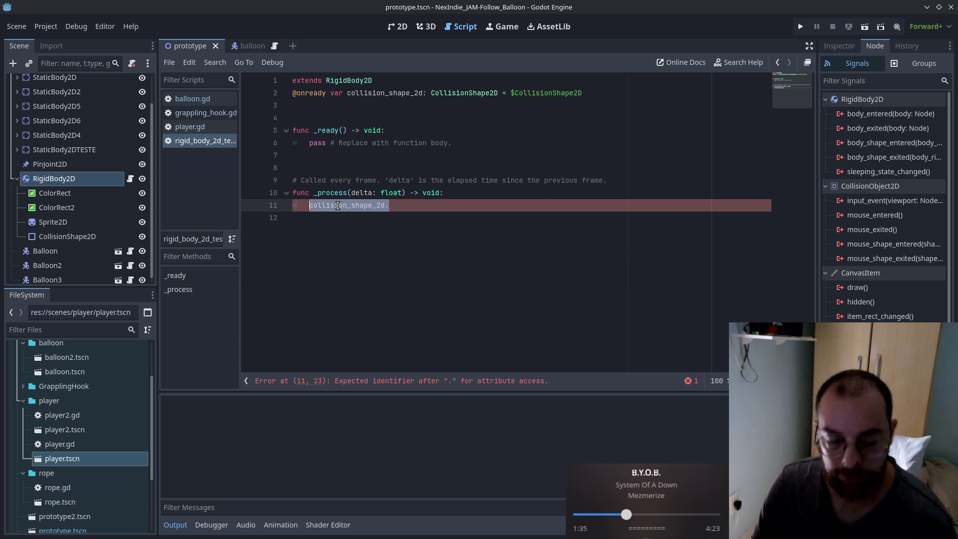
text(if)
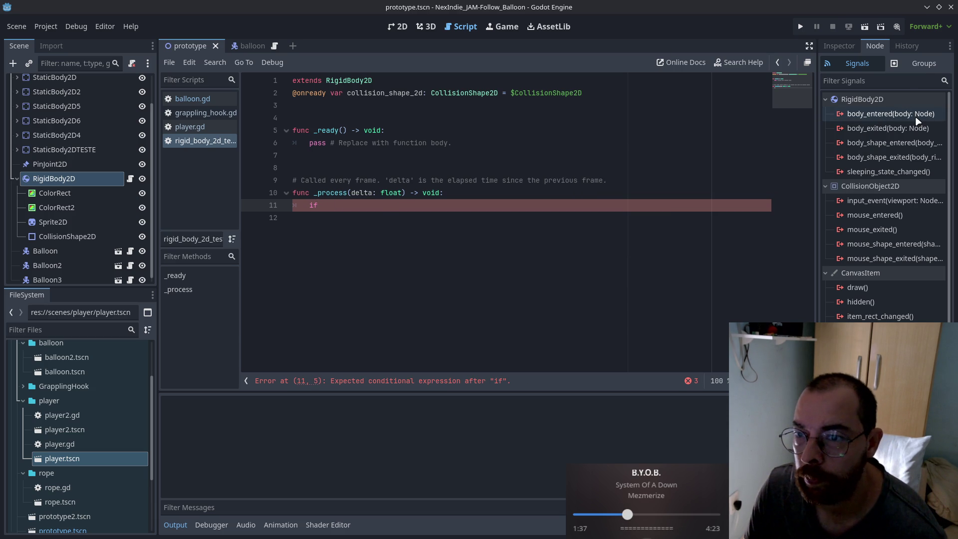
click(869, 119)
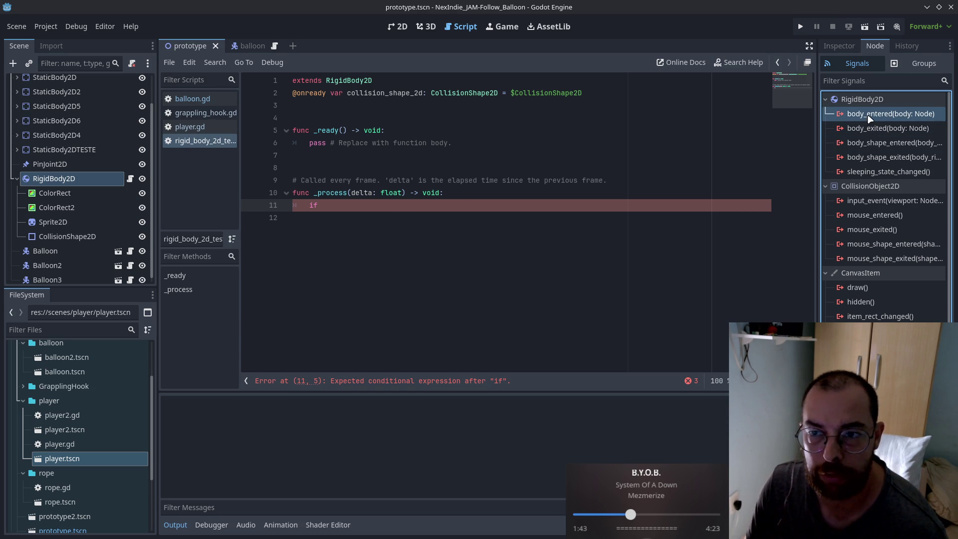
double_click(864, 117)
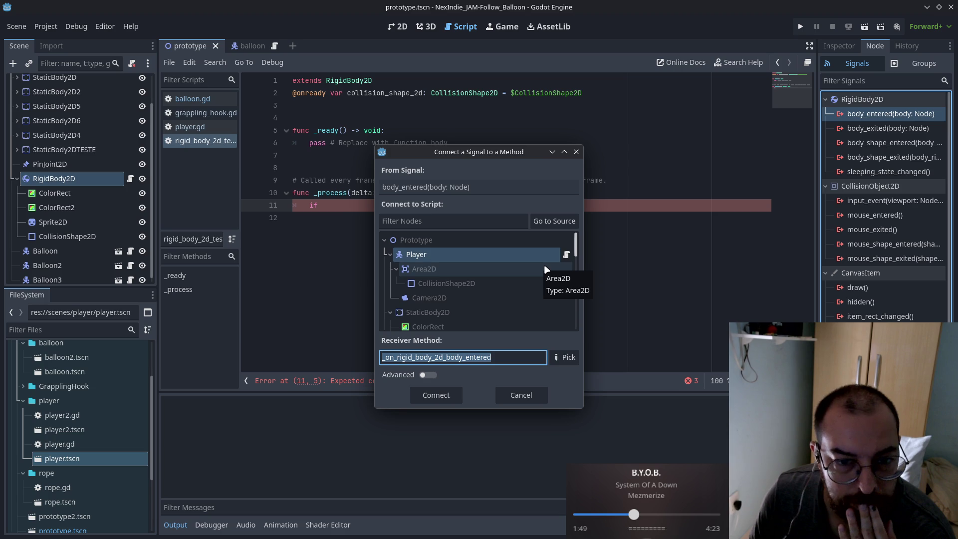
Connect body_entered to the Balloon node, keeping the receiver method _on_rigid_body_2d_body_entered
scroll(544, 270, down, 6)
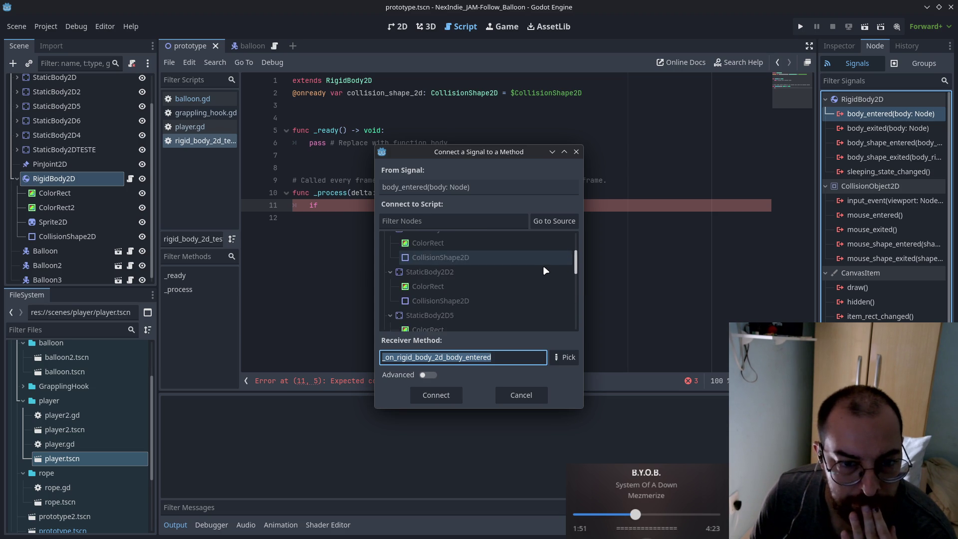
scroll(543, 273, down, 3)
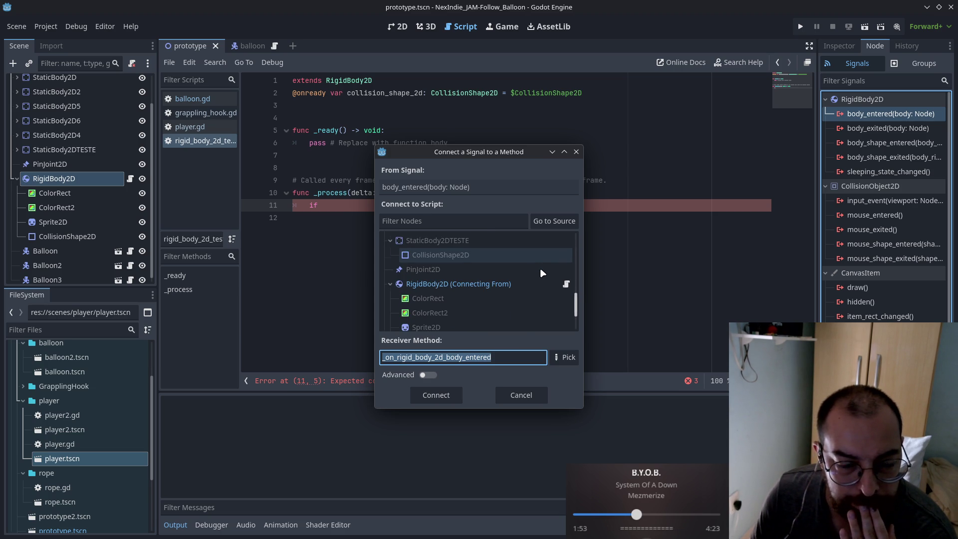
scroll(543, 273, down, 3)
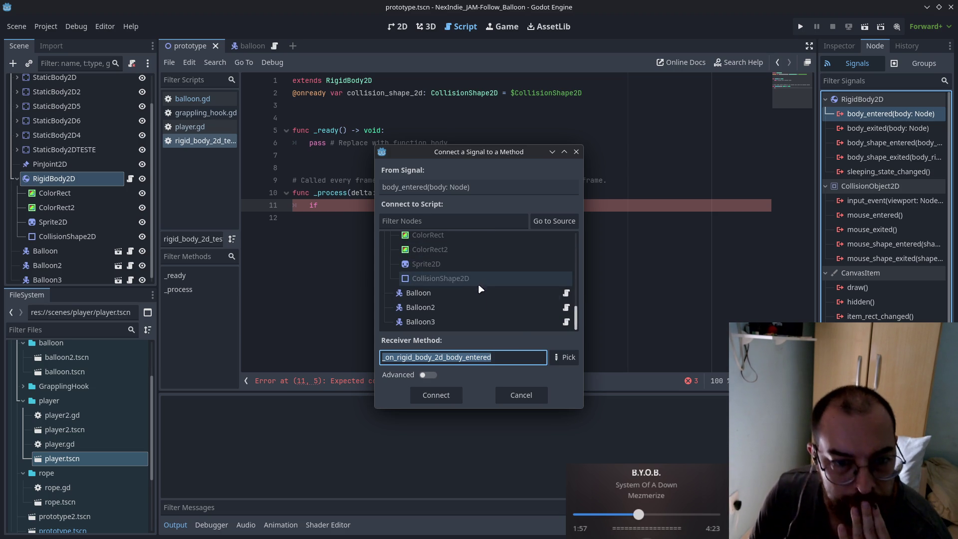
click(452, 296)
click(435, 395)
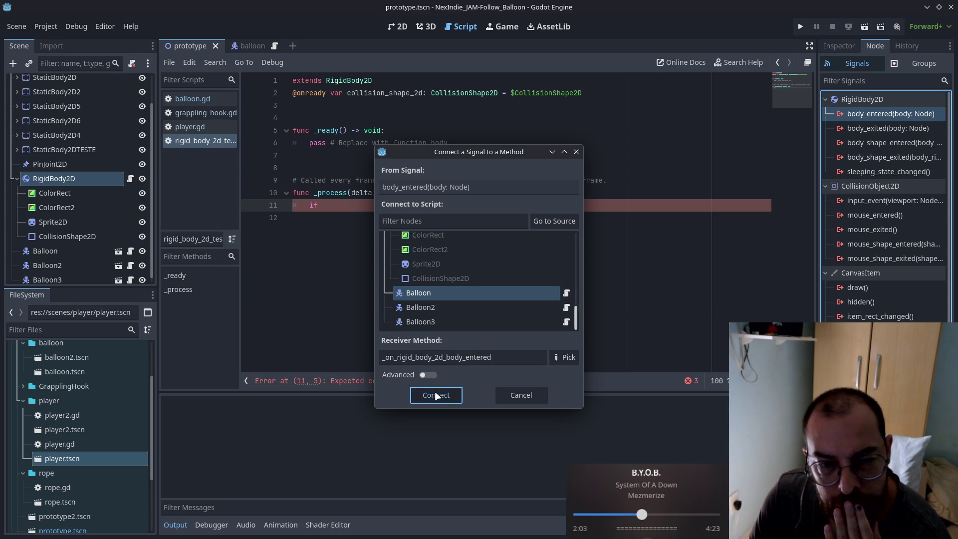
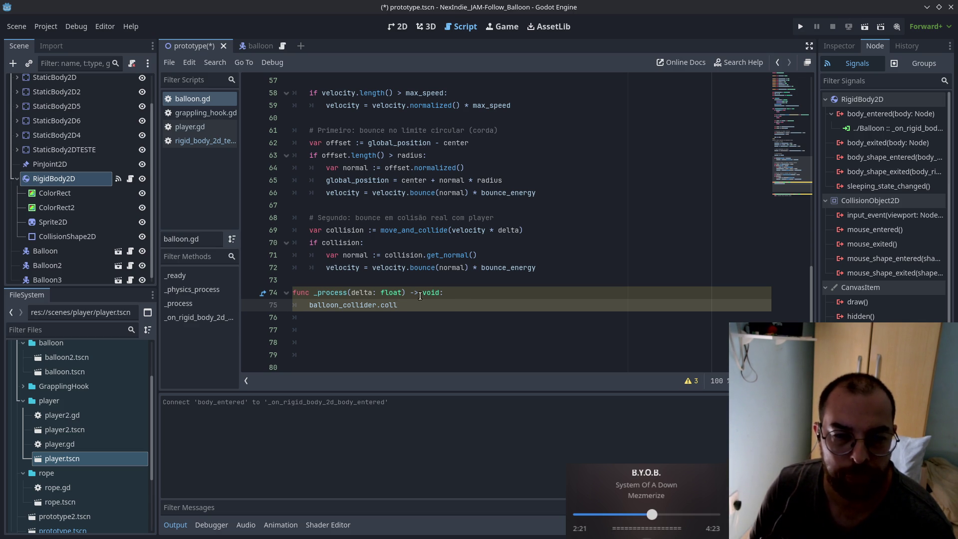
Keep the _process function but remove the blank lines above the body_entered handler
drag(442, 316, 260, 281)
key(BackSpace)
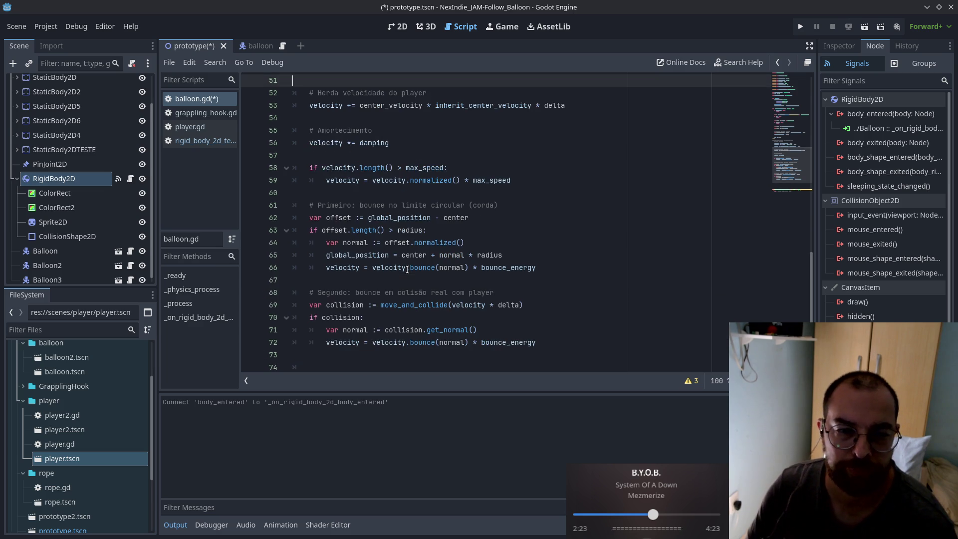
scroll(407, 269, down, 2)
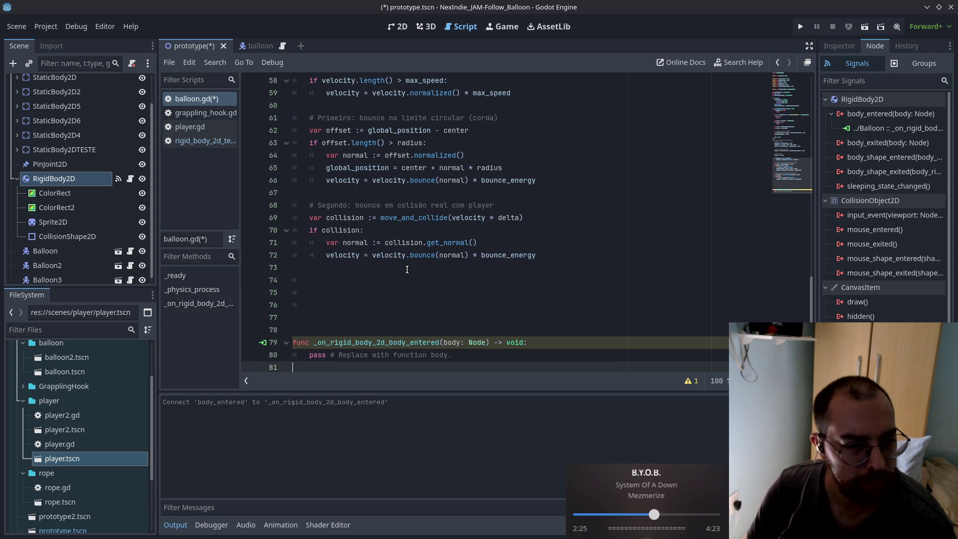
key(ctrl+z)
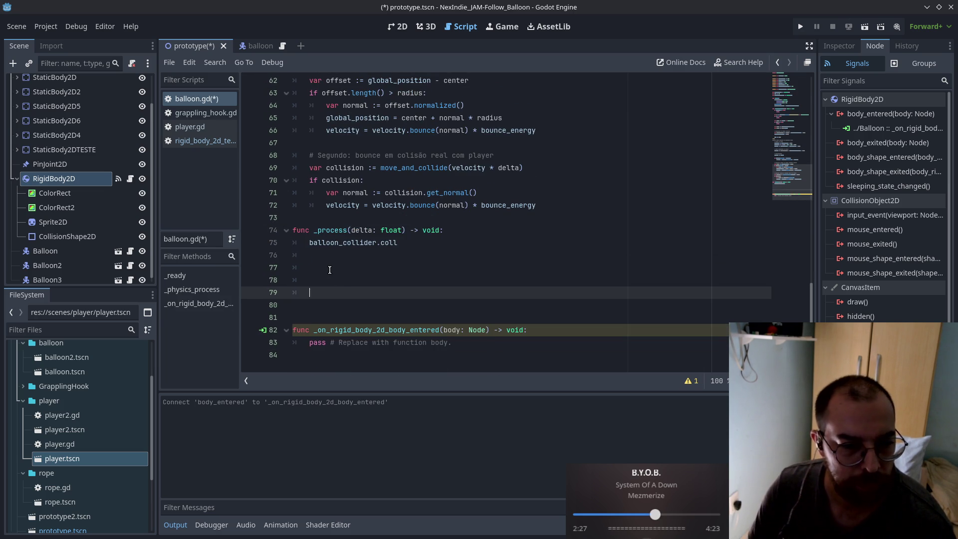
key(BackSpace)
key(BackSpace)
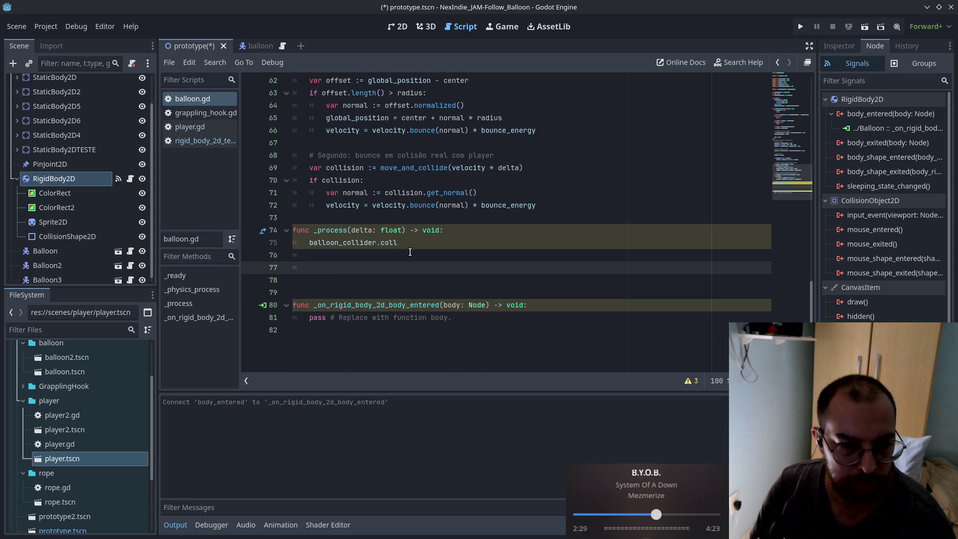
scroll(440, 176, up, 8)
scroll(441, 176, up, 12)
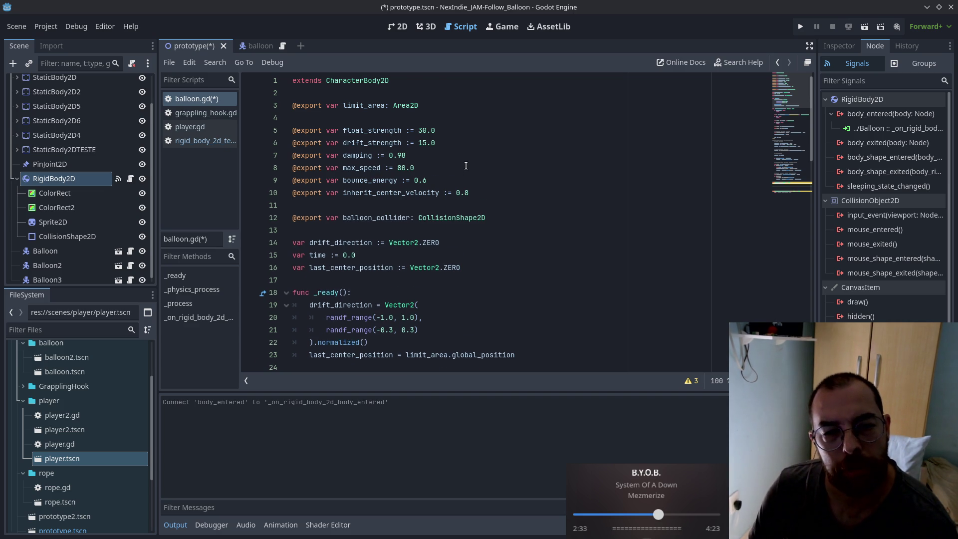
scroll(464, 172, down, 20)
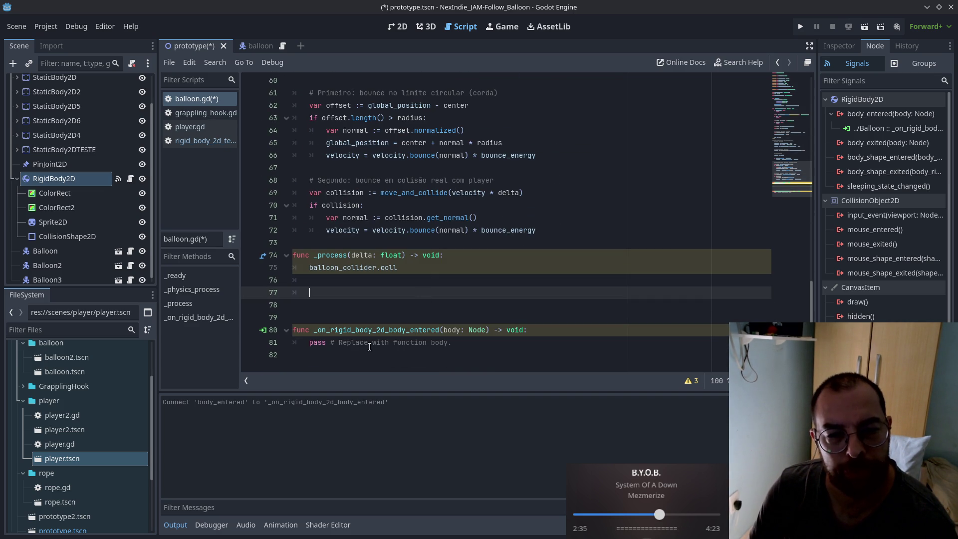
Replace the handler's pass line with print("Estourou o balão!")
click(369, 344)
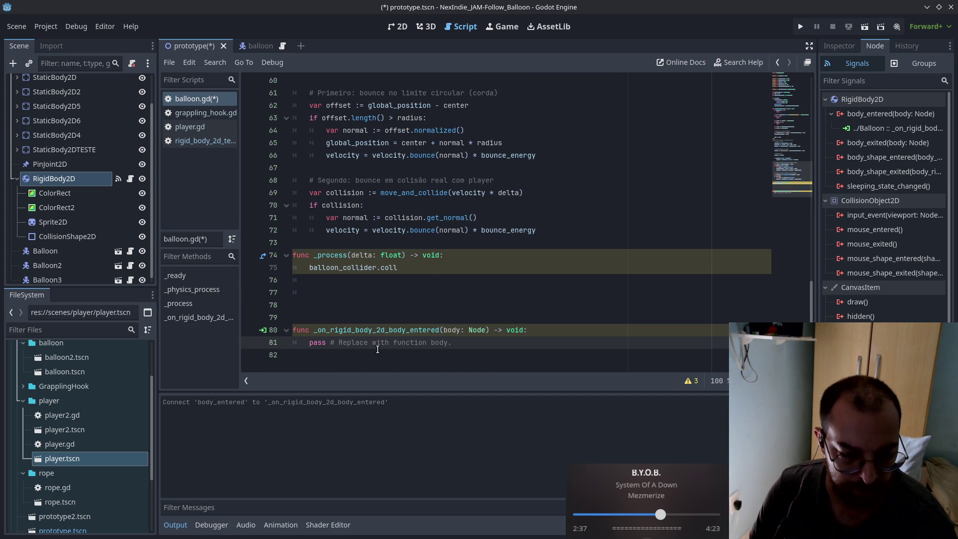
drag(453, 343, 308, 343)
text(print)
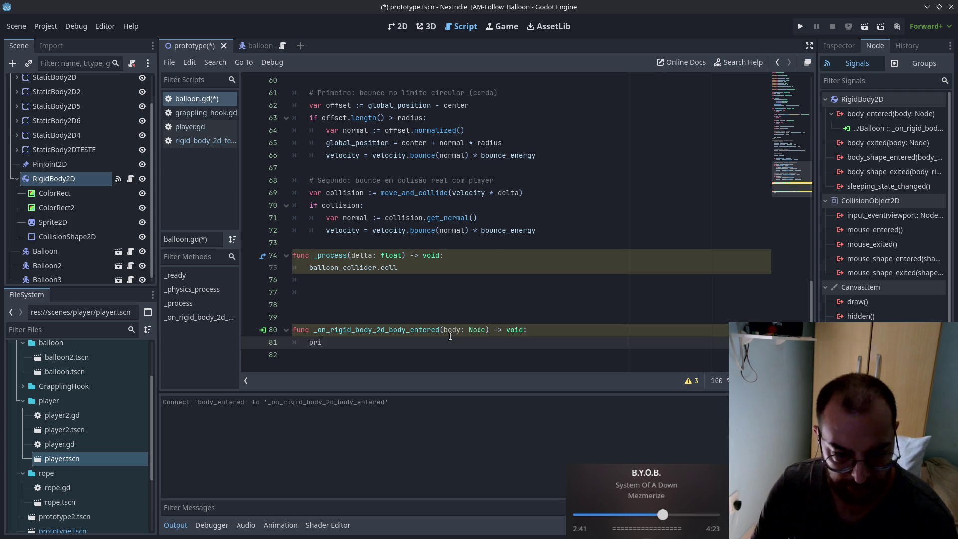
key(Down)
key(Down)
key(Down)
key(Return)
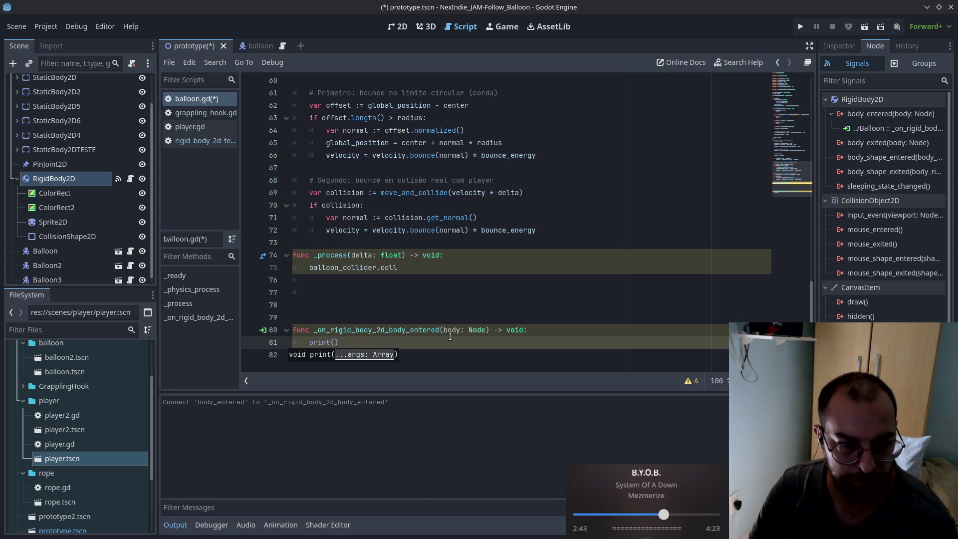
key(BackSpace)
key(BackSpace)
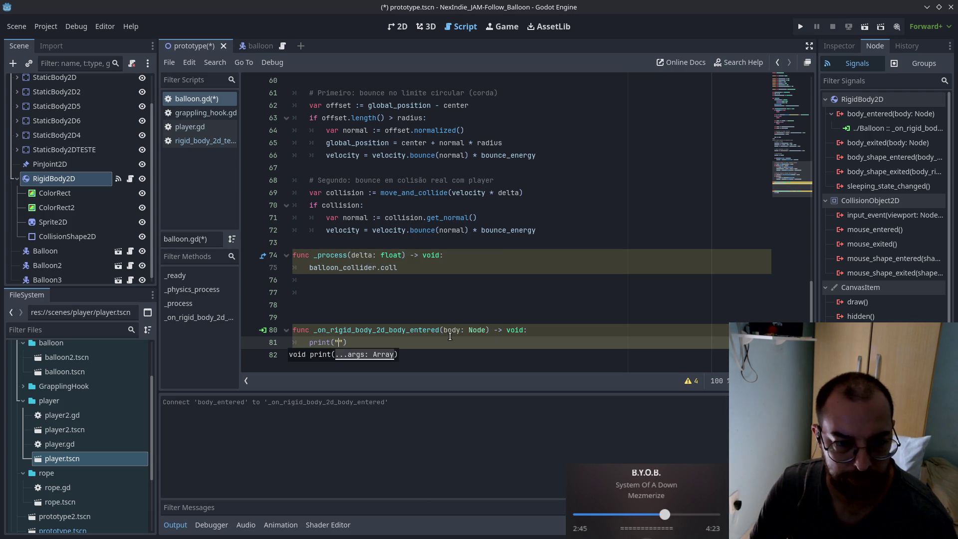
text(Estourou o bal)
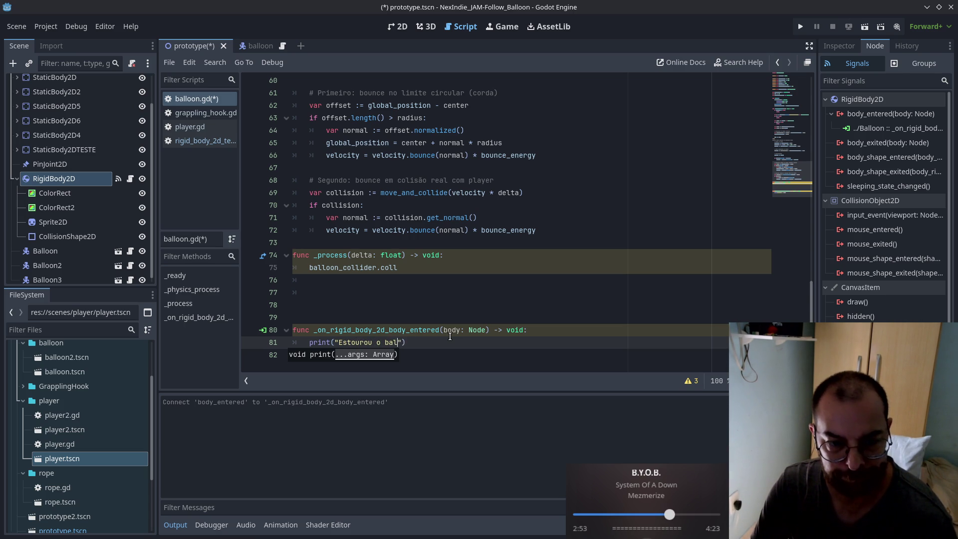
text(!)
Save the script, open rigid_body_2d_teste.gd to check its error, and run the game
key(ctrl+s)
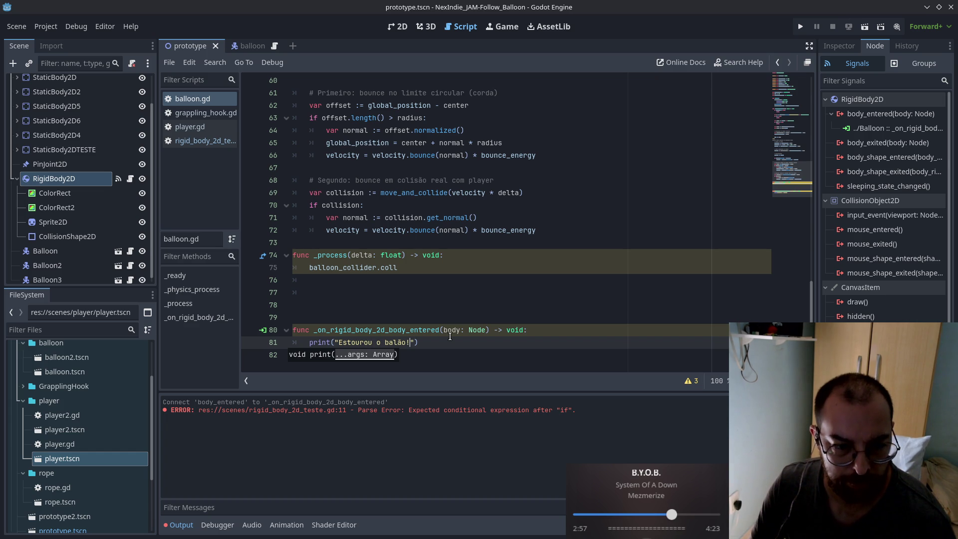
click(202, 143)
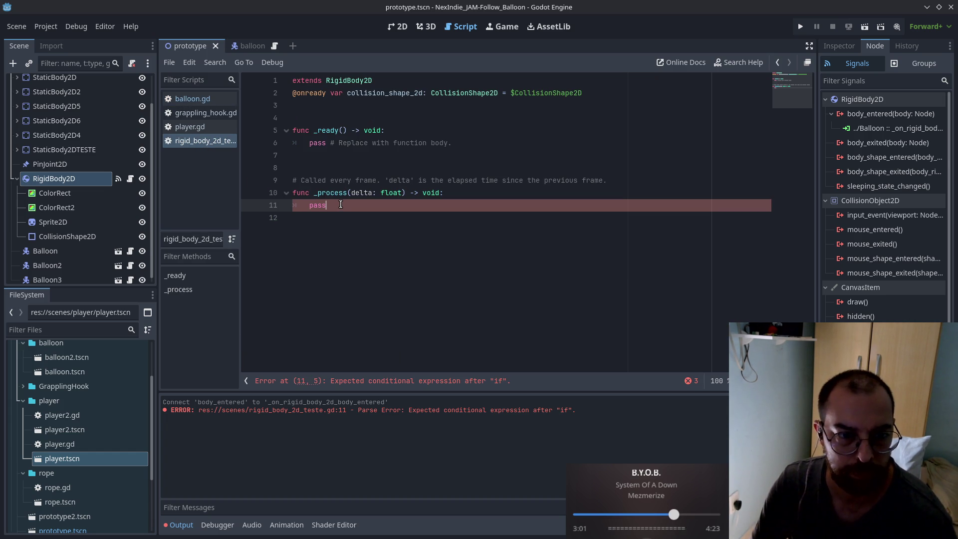
click(800, 26)
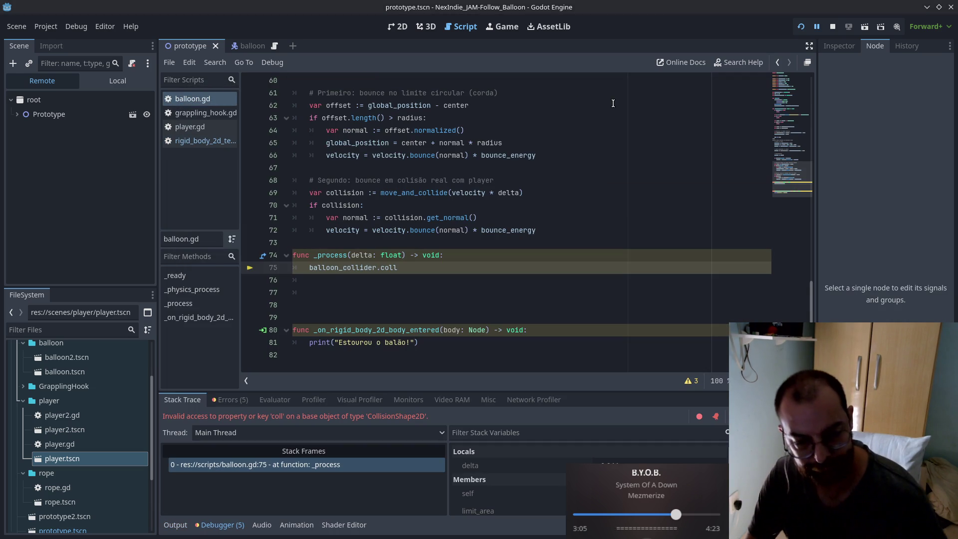
Inspect the invalid 'coll' access error in the Debugger's Errors list, keeping the handler's print line
click(222, 400)
click(290, 495)
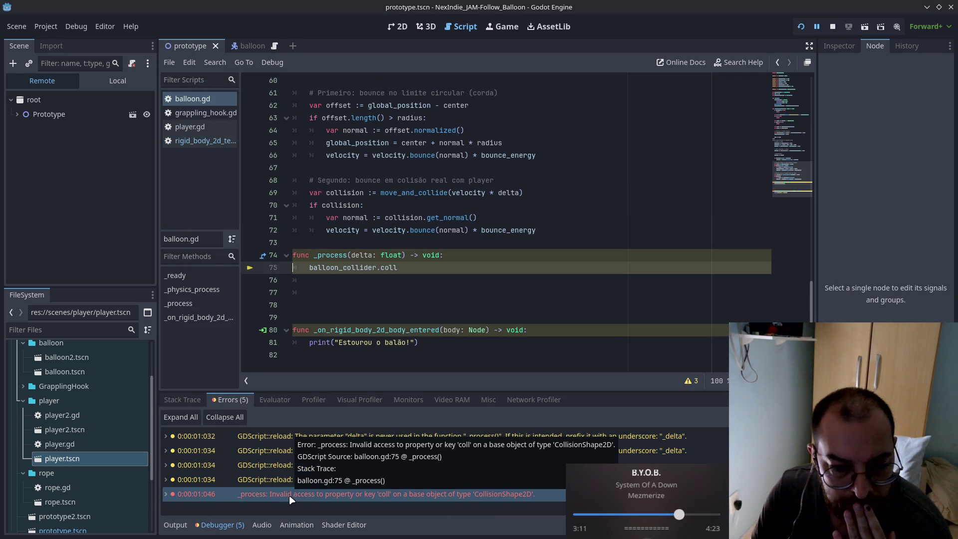
drag(419, 342, 307, 342)
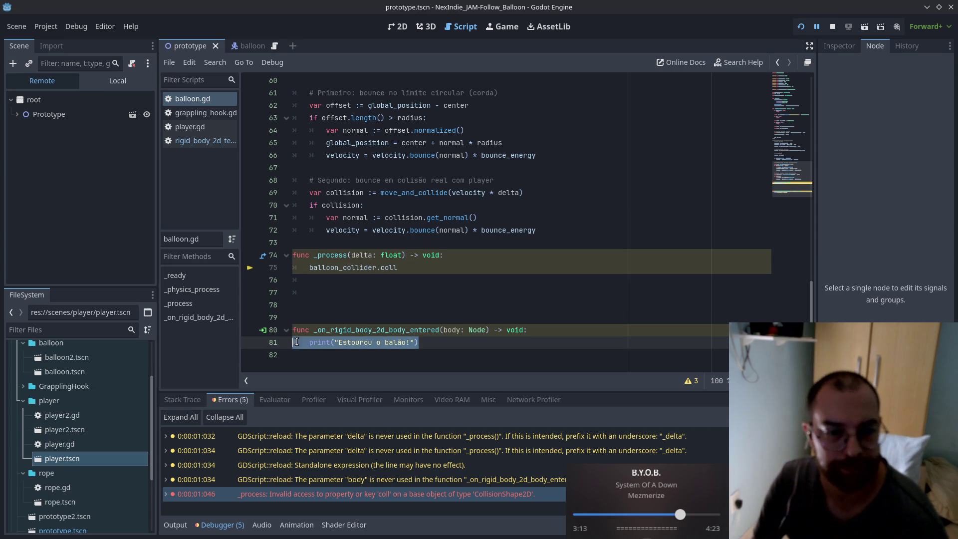
key(BackSpace)
drag(397, 354, 398, 309)
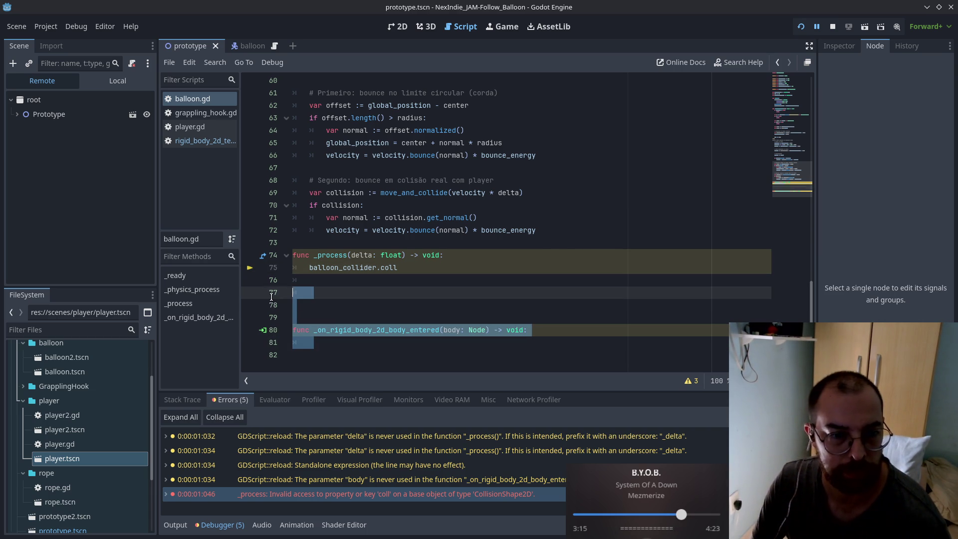
click(398, 310)
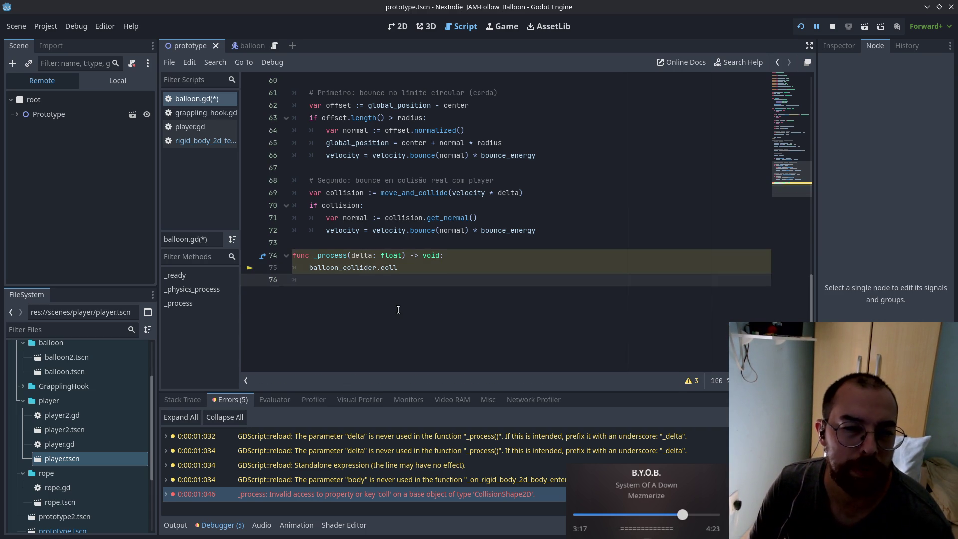
key(ctrl+z)
Replace the broken balloon_collider.coll line with pass, trim the empty lines, and stop the game
click(409, 268)
key(ctrl+s)
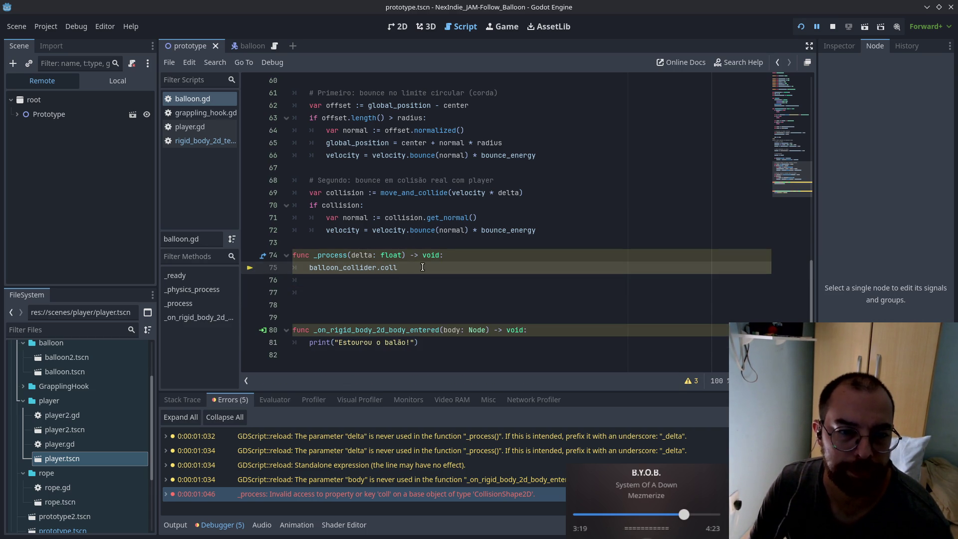
key(shift+Home)
key(ctrl+shift+Right)
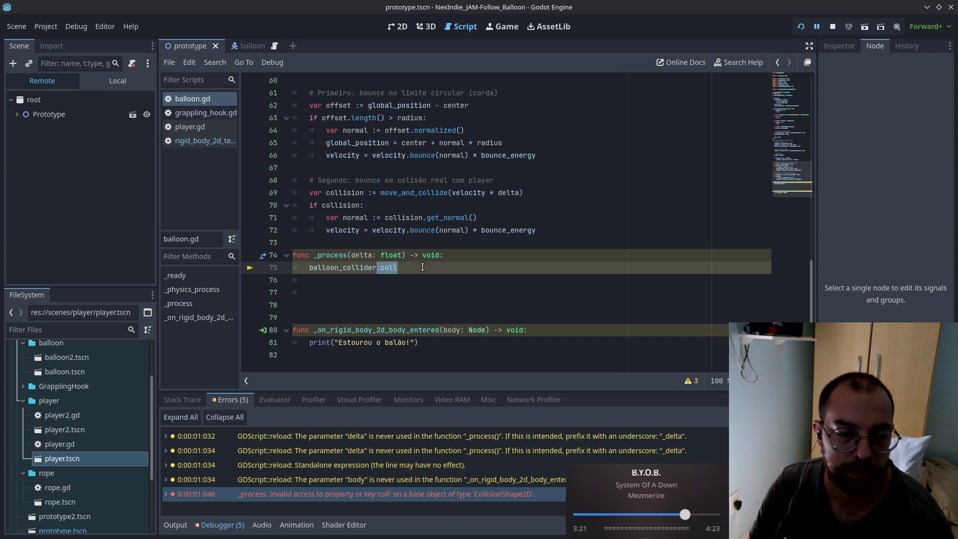
key(shift+Left)
key(shift+Left)
key(shift+Left)
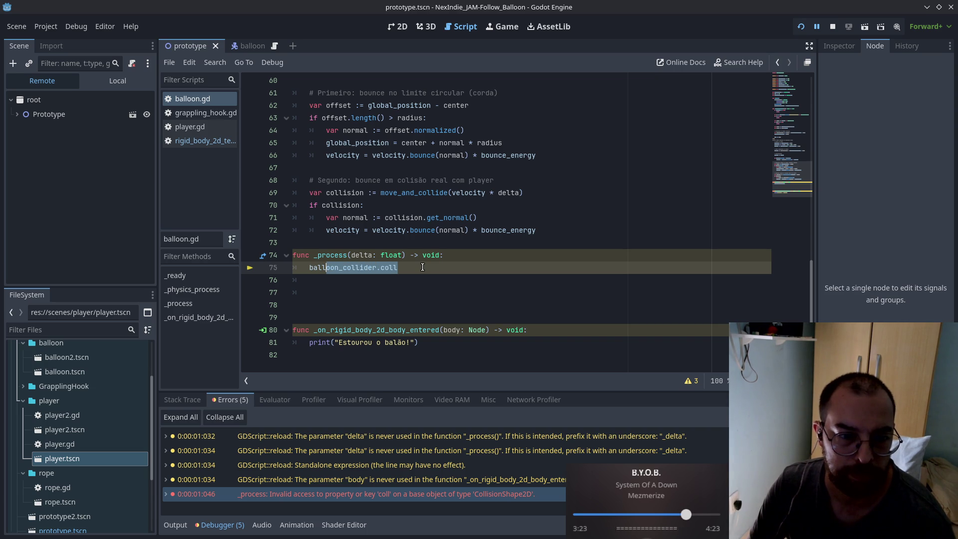
key(BackSpace)
key(BackSpace)
text(pass)
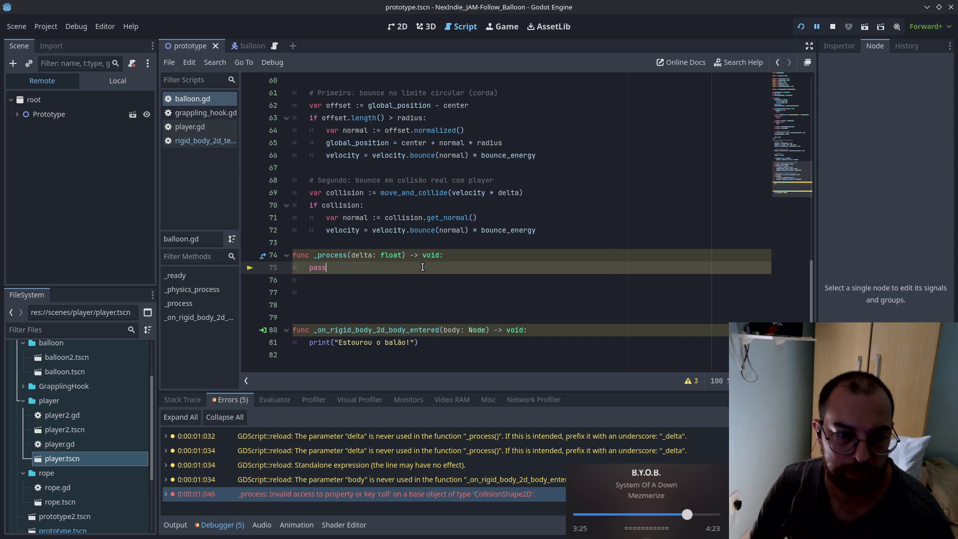
key(Delete)
key(Delete)
key(Delete)
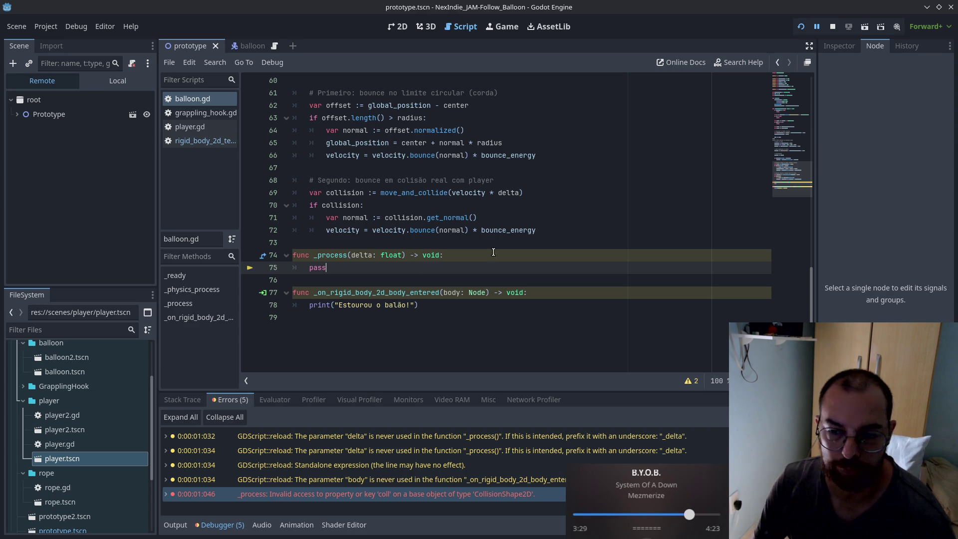
click(832, 28)
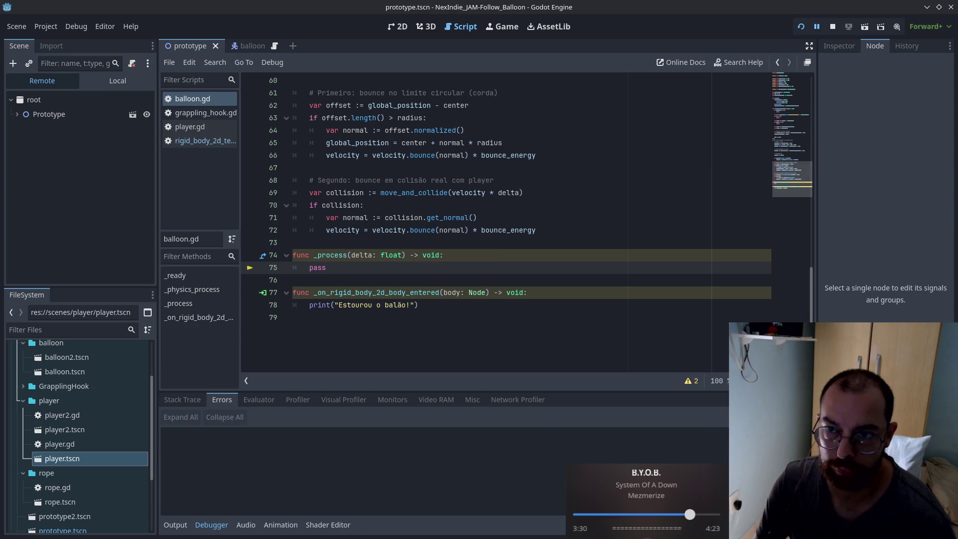
Rerun the game, walk the player left and right and jump, then close the game window
click(865, 27)
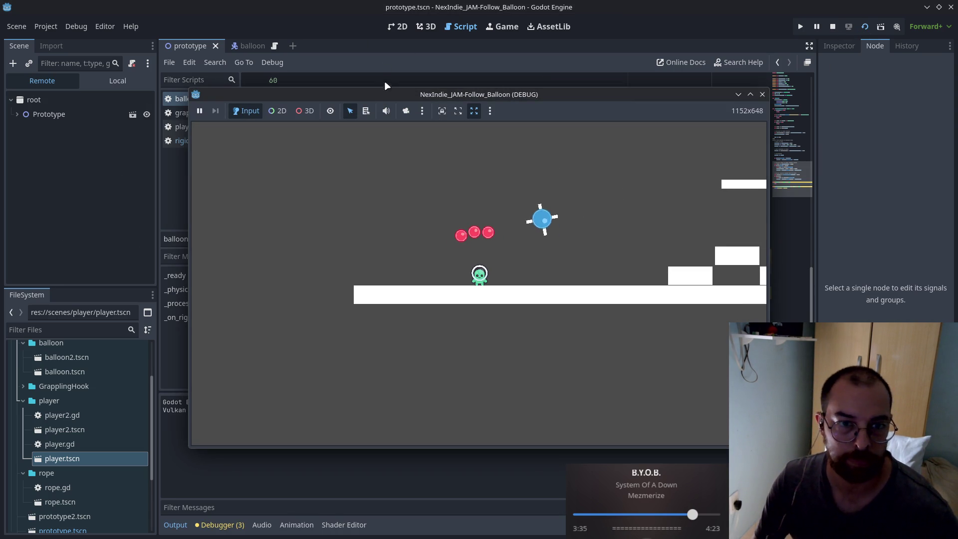
drag(387, 95, 428, 66)
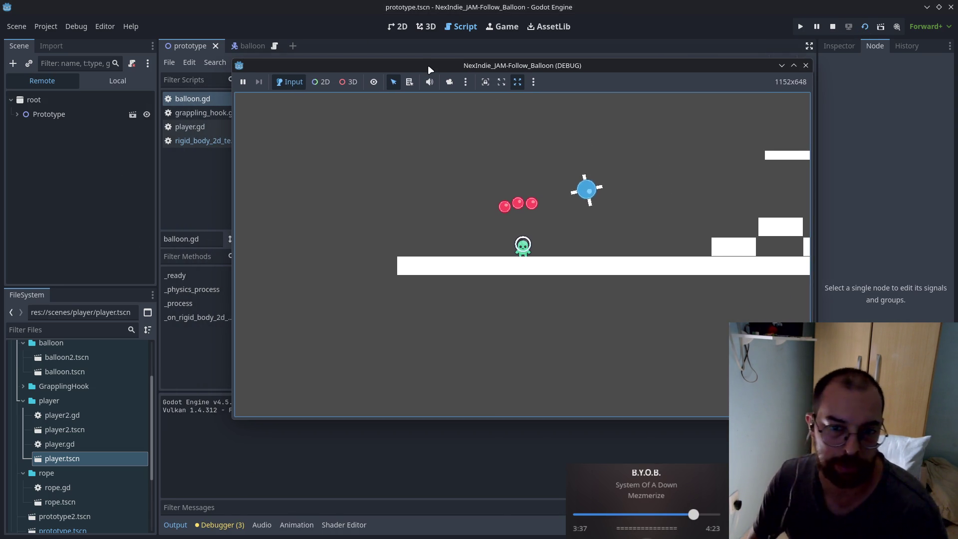
key(Right)
key(Right)
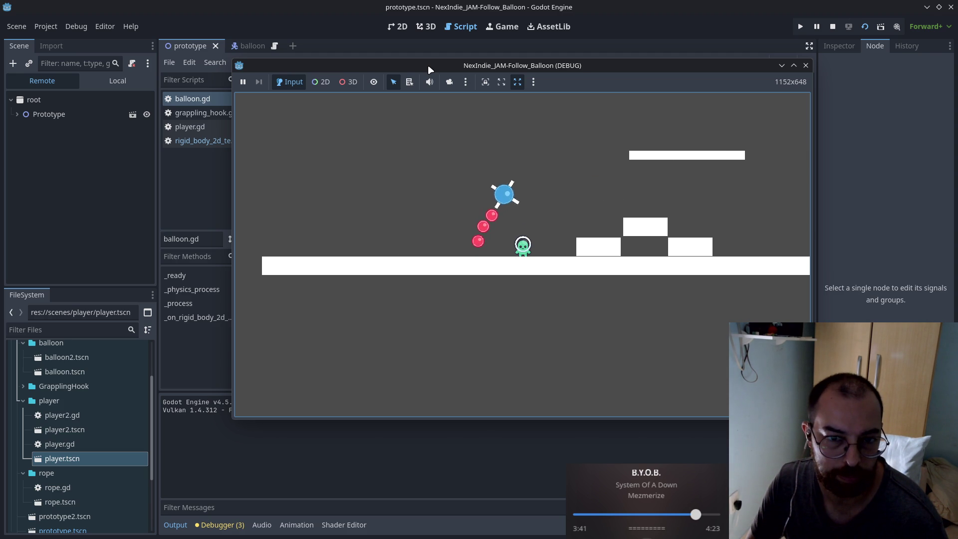
key(space)
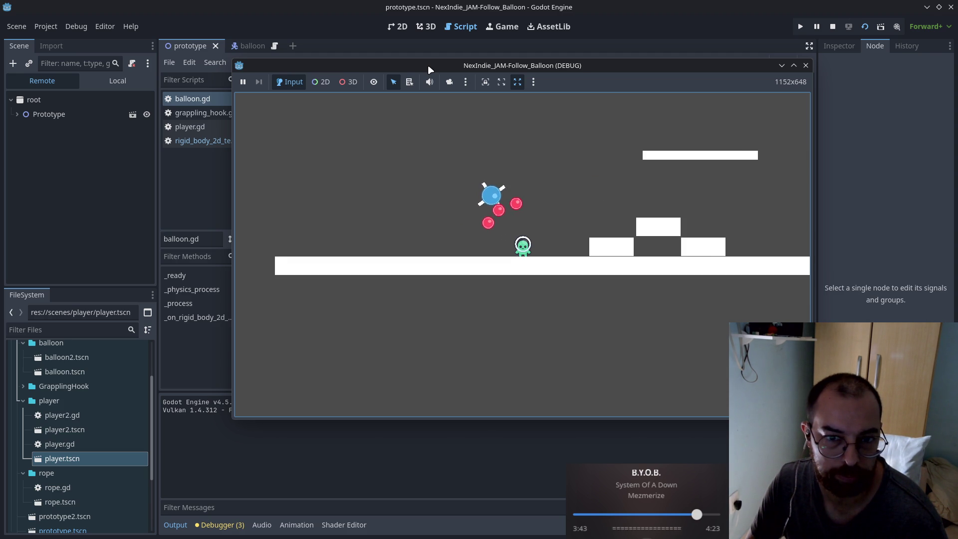
key(Right)
key(Left)
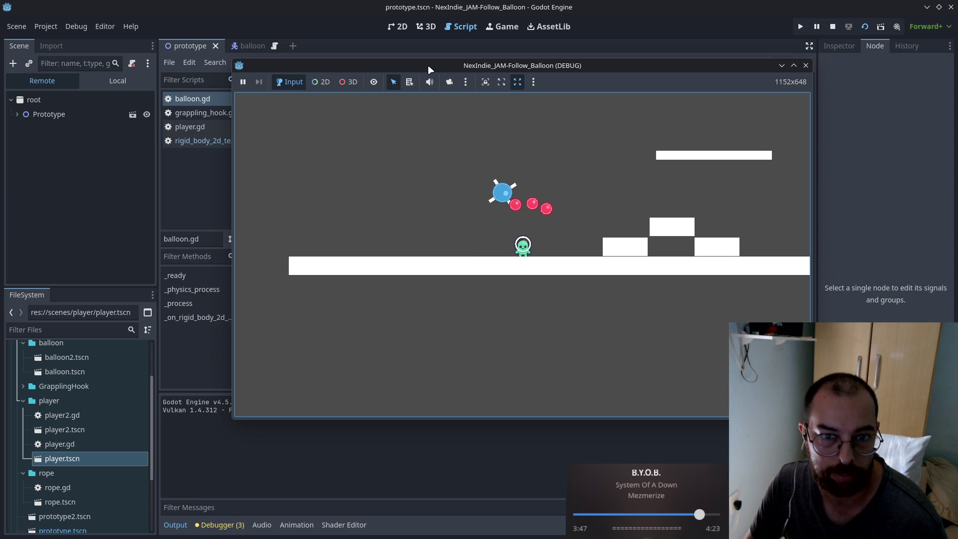
key(Left)
key(Right)
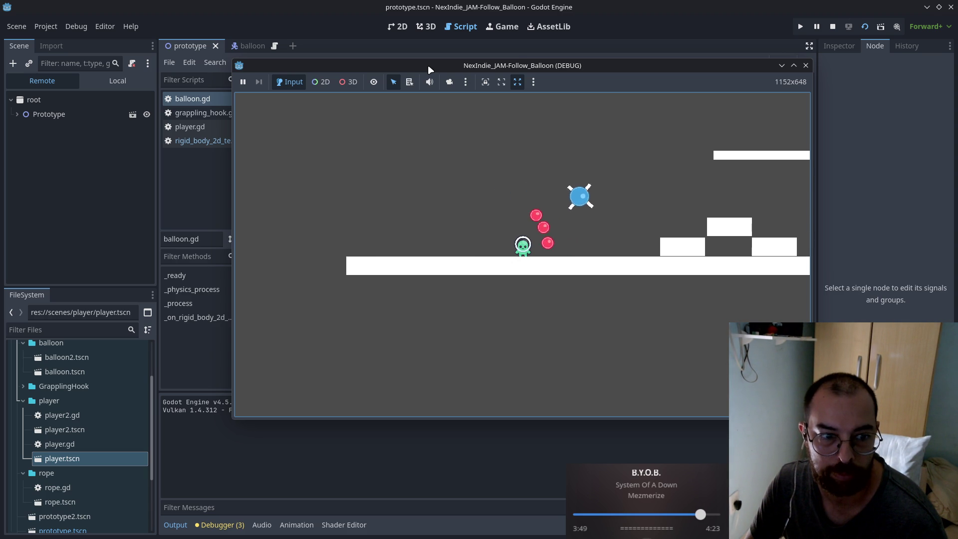
key(Left)
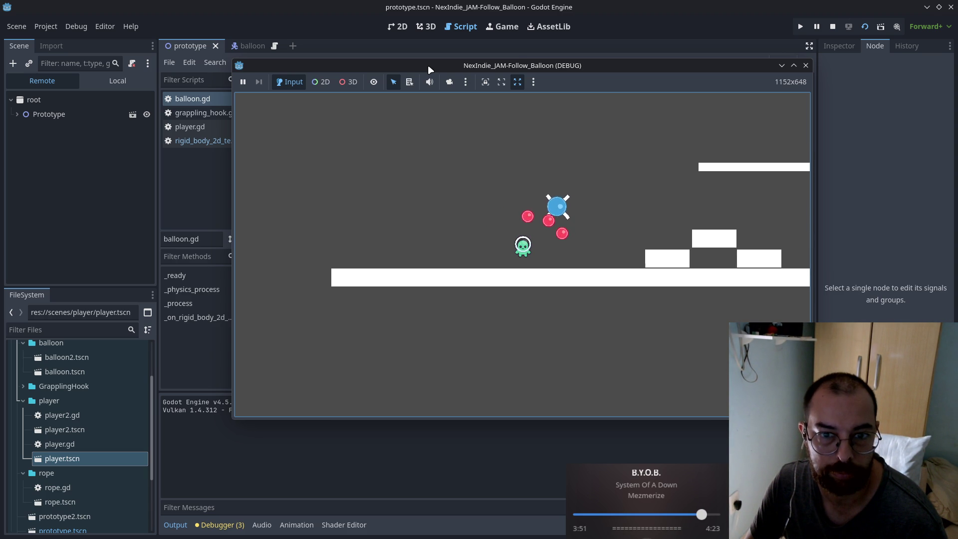
key(Right)
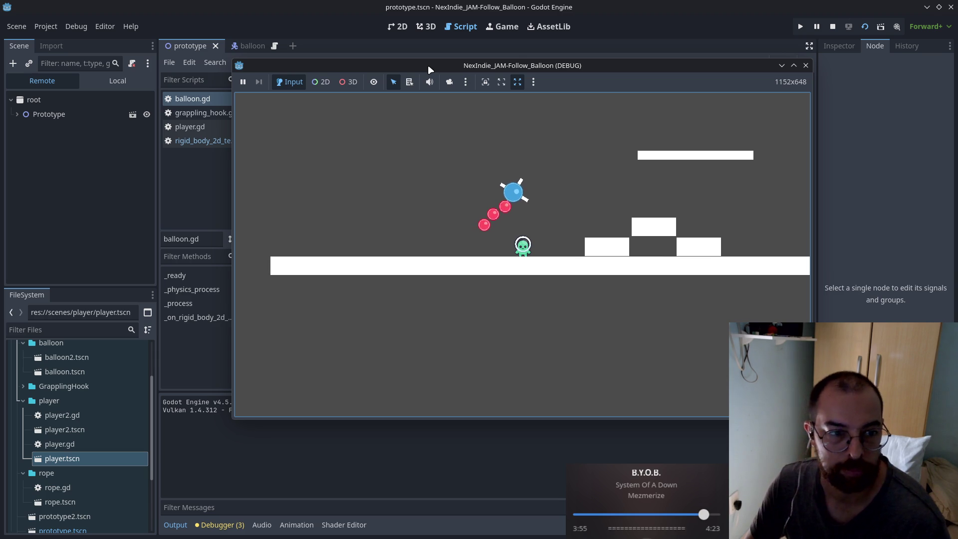
click(804, 66)
Delete the unused _process and handler functions (lines 74–79) from balloon.gd and save
click(437, 306)
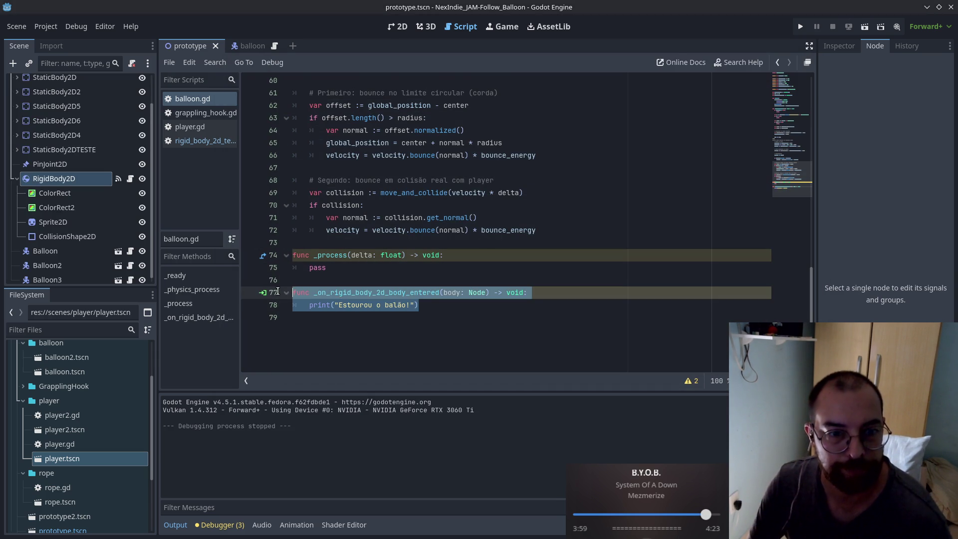
key(shift+Home)
key(BackSpace)
key(shift+Up)
key(shift+Up)
key(shift+Up)
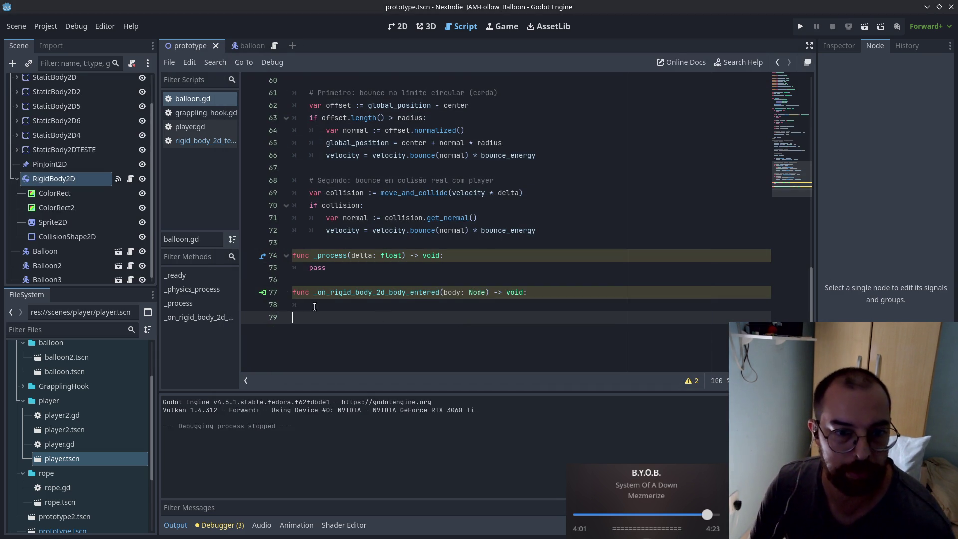
key(shift+Home)
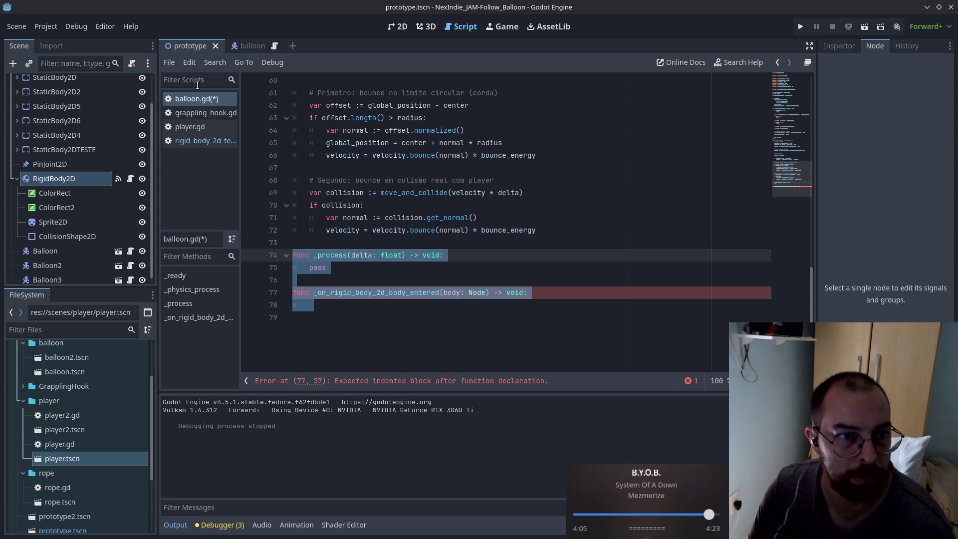
click(197, 101)
drag(310, 317, 269, 251)
key(BackSpace)
key(ctrl+s)
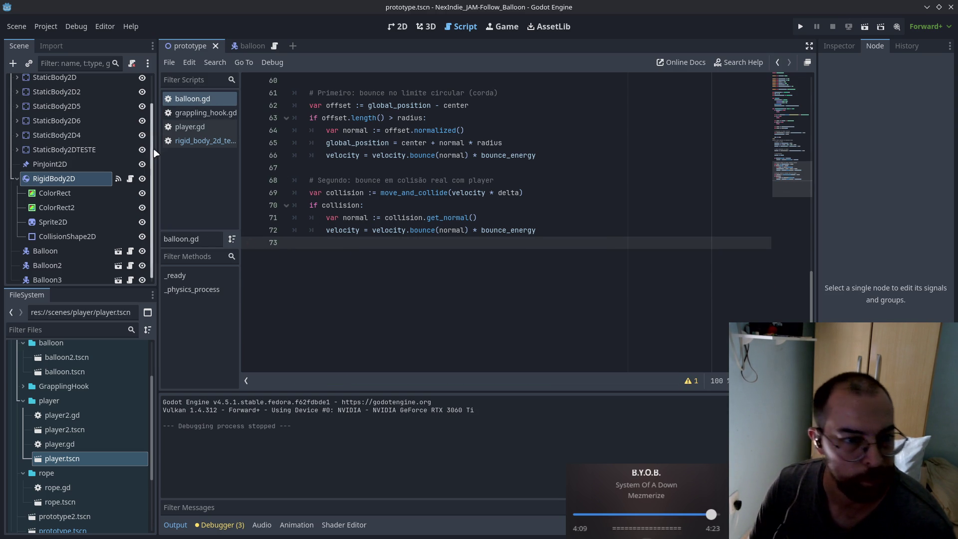
Check the balloon scene's CollisionShape2D, Sprite2D and Balloon nodes for signal connections
click(199, 141)
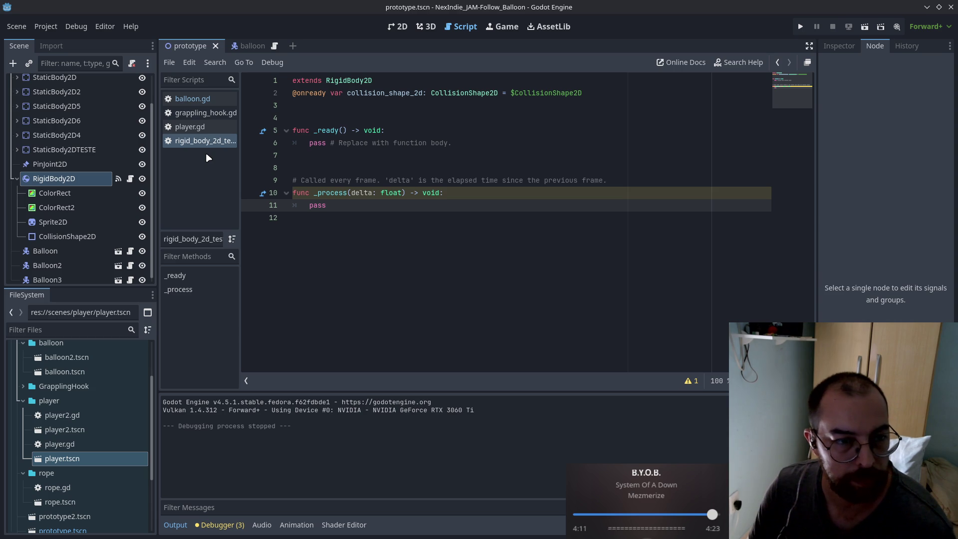
click(197, 99)
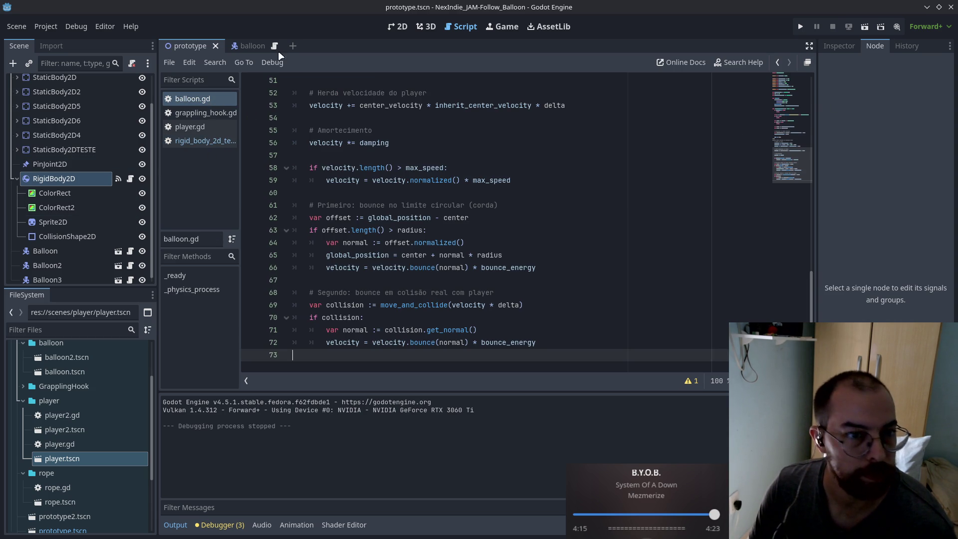
click(253, 46)
click(49, 111)
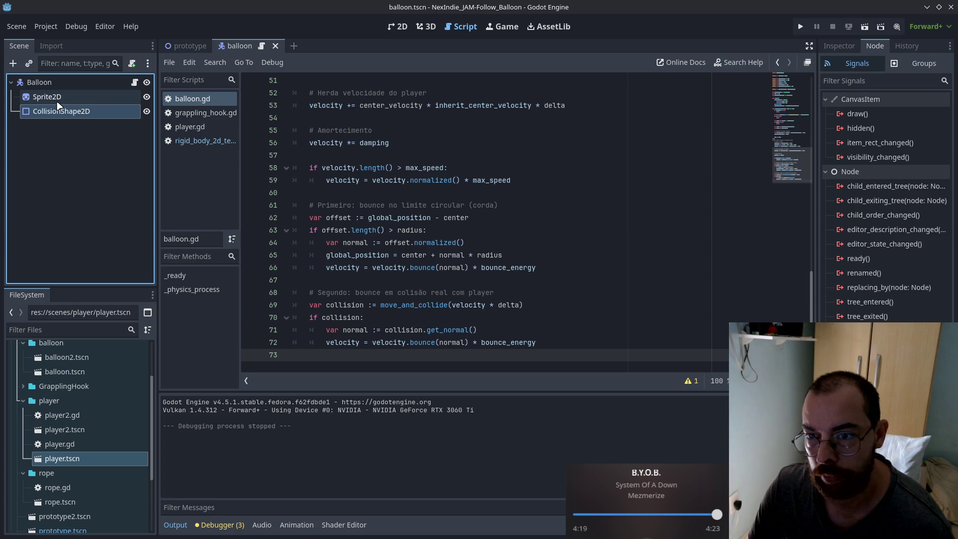
click(59, 102)
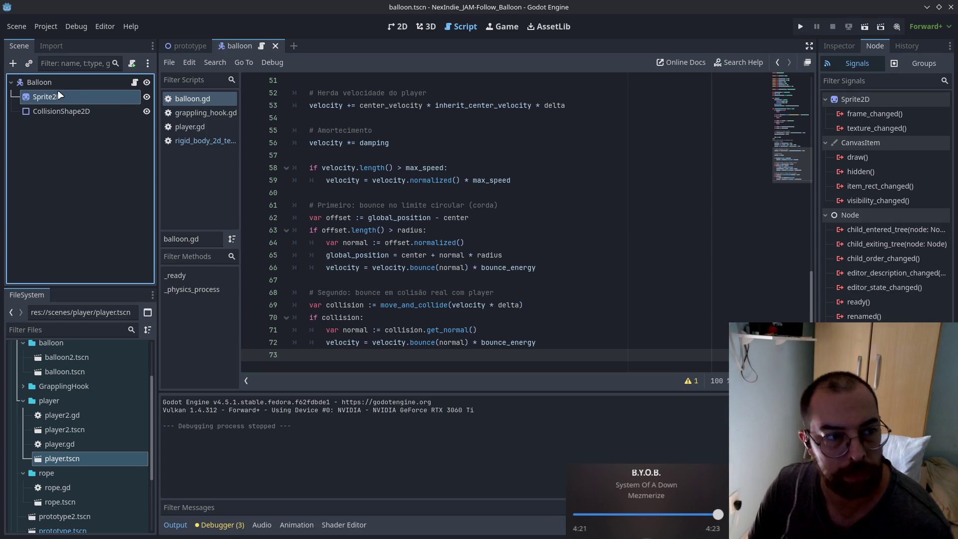
click(60, 84)
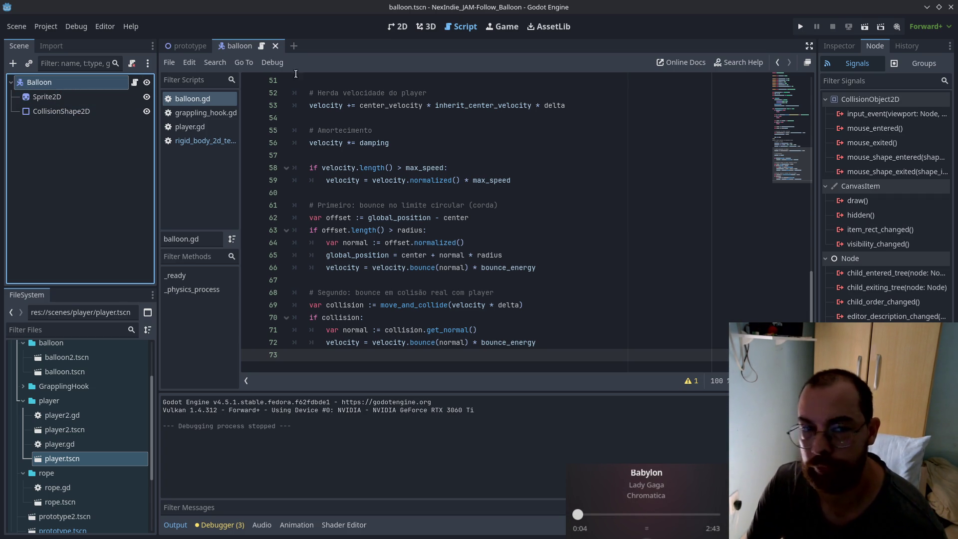
In the prototype scene, disconnect RigidBody2D's body_entered signal from the Balloon handler
click(187, 46)
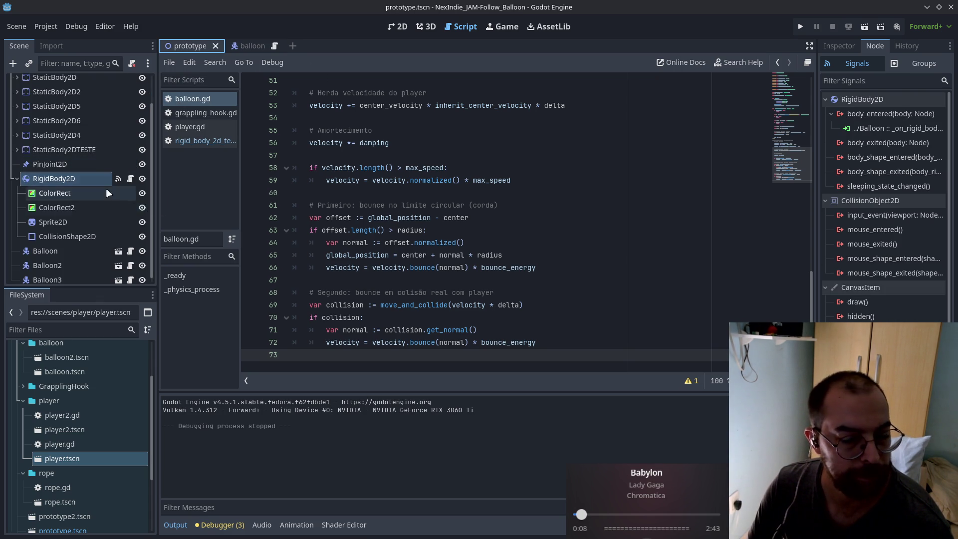
right_click(890, 126)
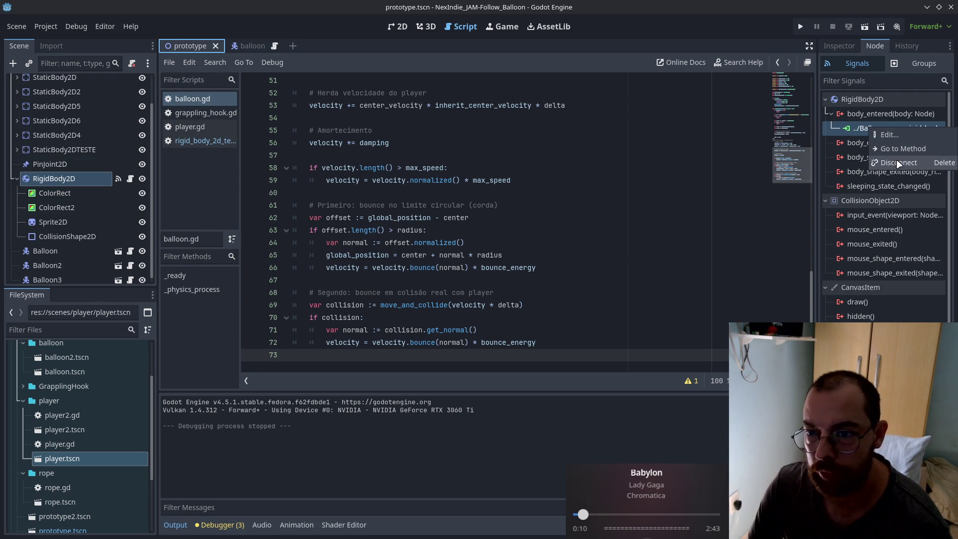
click(897, 161)
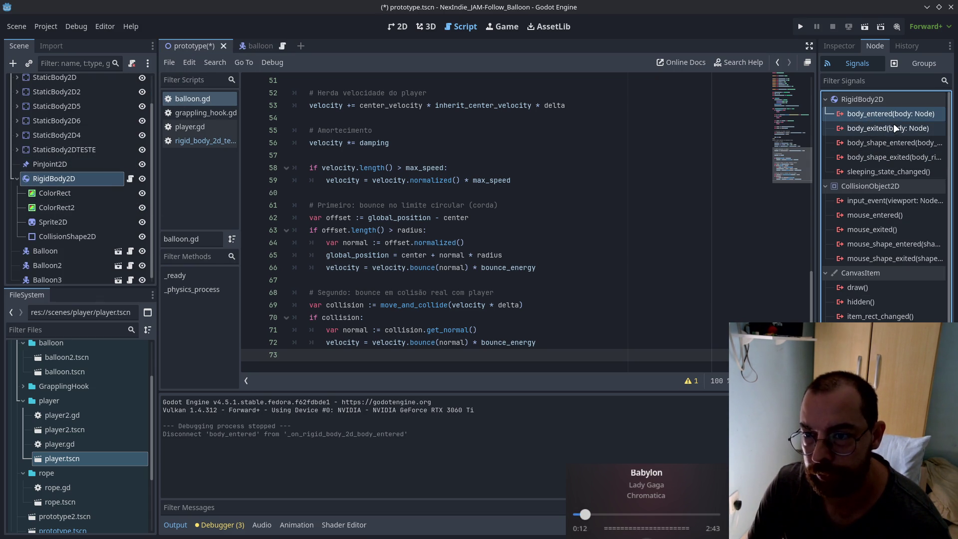
key(alt+Tab)
key(Escape)
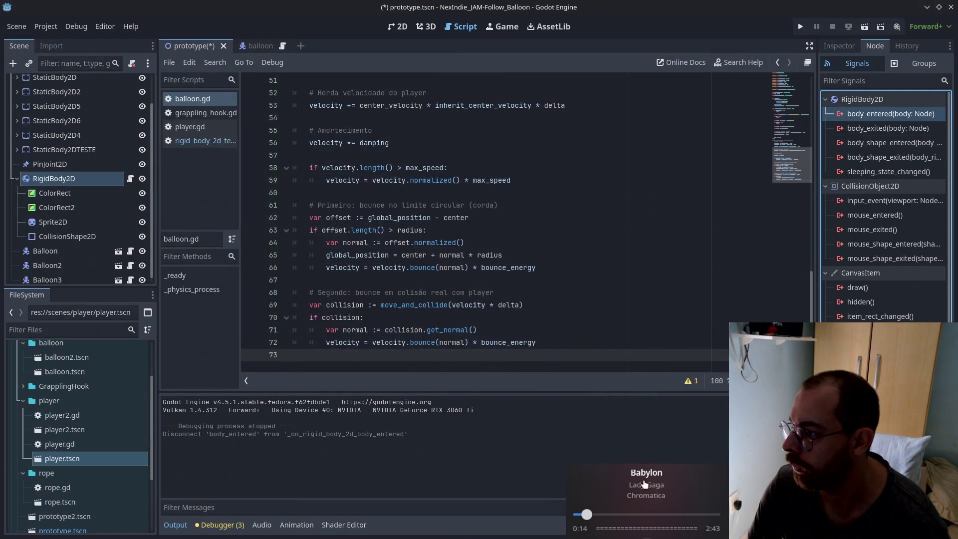
key(XF86AudioNext)
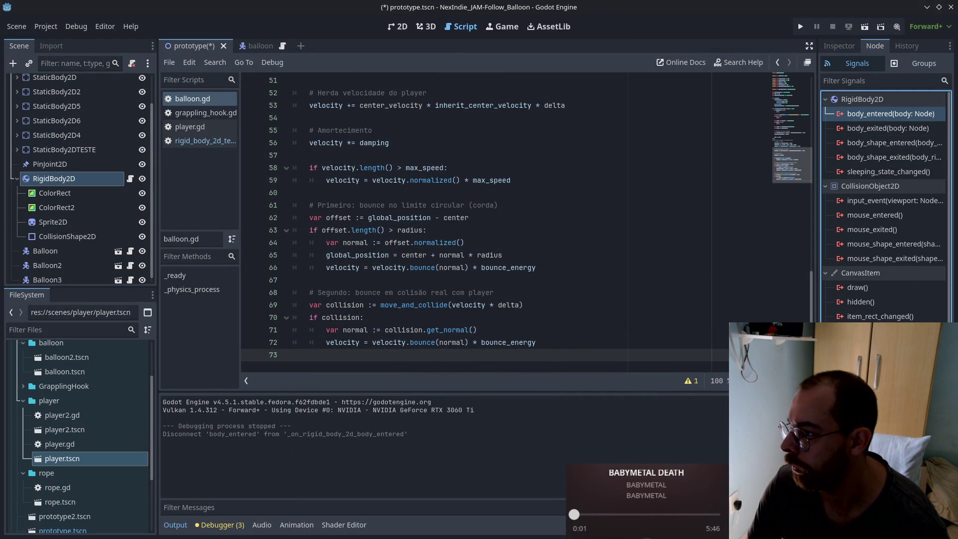
Save the prototype scene with Ctrl+S and show the level in the 2D view
key(XF86AudioNext)
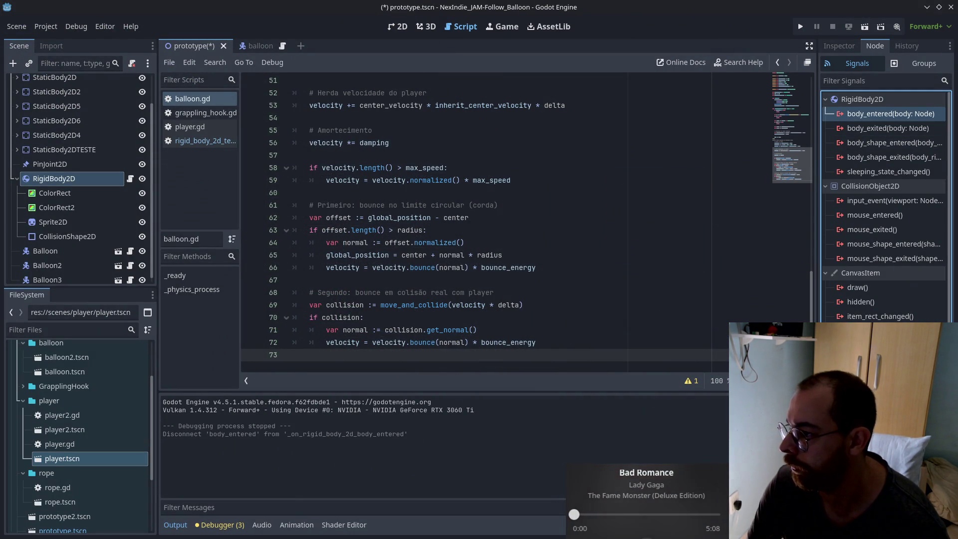
key(XF86AudioNext)
key(XF86AudioNext)
key(XF86AudioNext)
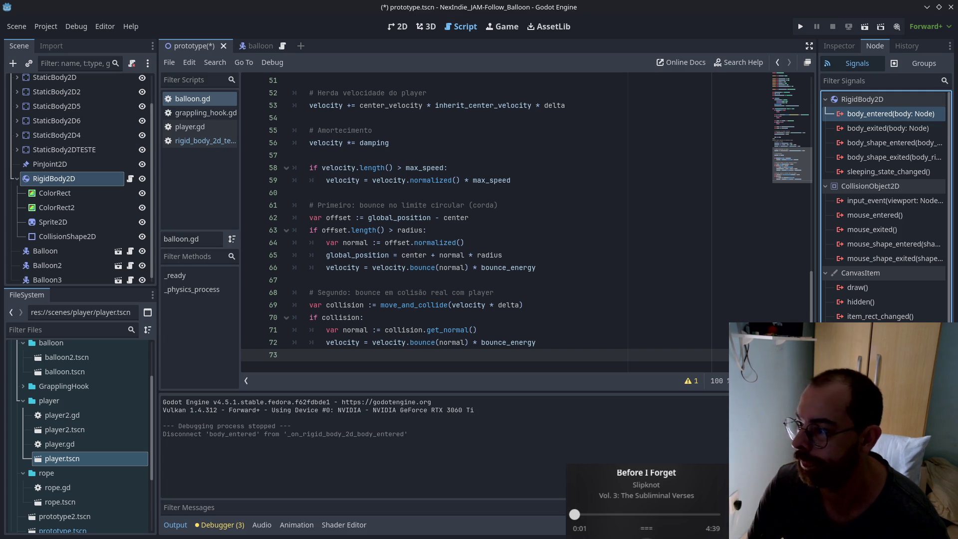
click(544, 291)
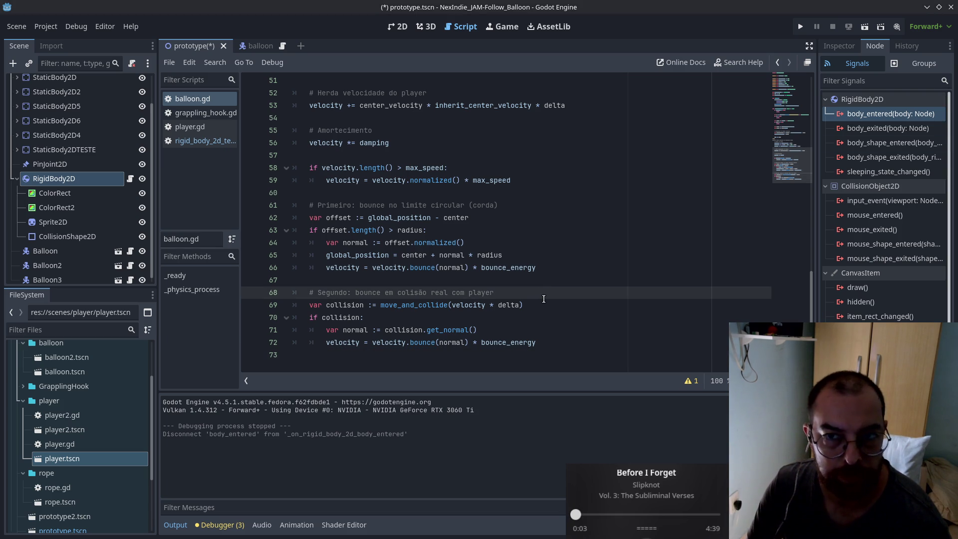
mouse_move(593, 4)
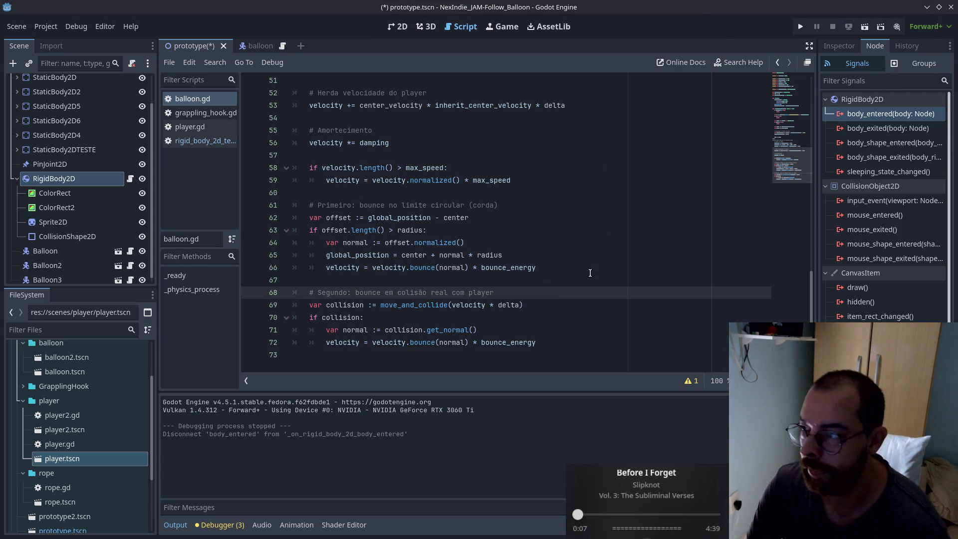
click(590, 273)
key(ctrl+s)
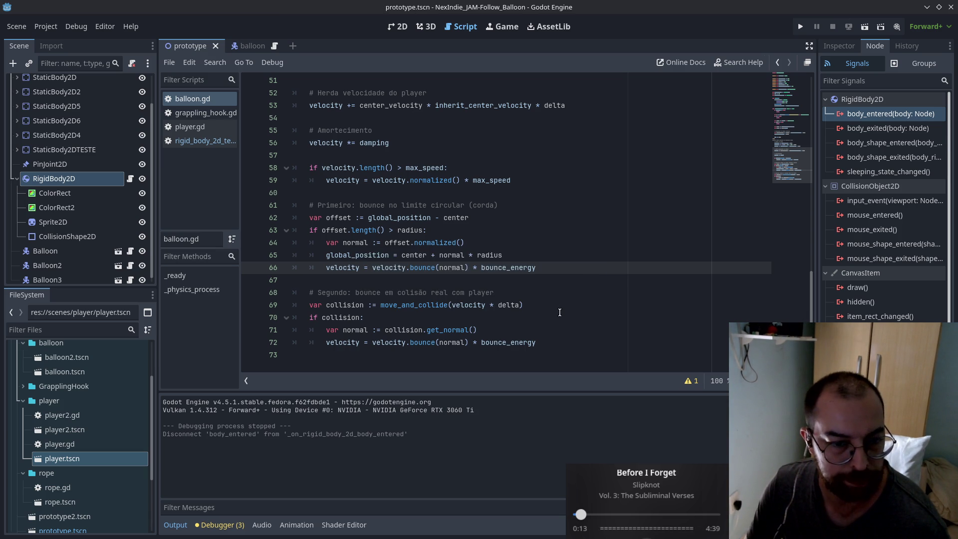
click(214, 142)
click(402, 26)
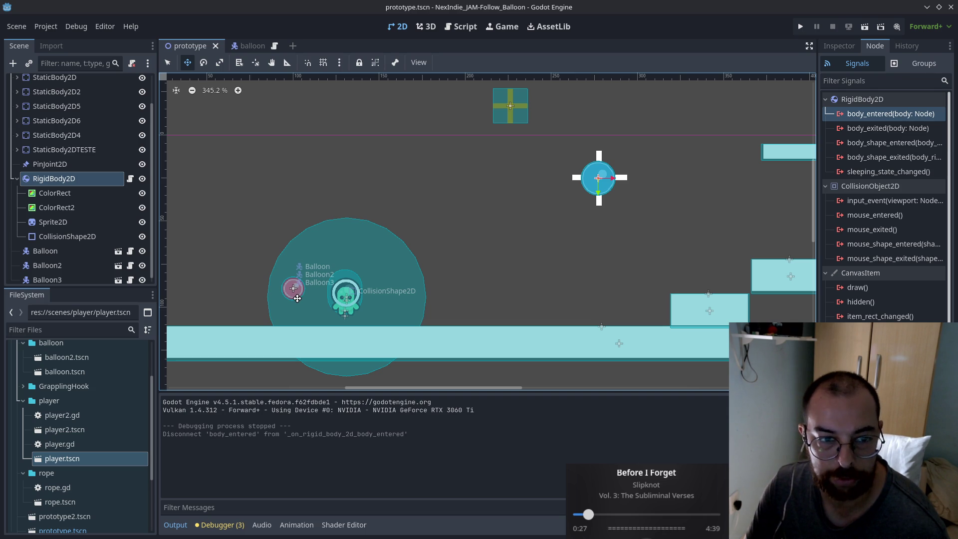
Look over the balloon scene's nodes, then select the prototype's RigidBody2D to list its signals
click(248, 45)
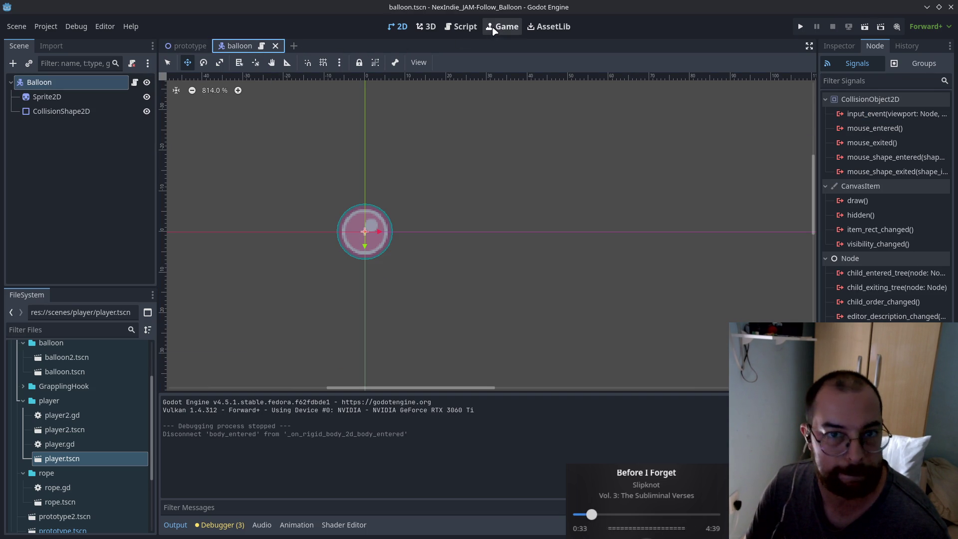
click(459, 26)
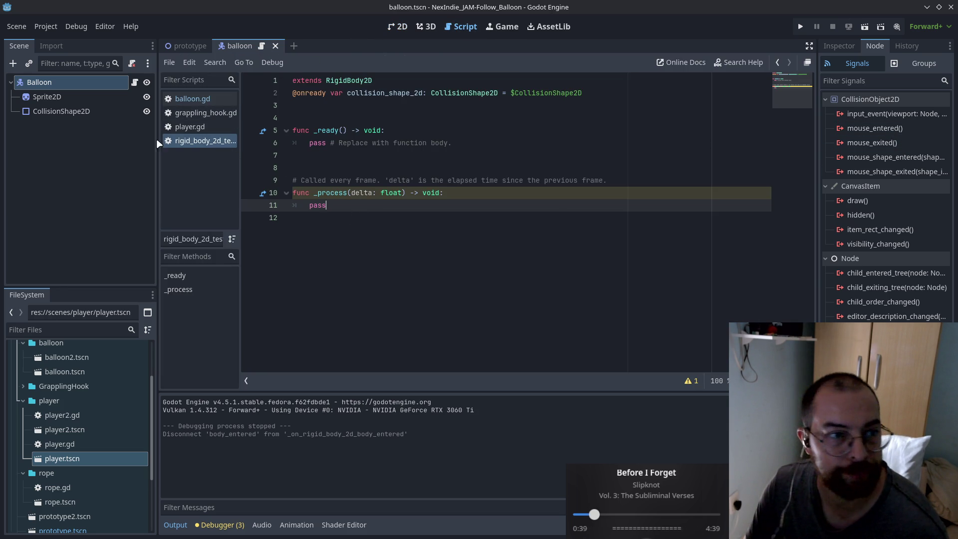
click(69, 94)
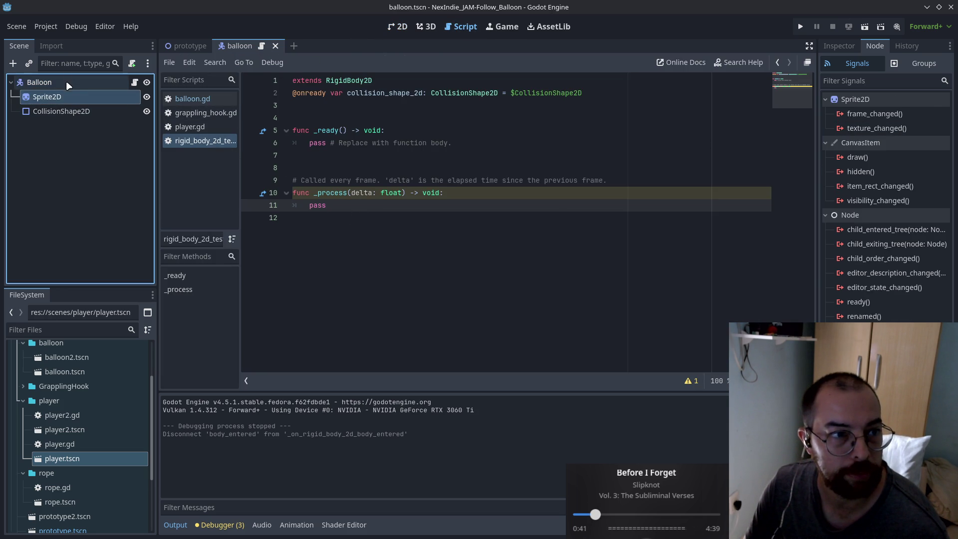
click(85, 111)
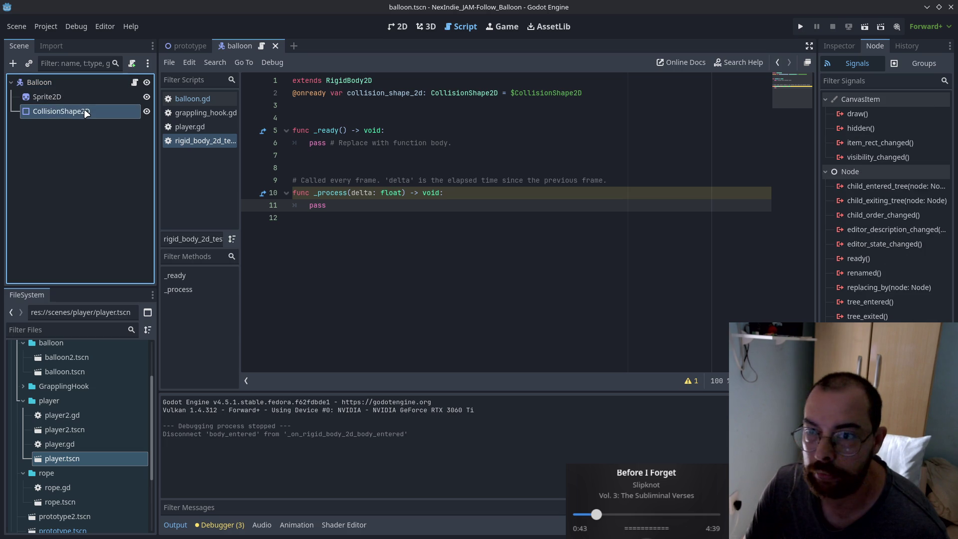
click(71, 82)
click(182, 46)
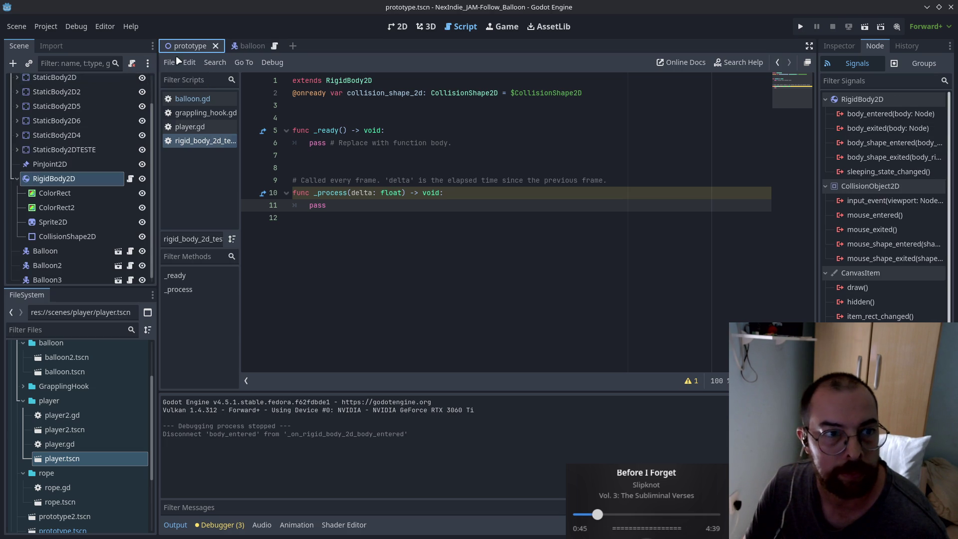
click(100, 180)
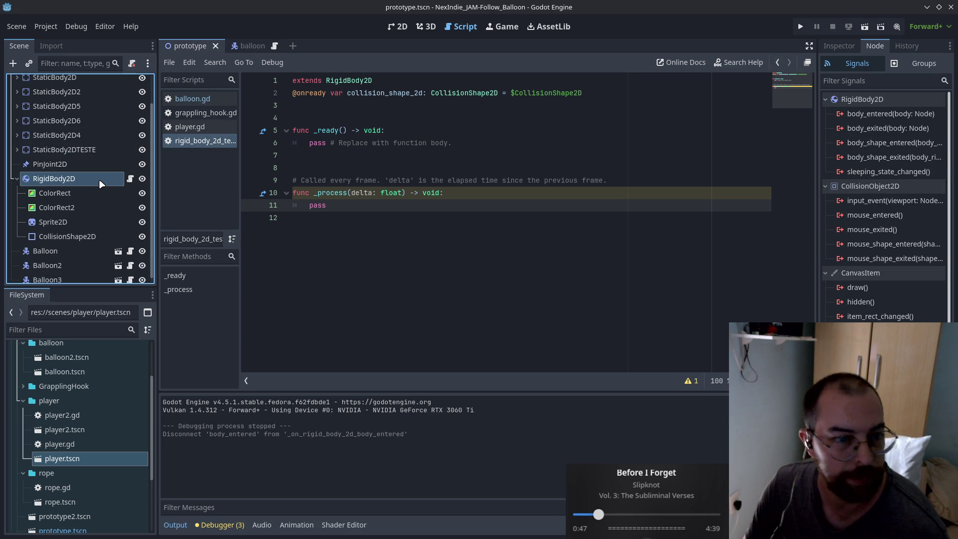
Connect RigidBody2D's body_entered signal to itself, creating _on_body_entered, and save
mouse_move(878, 134)
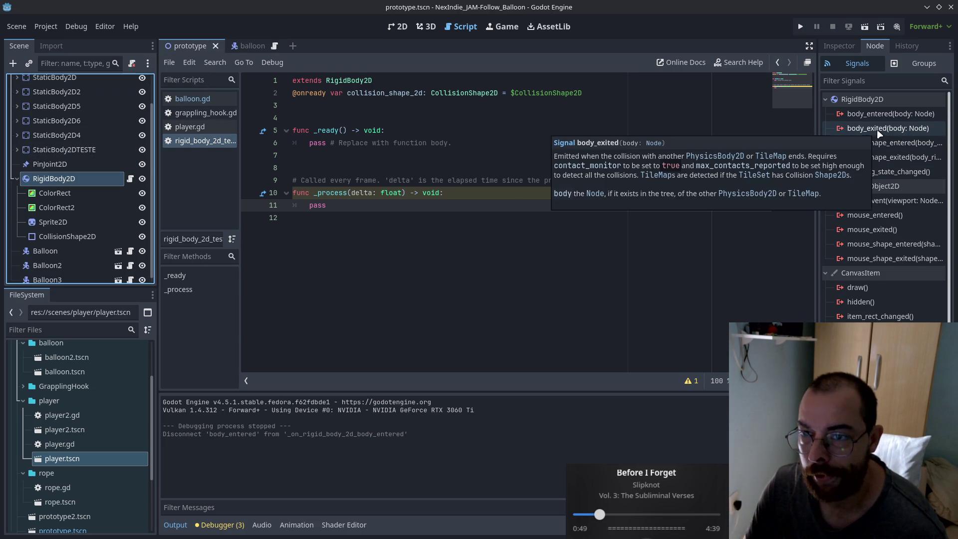
right_click(881, 112)
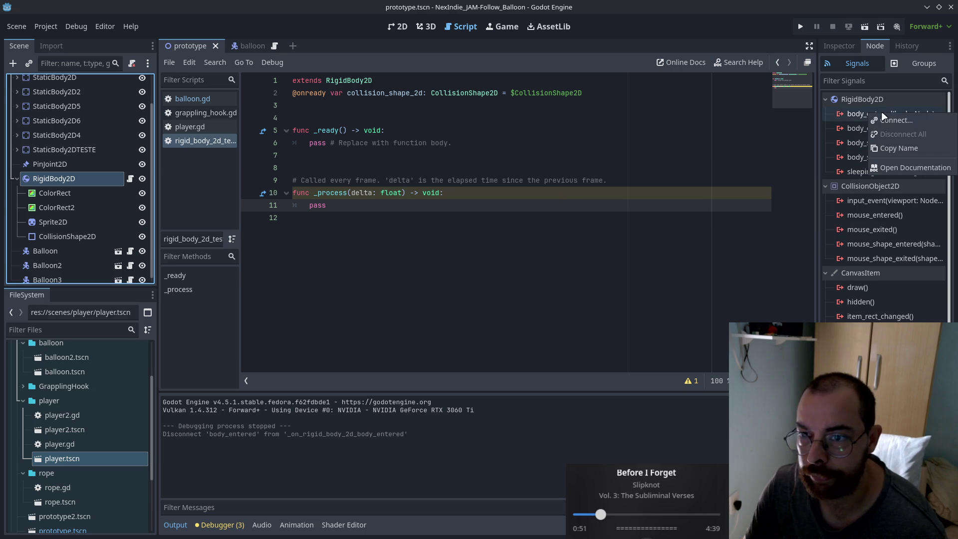
click(886, 120)
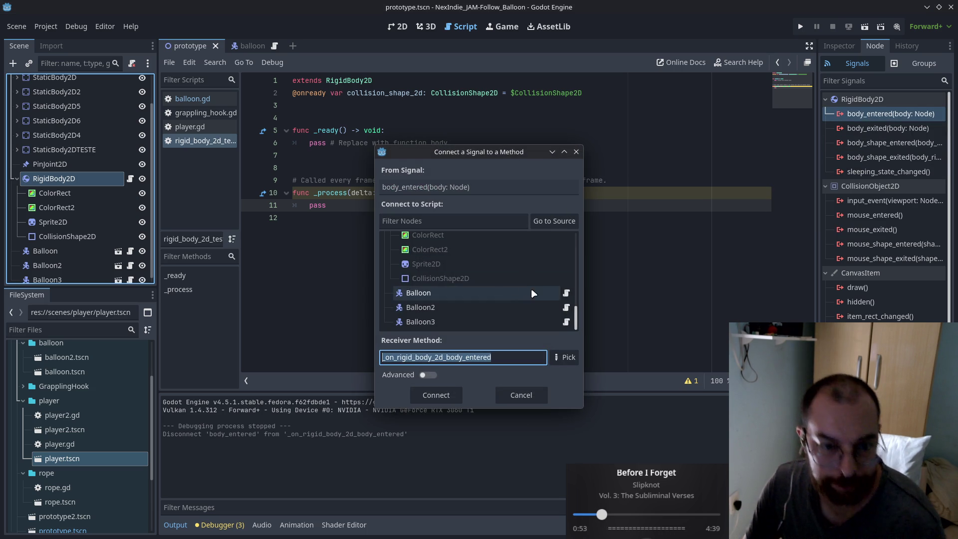
click(479, 302)
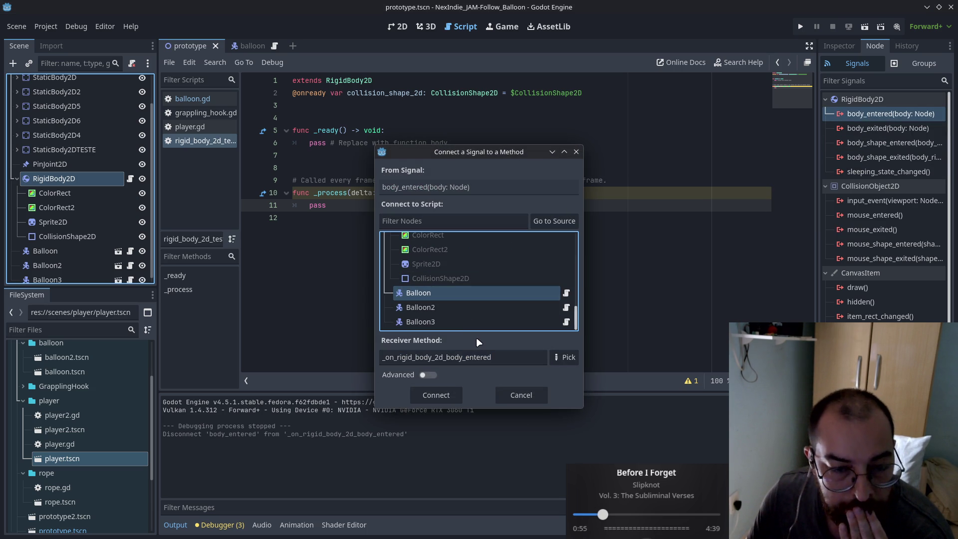
scroll(478, 304, up, 4)
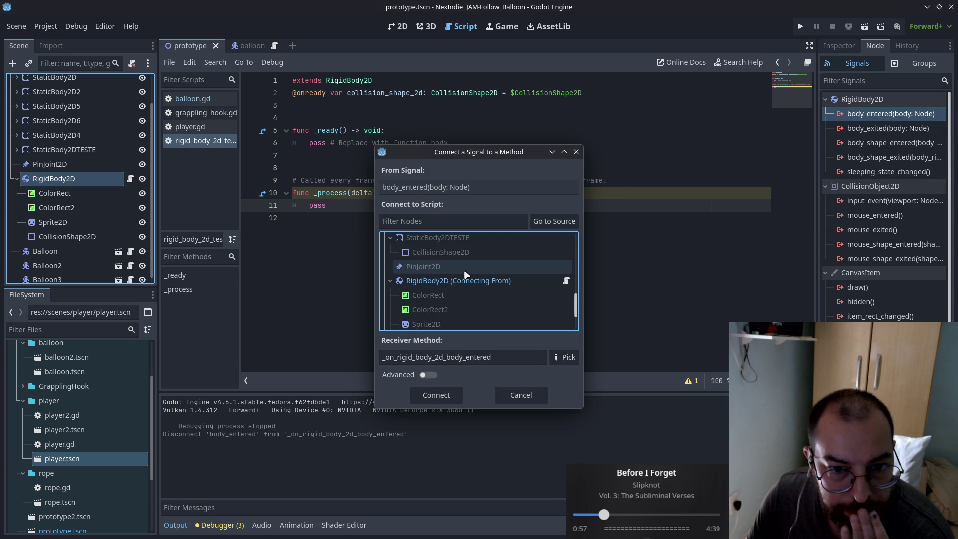
click(464, 286)
click(446, 395)
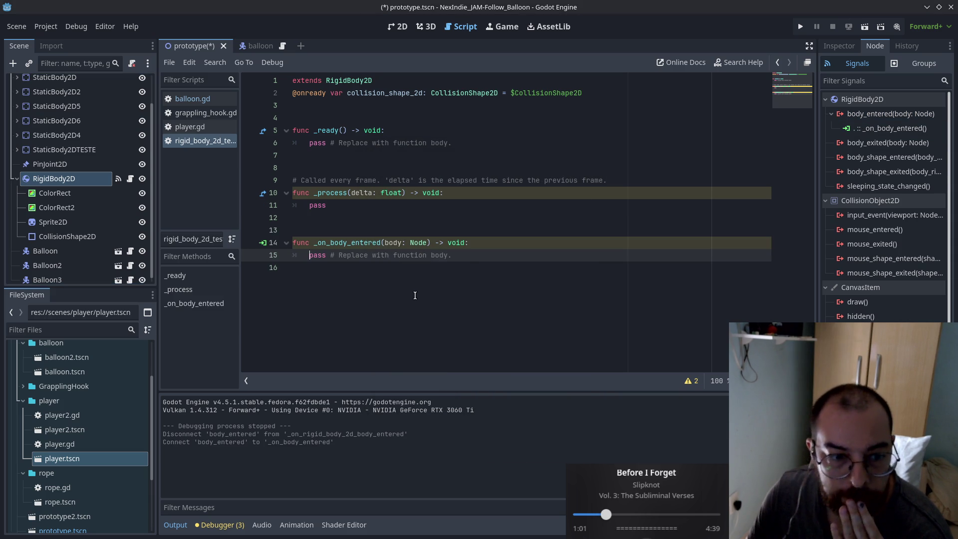
click(402, 274)
key(ctrl+s)
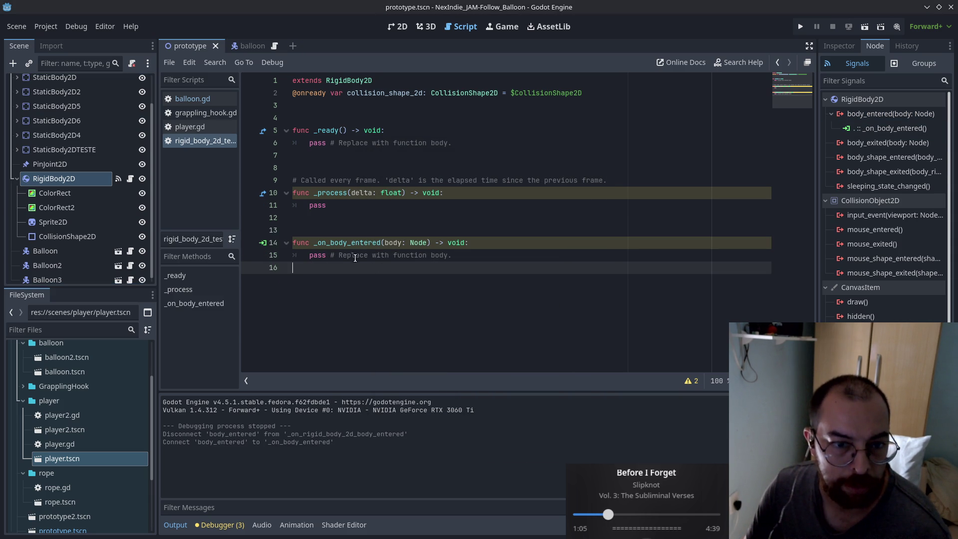
Paste print("Estourou o balão!") over the pass line, save, and run the game
click(472, 256)
key(shift+Home)
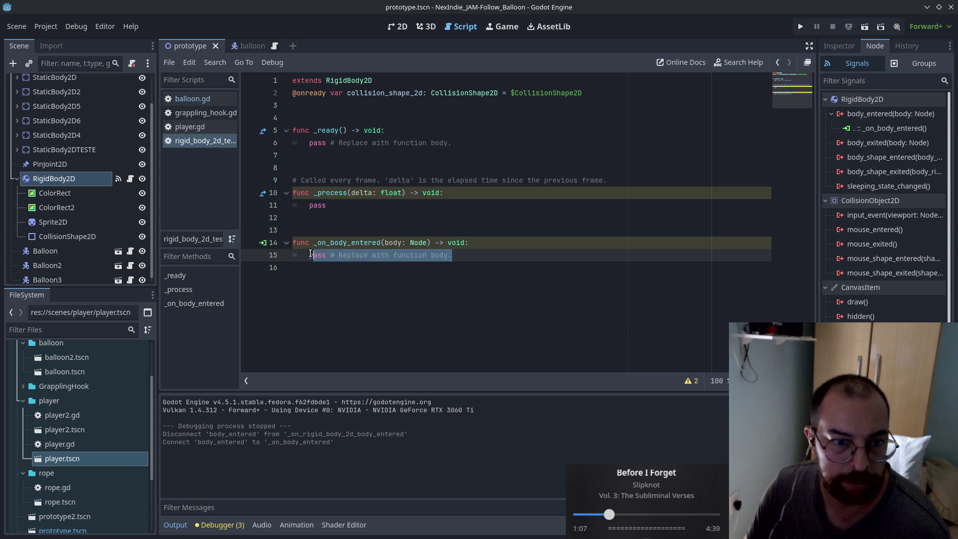
text(print("Estourou o balão!"))
key(ctrl+s)
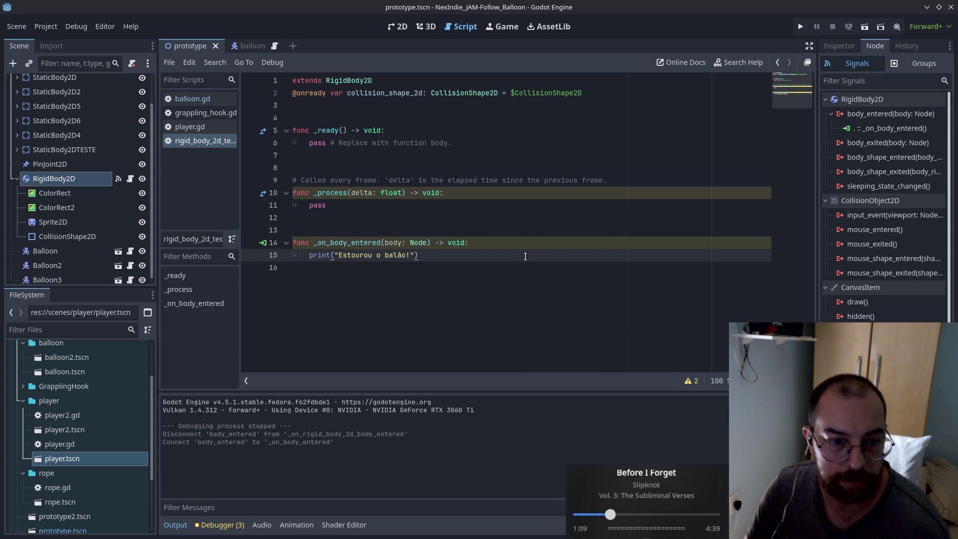
click(799, 26)
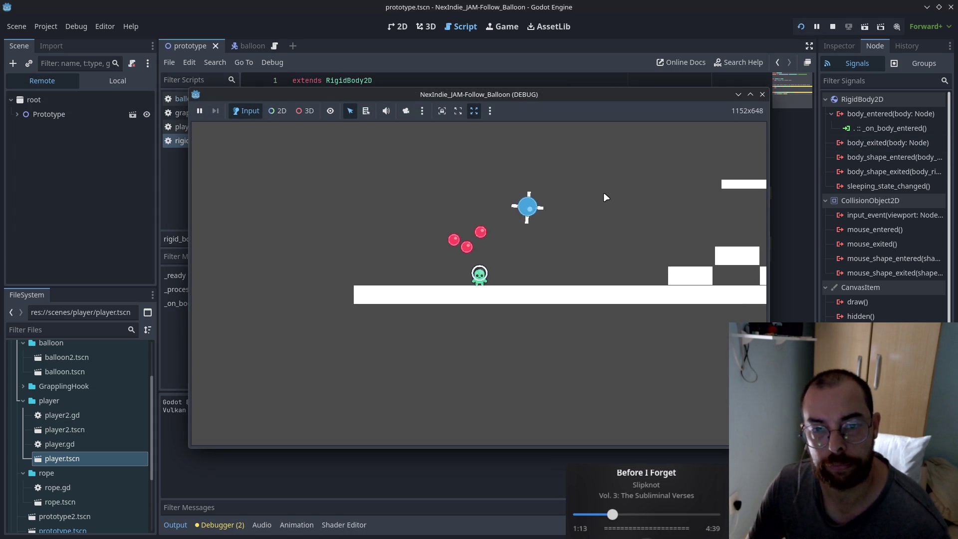
Walk the player right and left with D and A, jump, then stop the game
key(d)
key(d)
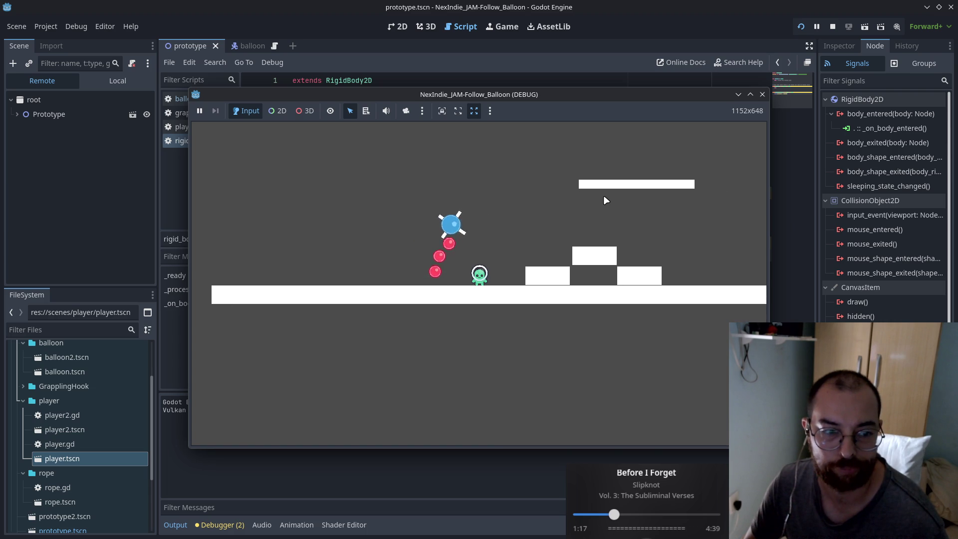
key(space)
key(a)
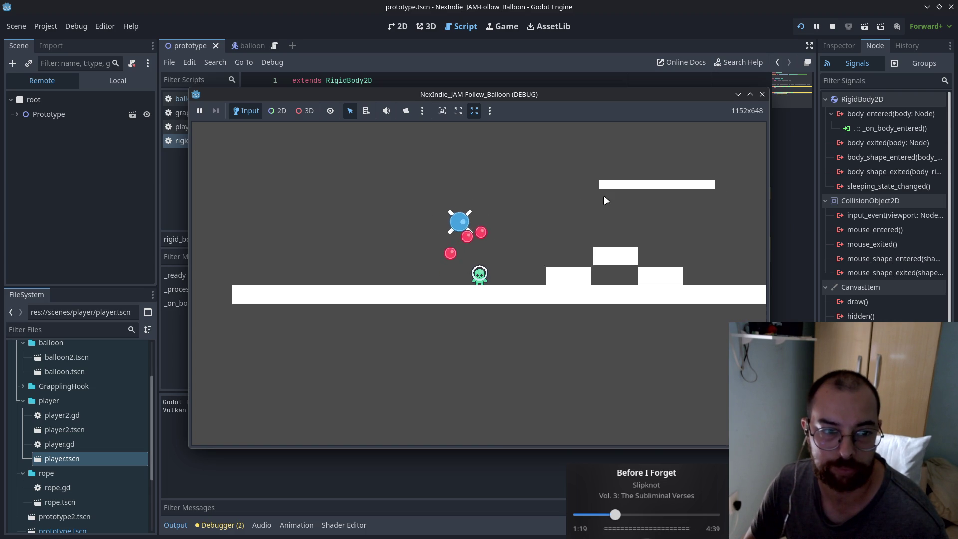
key(a)
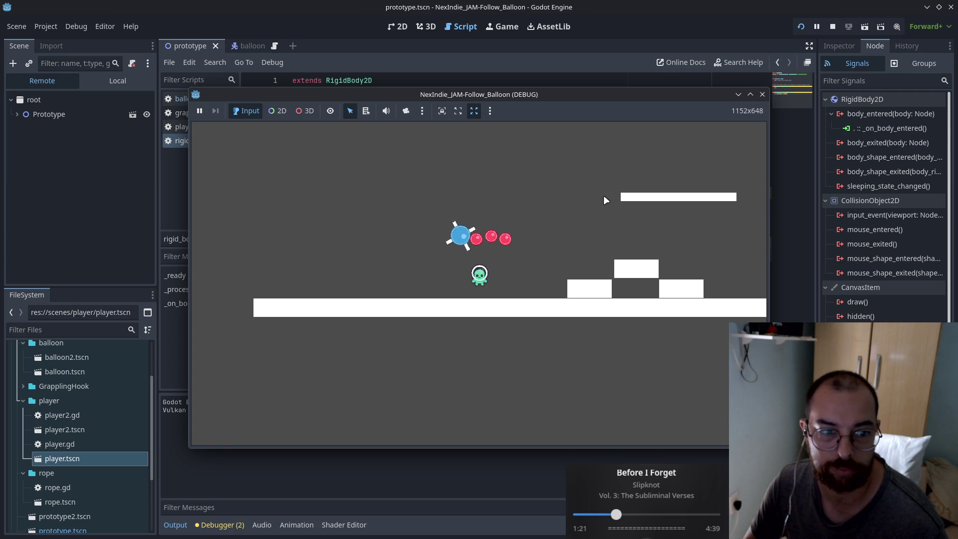
key(d)
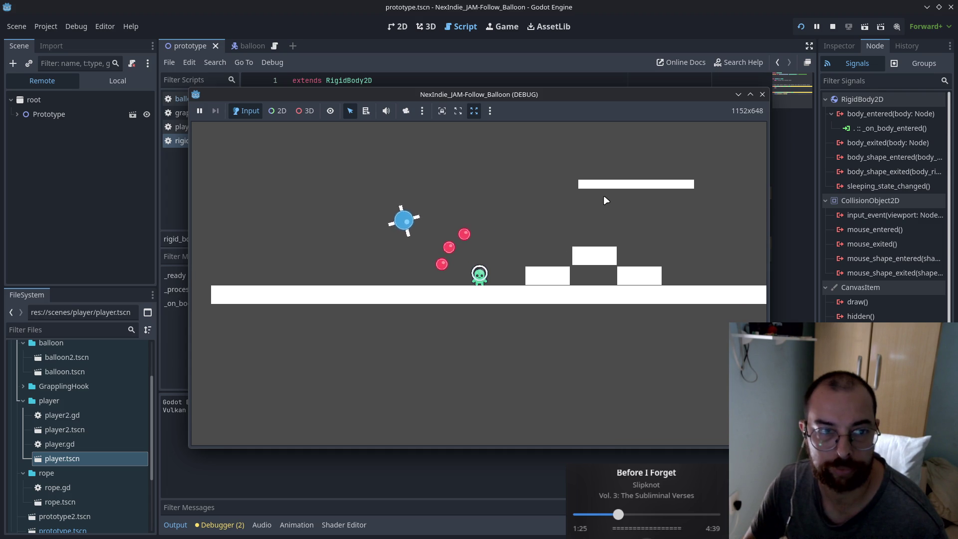
click(762, 95)
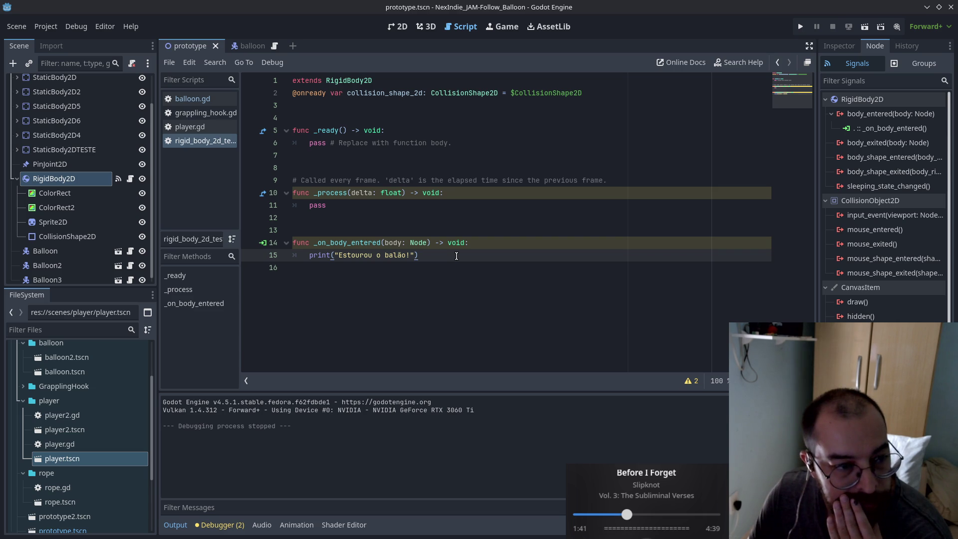
Read through player.gd, balloon.gd and the rigid_body_2d_test script, then return to the 2D view
click(246, 48)
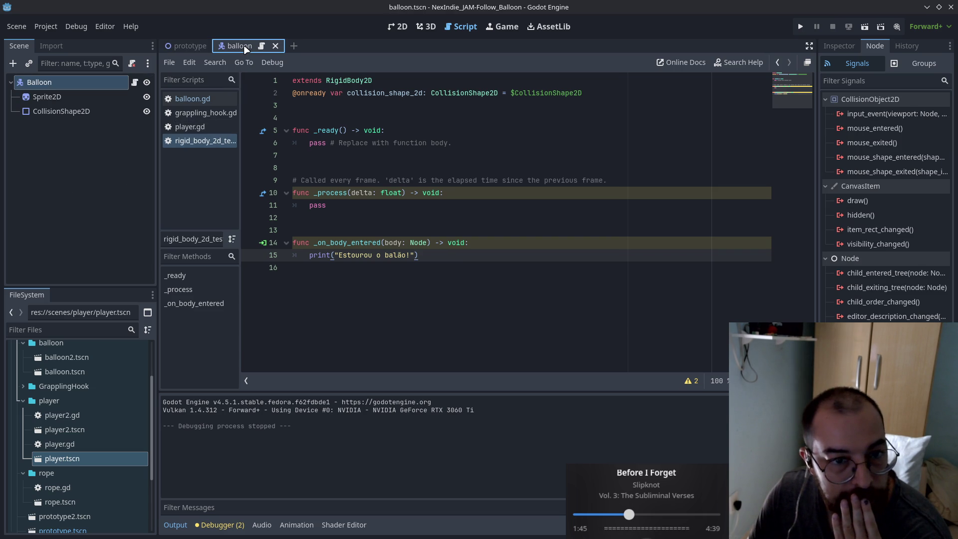
click(202, 126)
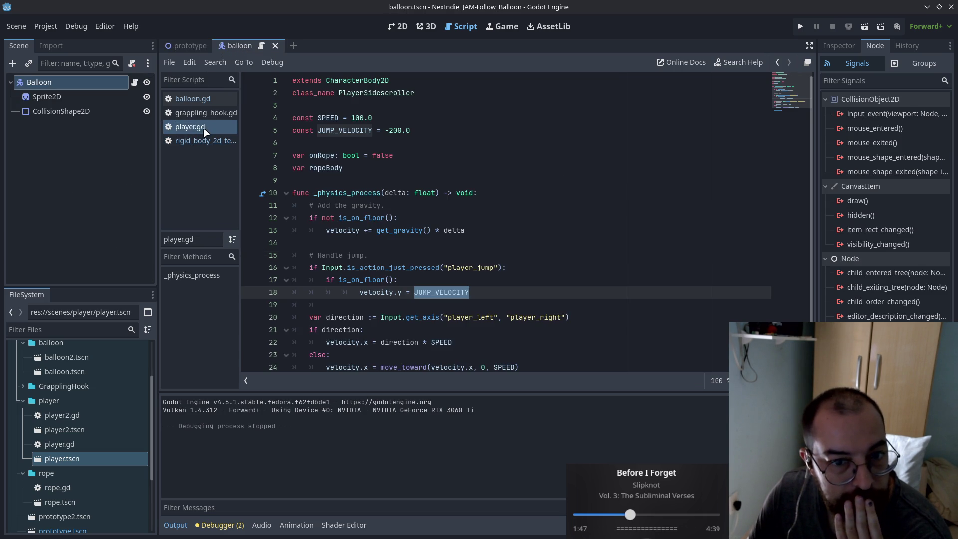
click(411, 219)
scroll(412, 222, down, 2)
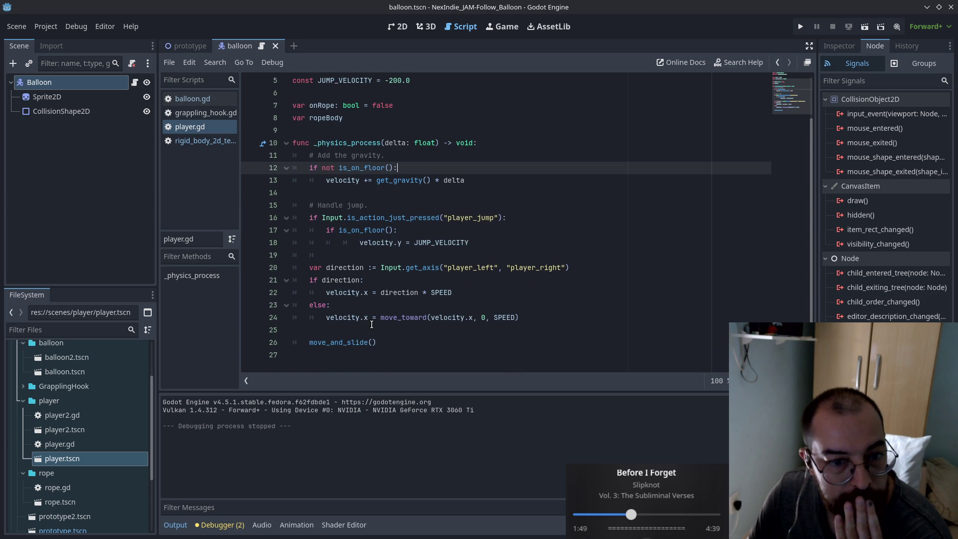
click(330, 368)
click(187, 45)
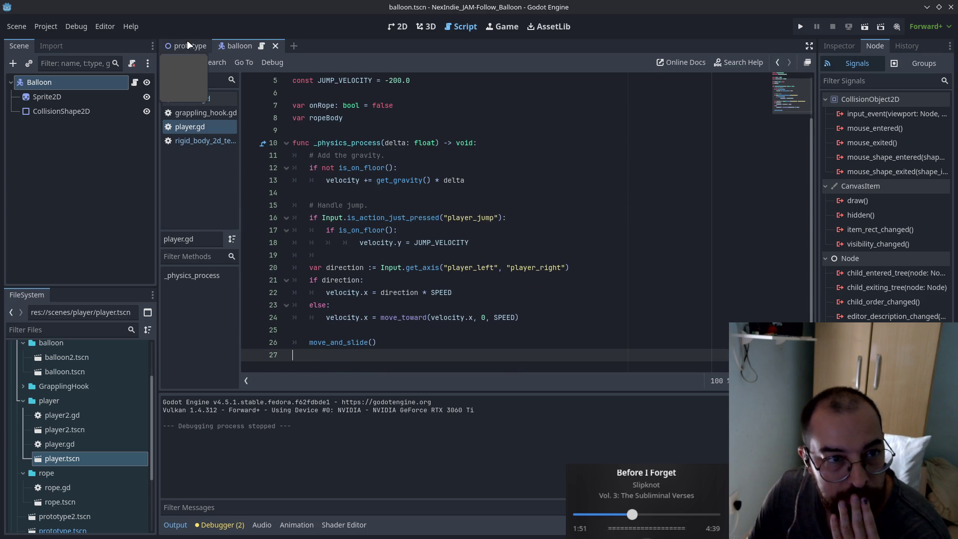
click(196, 105)
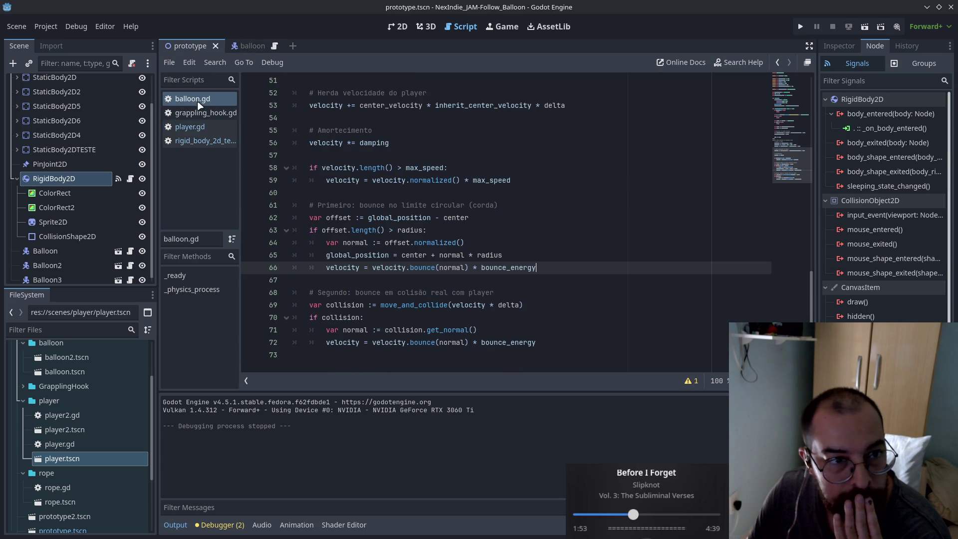
click(205, 142)
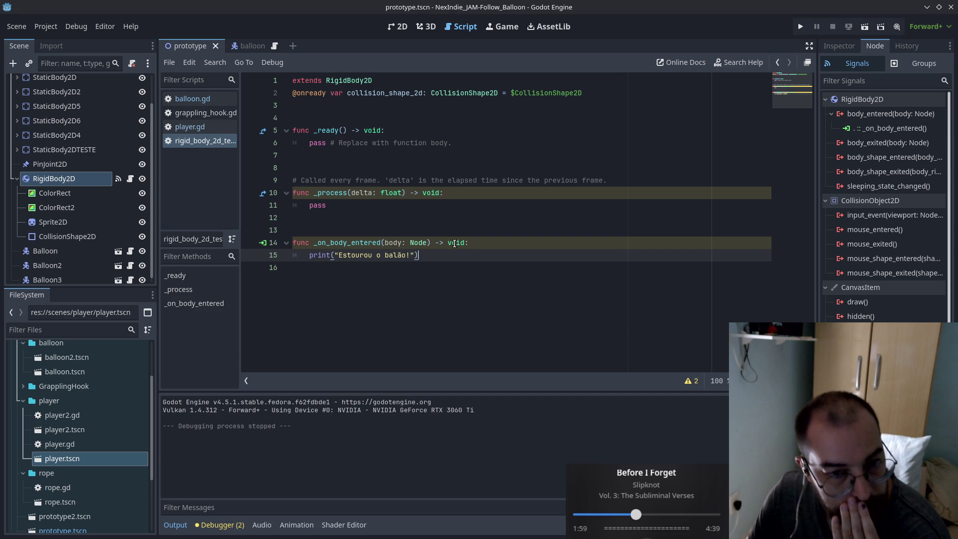
click(460, 203)
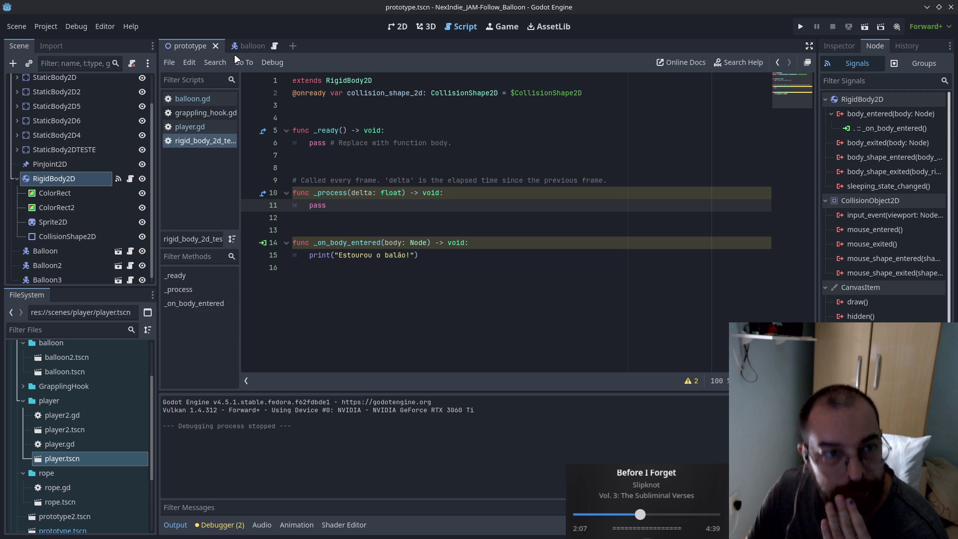
click(398, 27)
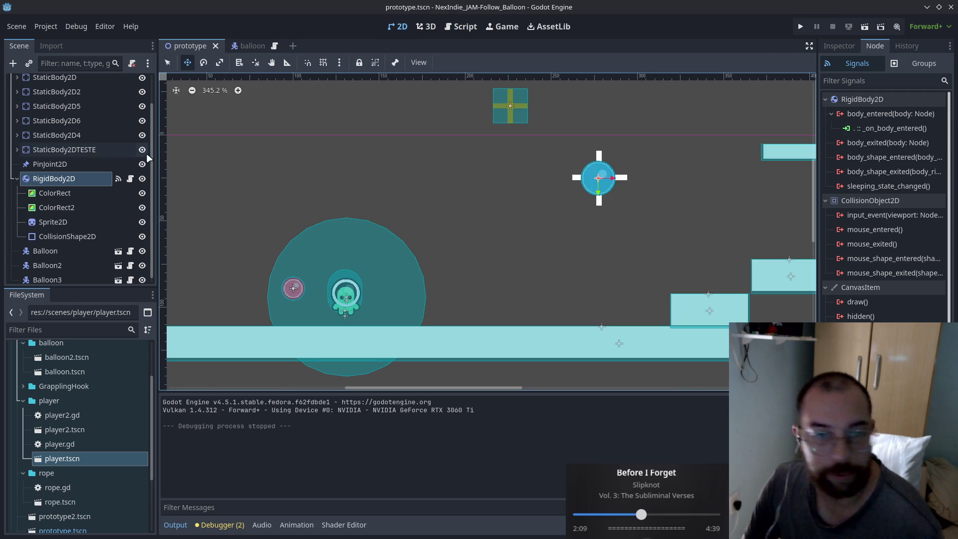
Move the PinJoint2D and RigidBody2D down about 45 px together
click(49, 165)
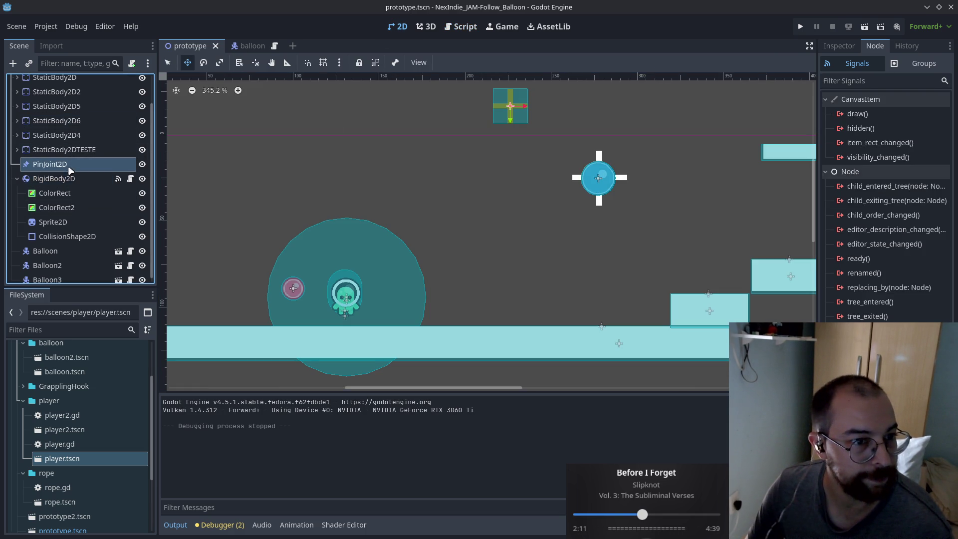
ctrl+click(55, 179)
drag(512, 120, 516, 210)
Run the game, jump the player onto the blue ball and rock it right, then stop
key(F5)
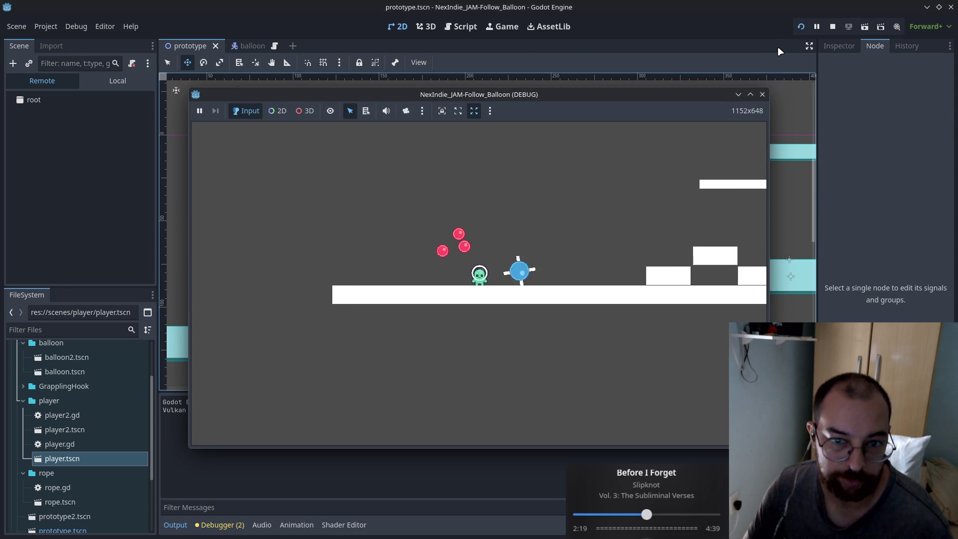
key(Left)
key(space)
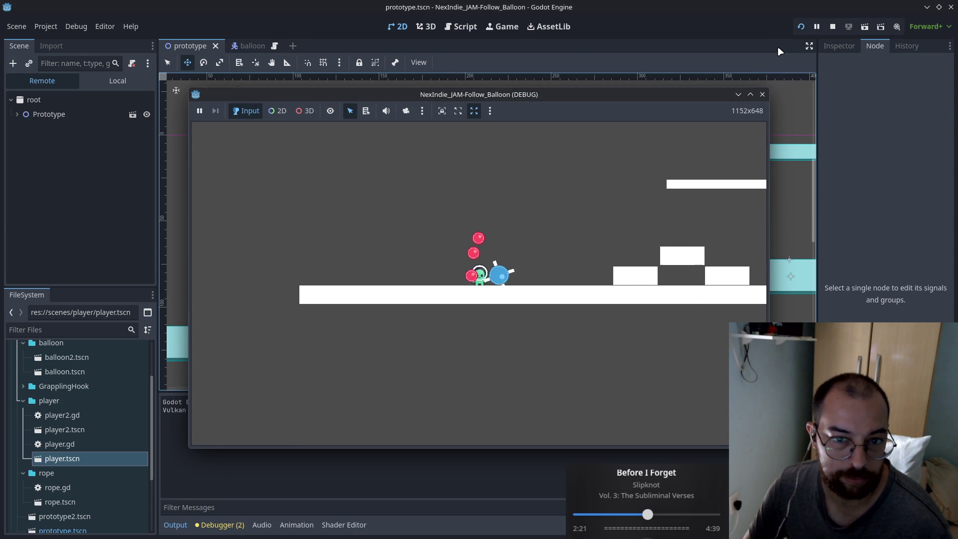
key(Right)
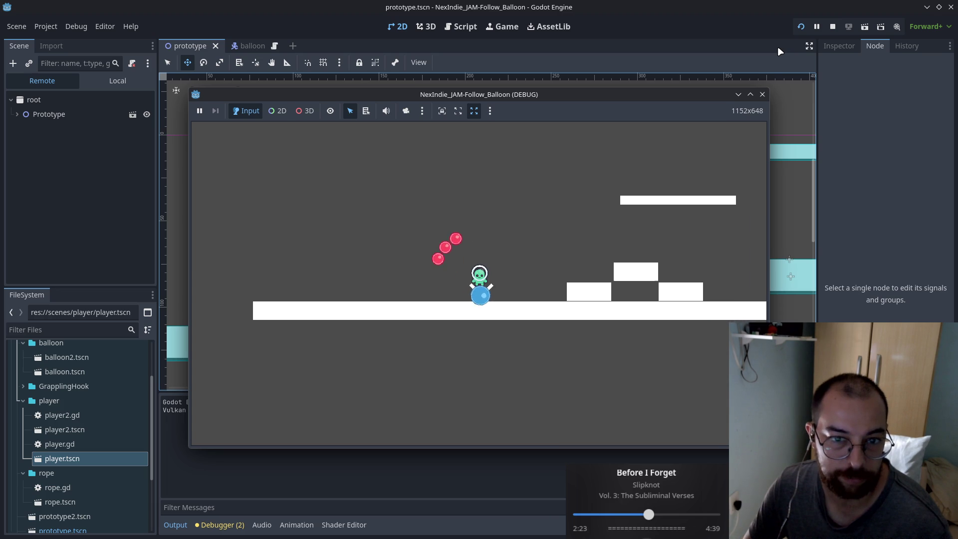
key(Right)
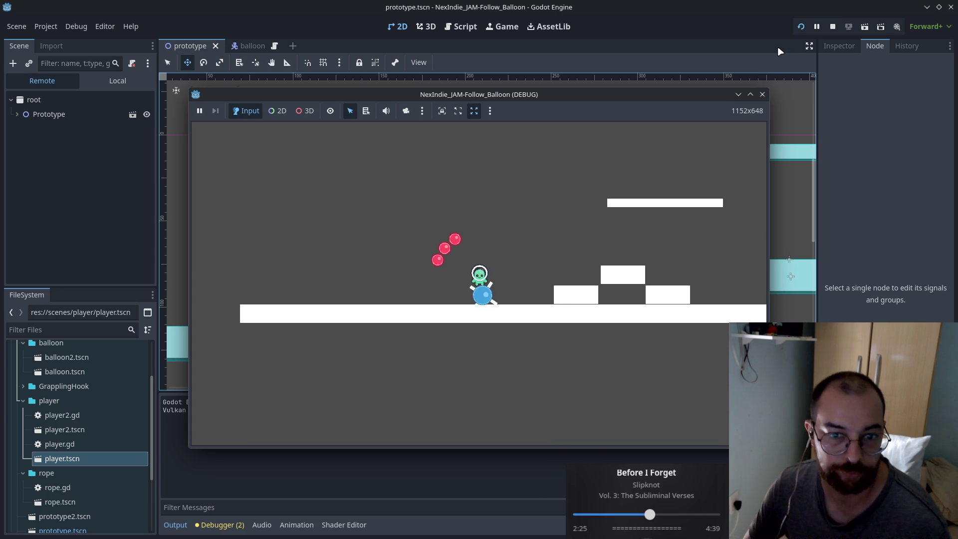
click(762, 94)
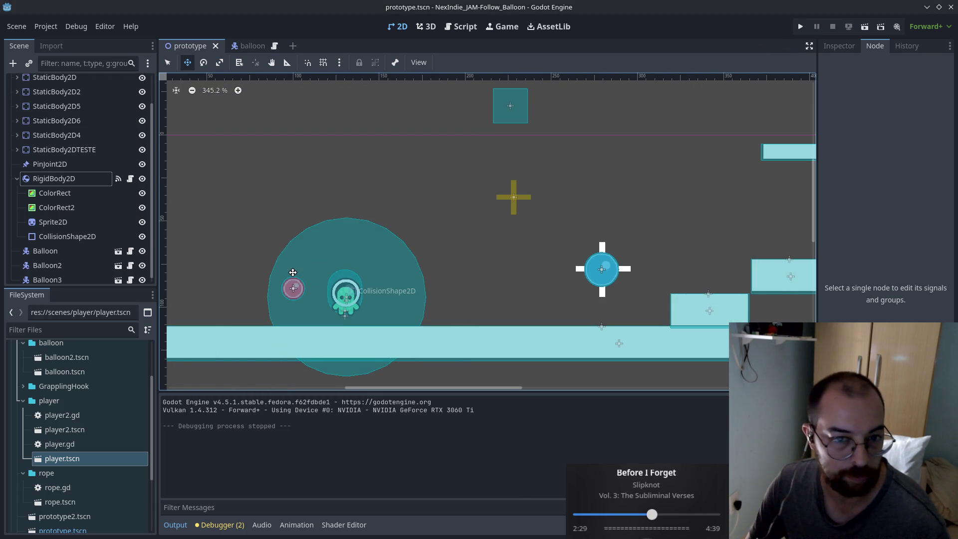
Open the rigid_body_2d_test script from the prototype scene and select the pass lines in _process and _ready
scroll(466, 285, down, 4)
scroll(466, 285, up, 2)
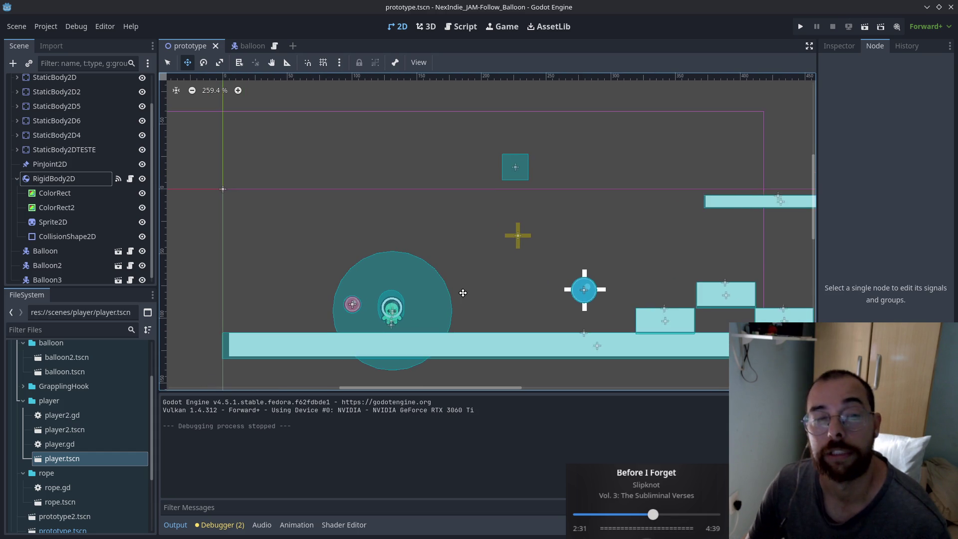
click(251, 46)
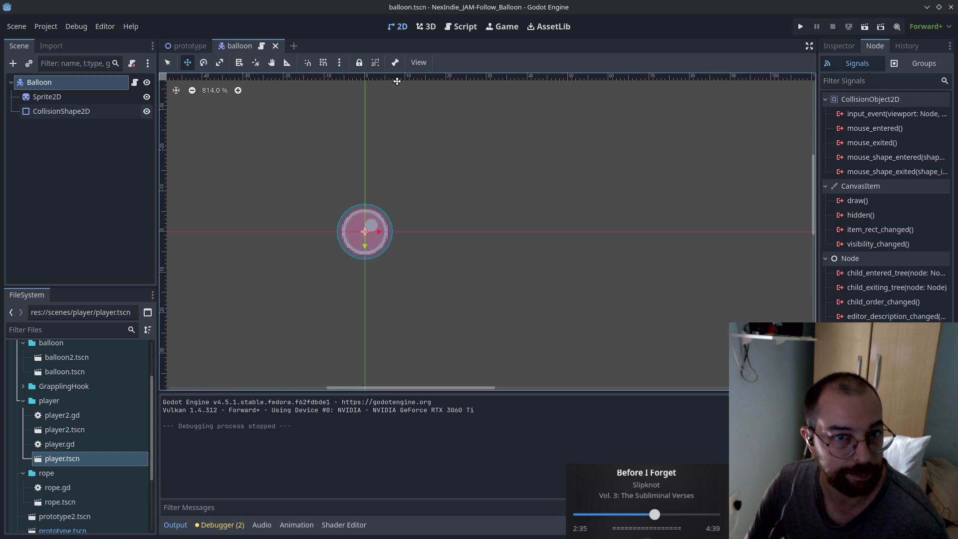
click(188, 46)
click(461, 27)
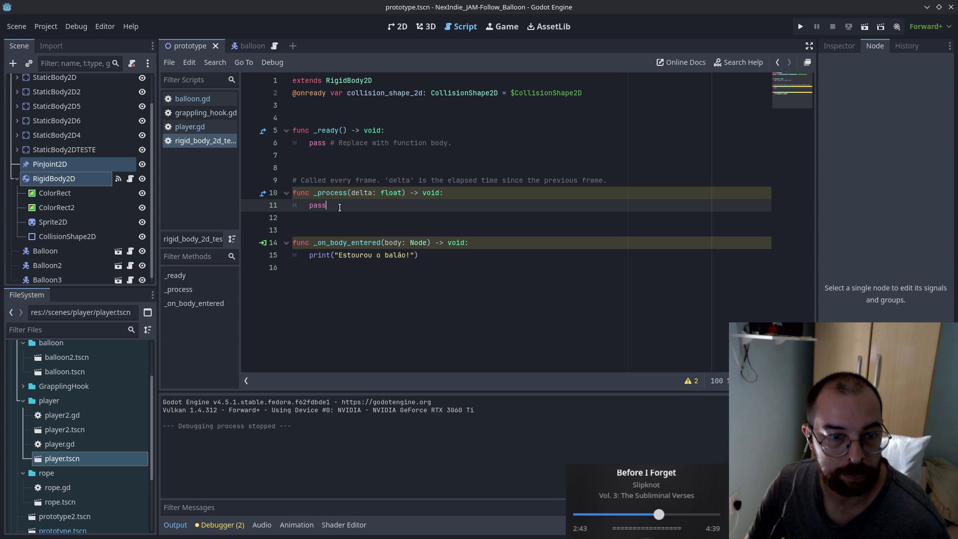
drag(339, 207, 310, 206)
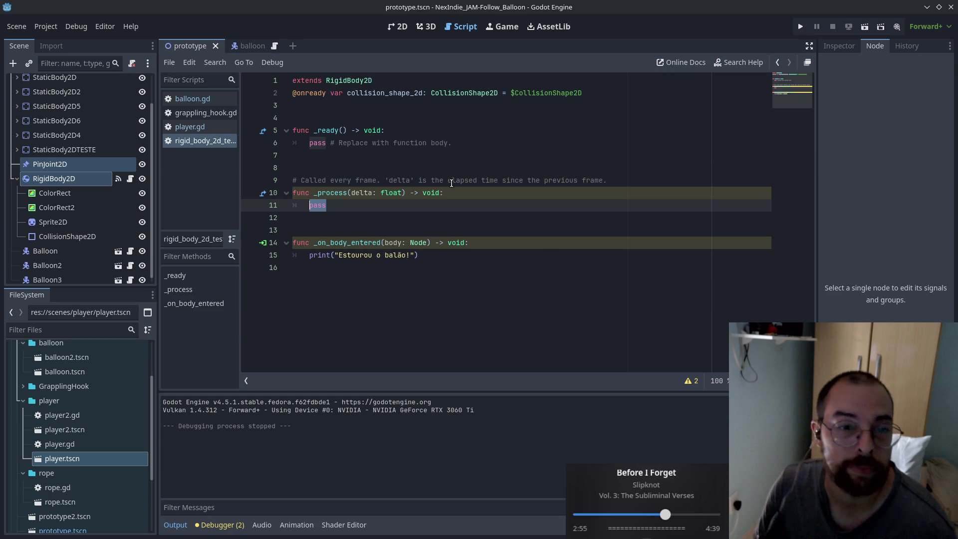
drag(452, 143, 308, 144)
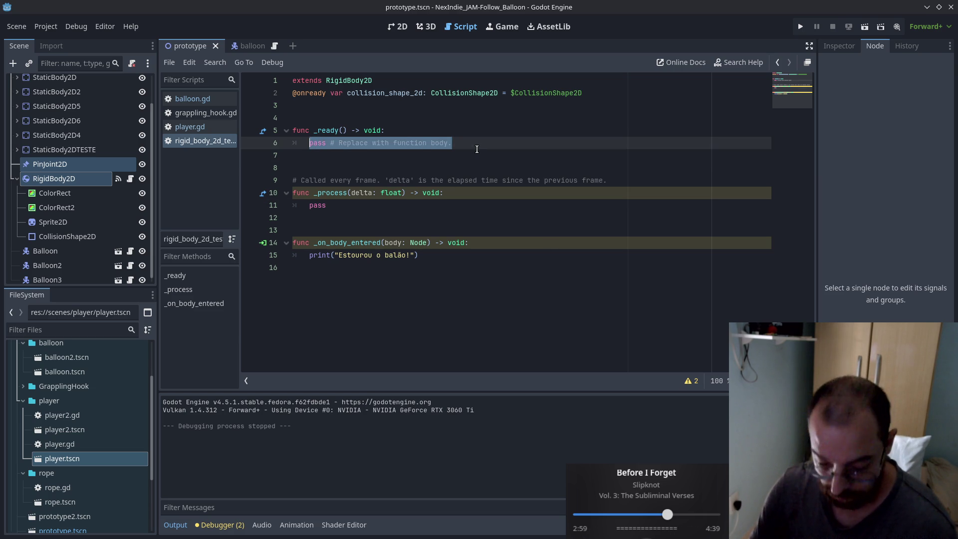
Replace pass in _ready with _on_body_entered(collision_shape_2d), save, and run the project
text(_on)
key(Return)
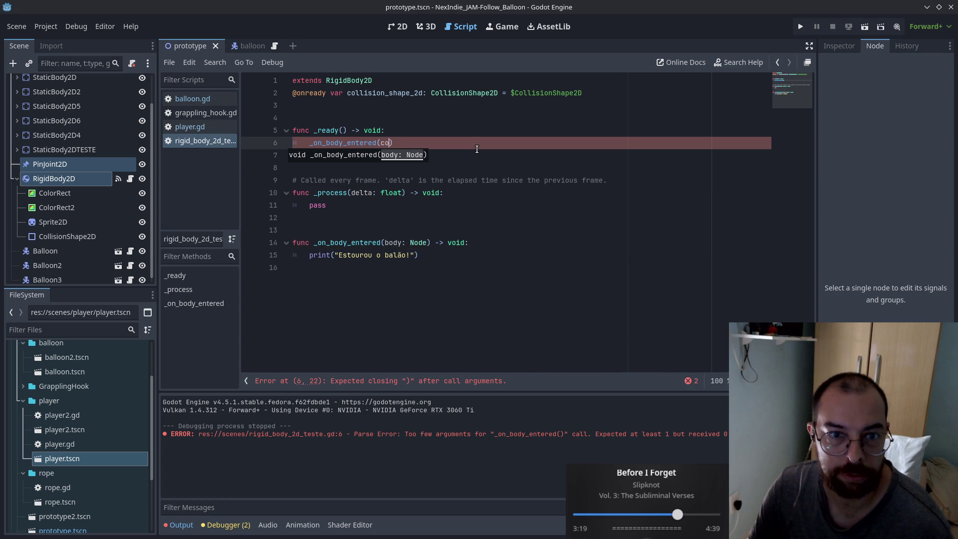
text(co)
key(Return)
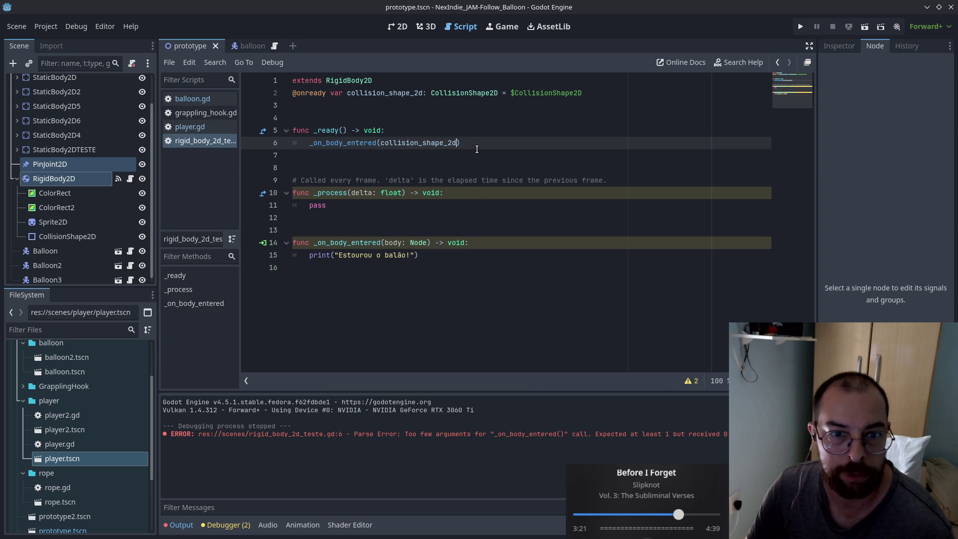
key(ctrl+s)
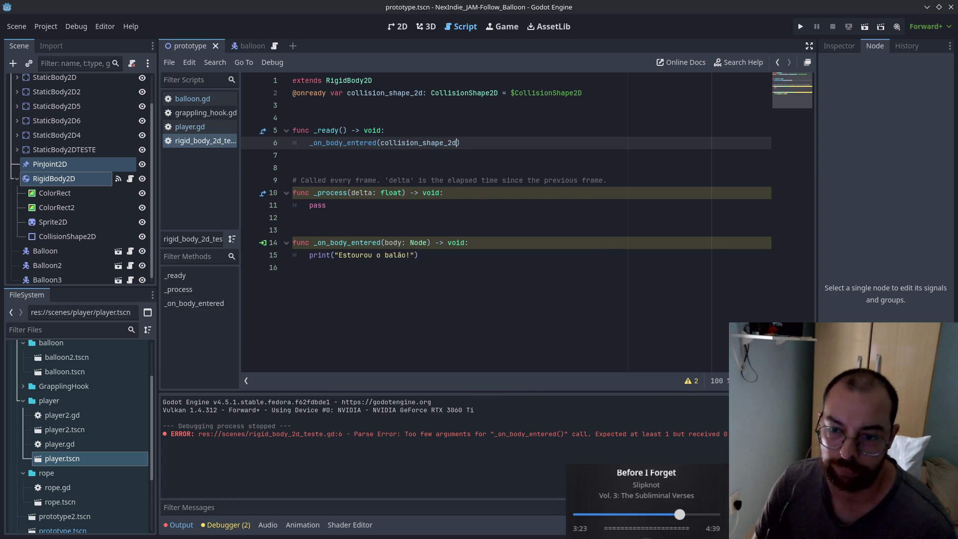
key(F5)
click(800, 26)
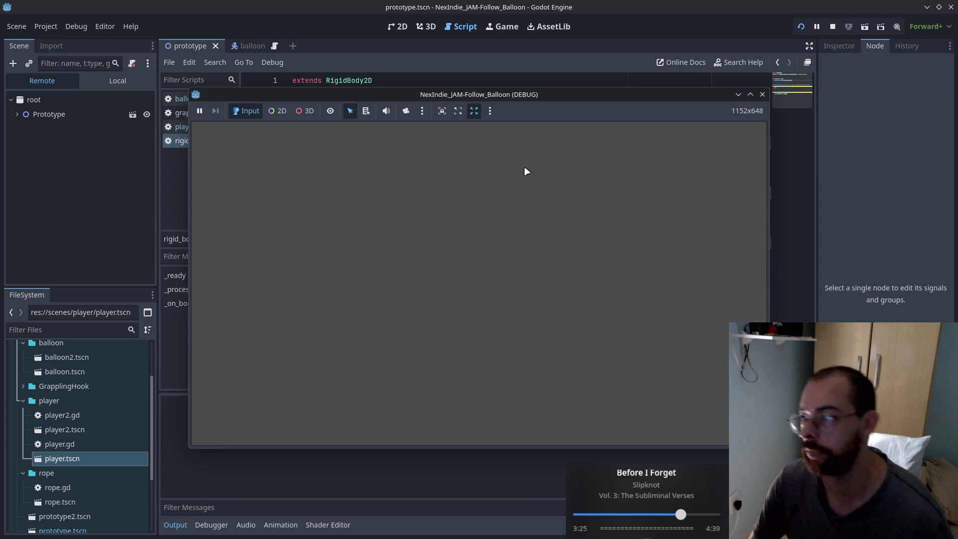
Walk the player right, back left, then right again in the running game
key(Right)
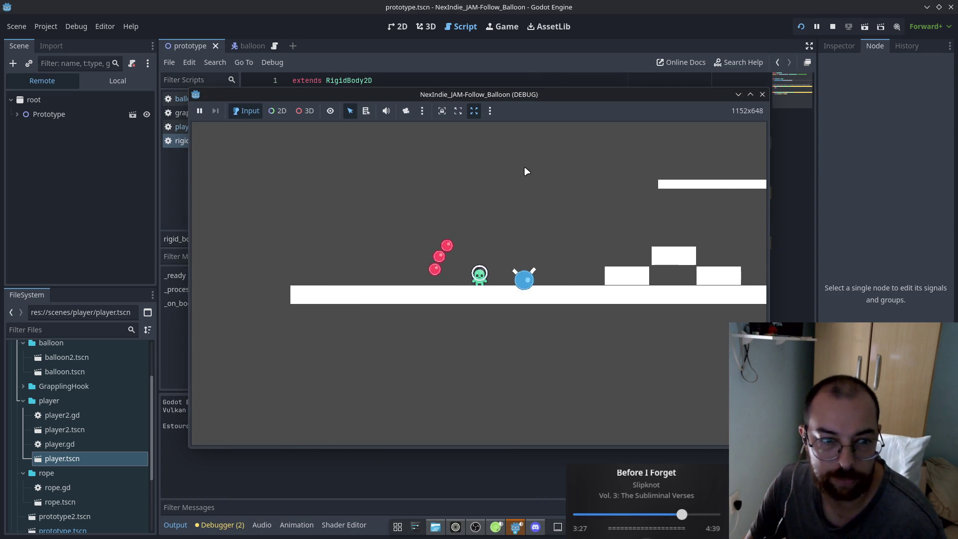
key(Right)
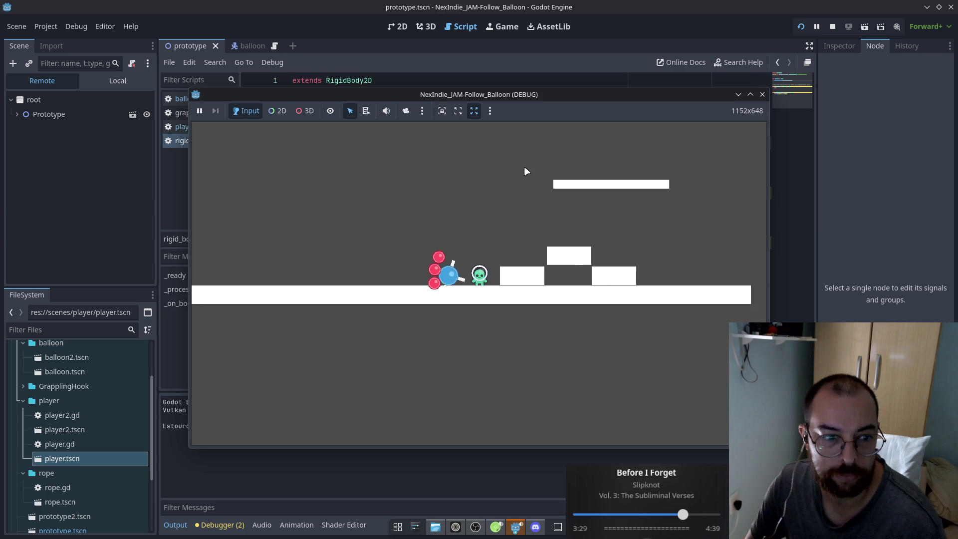
key(Left)
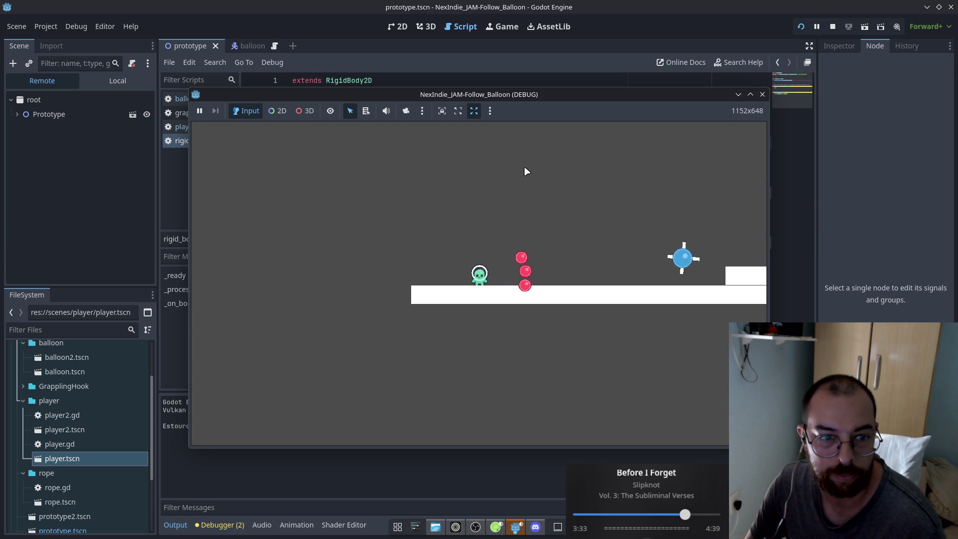
key(Right)
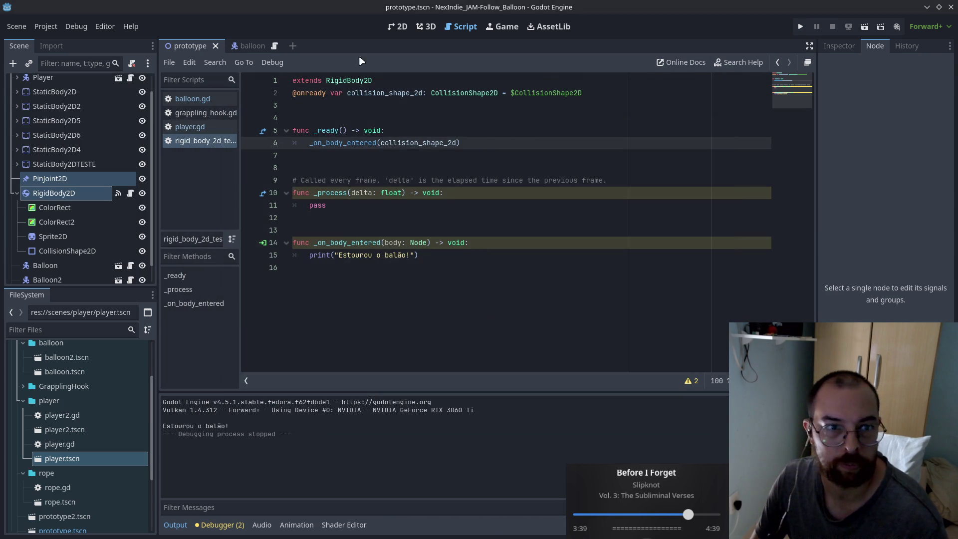
Run the game once more and stop it
click(800, 26)
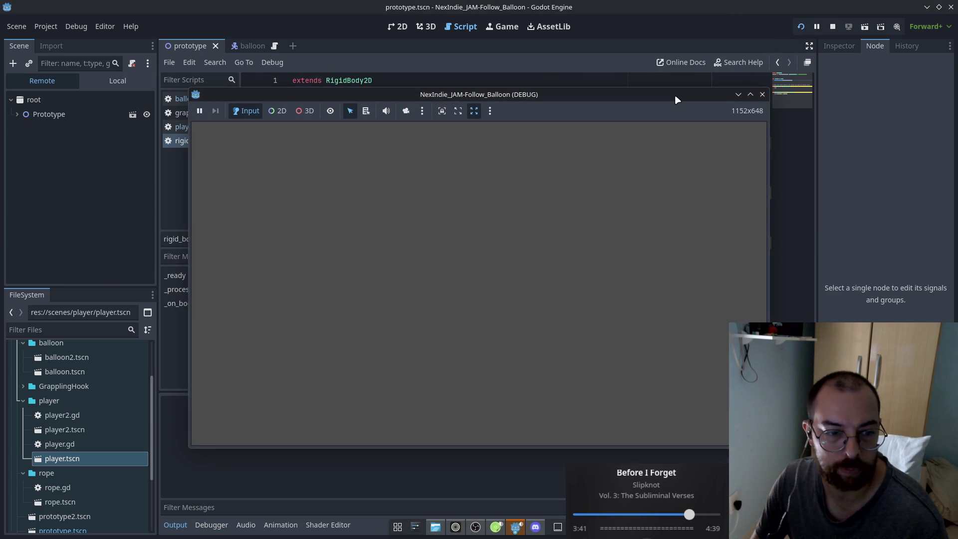
click(762, 94)
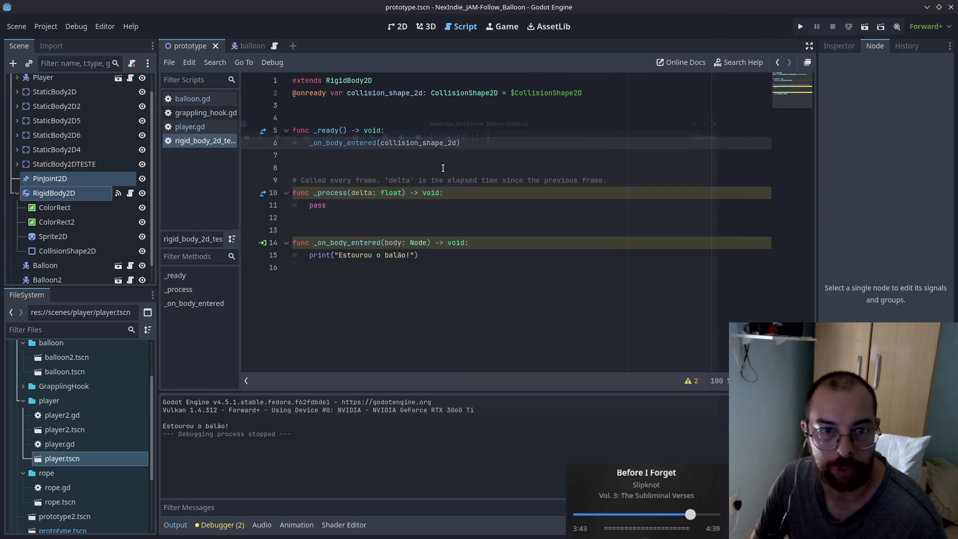
click(405, 206)
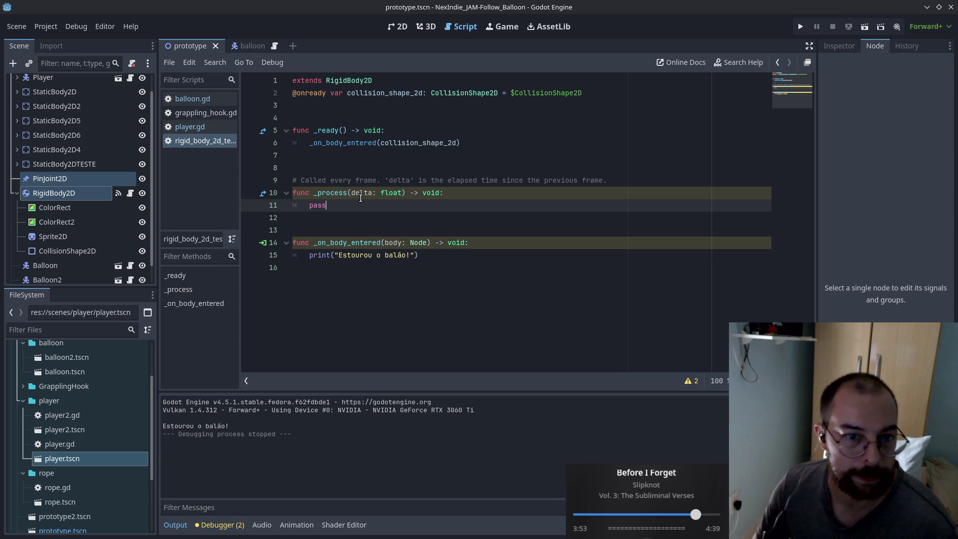
Move the _on_body_entered(collision_shape_2d) call line from _ready to below func _process
click(485, 145)
key(alt+Down)
key(alt+Down)
key(alt+Down)
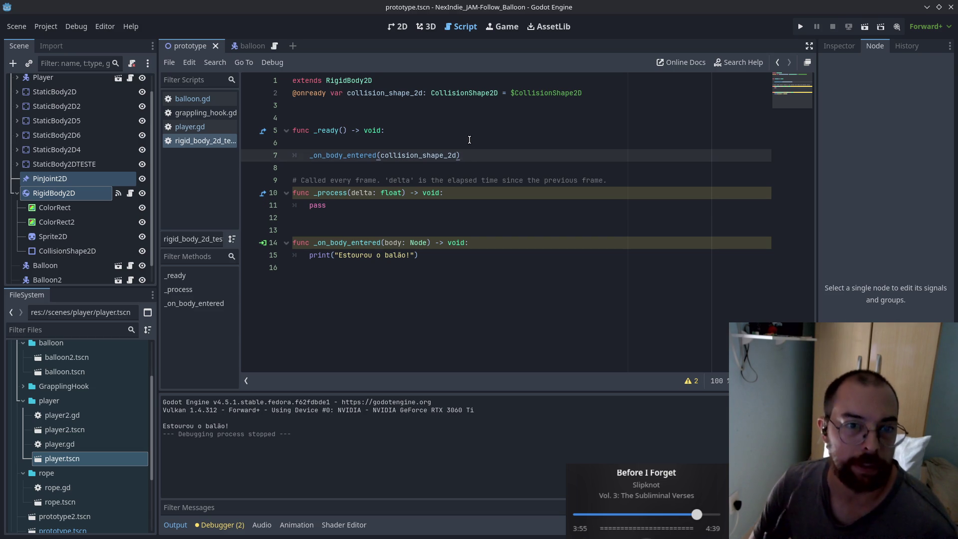
key(alt+Down)
key(alt+Down)
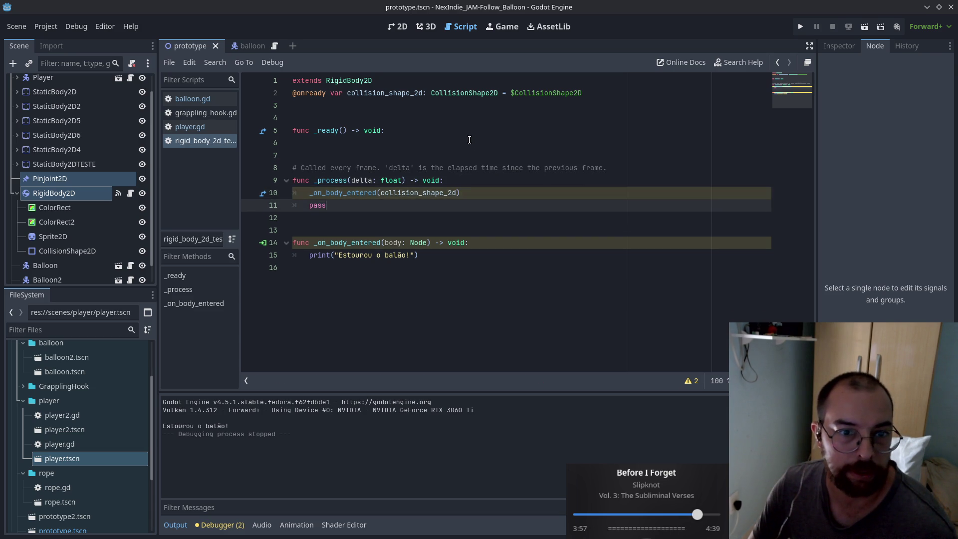
key(Up)
key(alt+Up)
key(alt+Up)
key(alt+Up)
key(alt+Up)
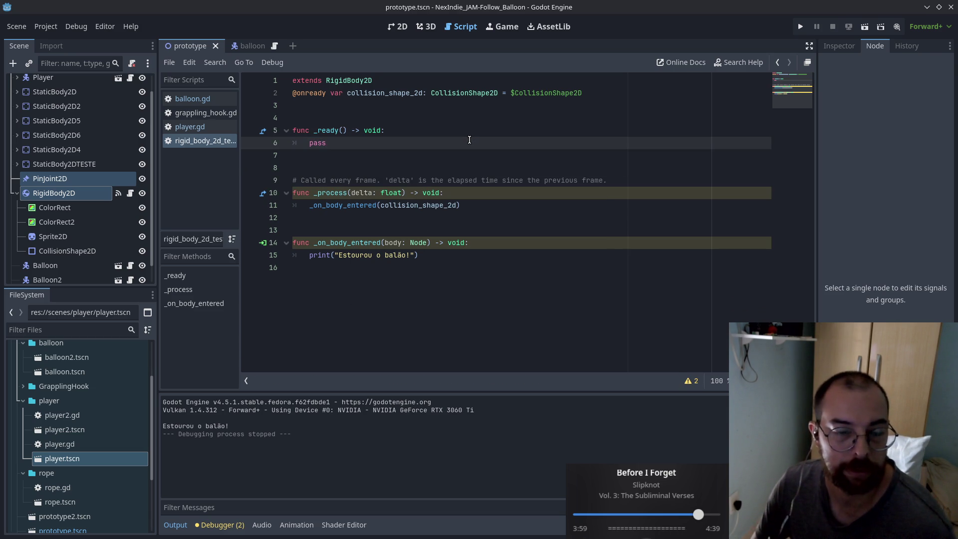
Run the scene to see the message repeat, then stop it
key(F6)
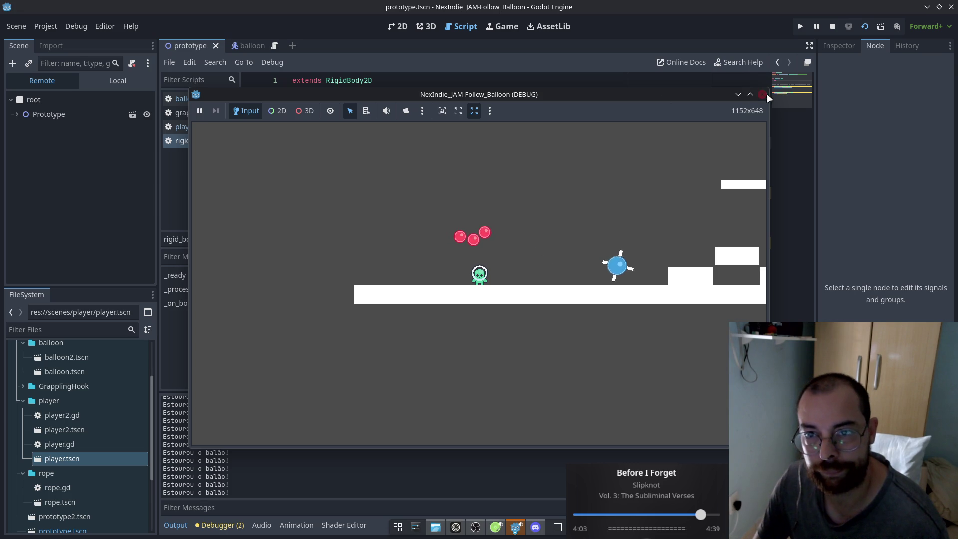
click(762, 94)
click(497, 234)
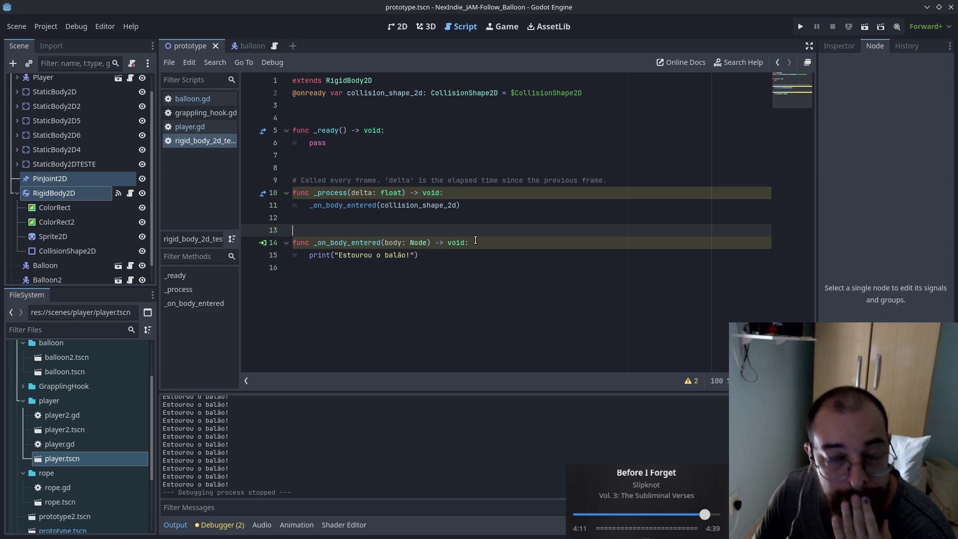
Launch Logseq Desktop from the KDE launcher using 'lo'
click(466, 170)
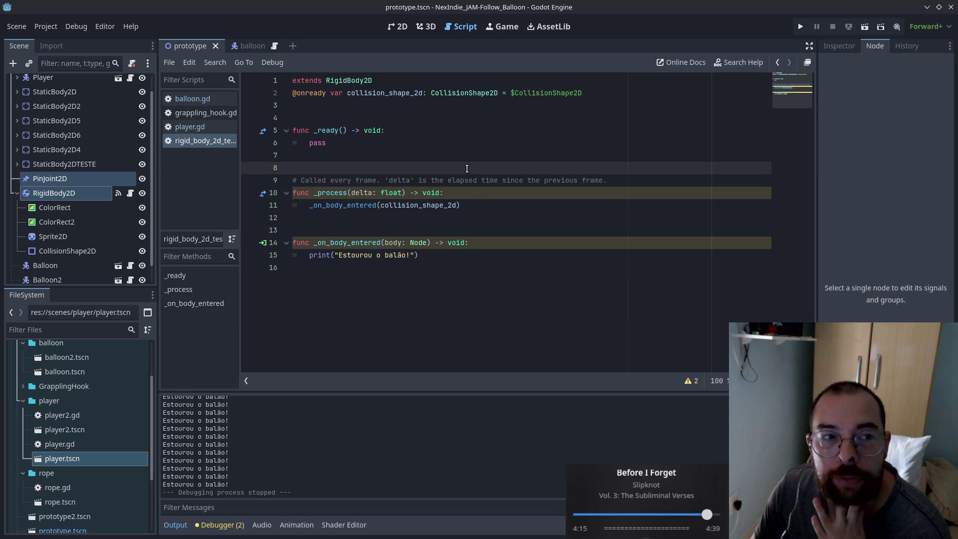
click(470, 158)
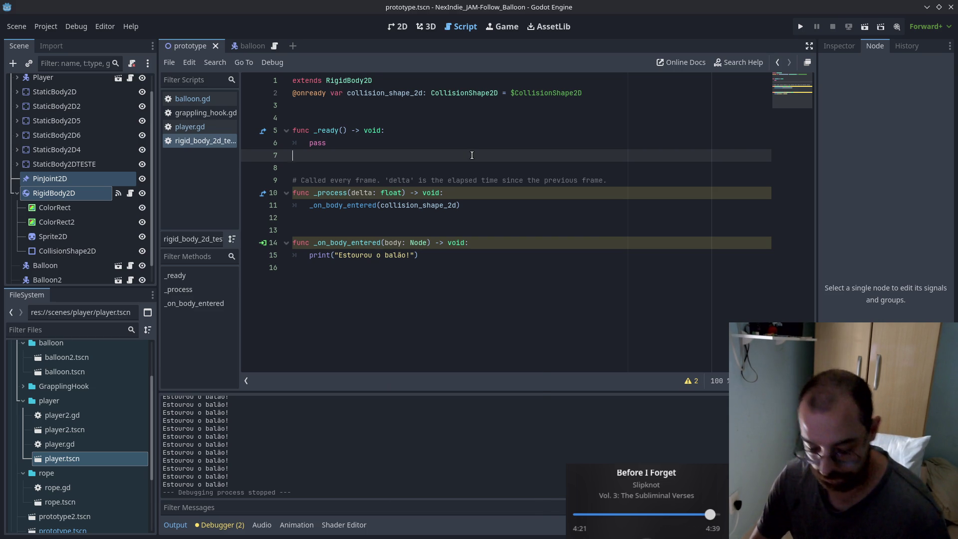
key(super)
text(lo)
key(Return)
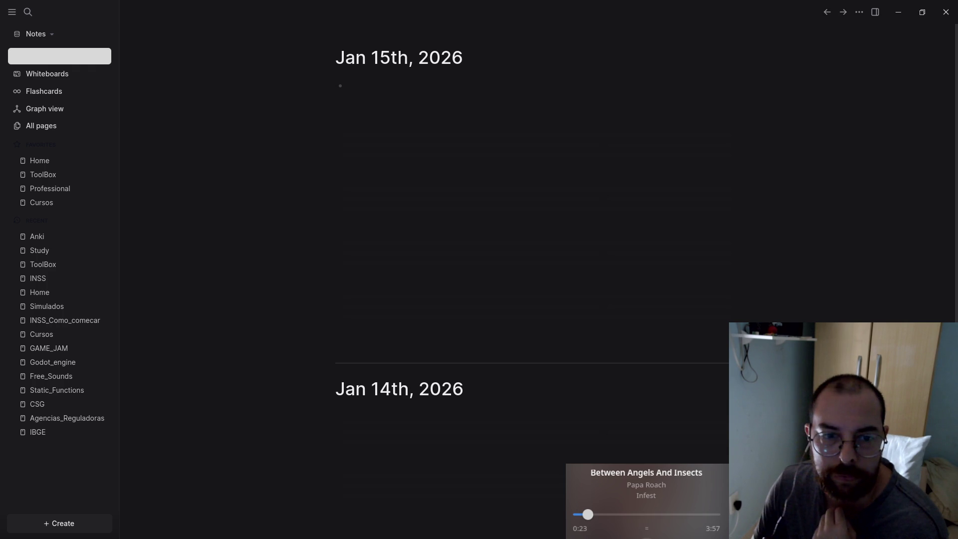
Return to Godot and select the _on_body_entered(collision_shape_2d) call on line 11
key(alt+Tab)
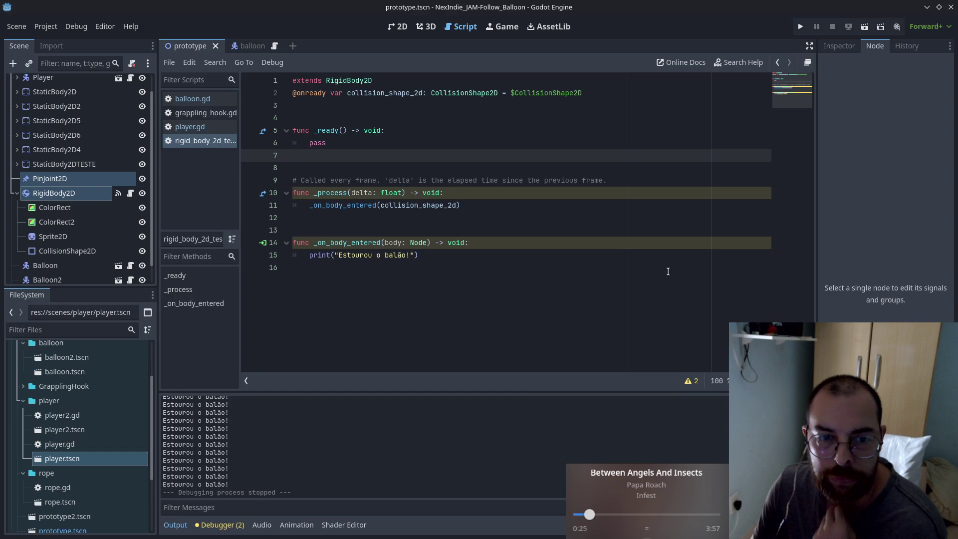
click(429, 255)
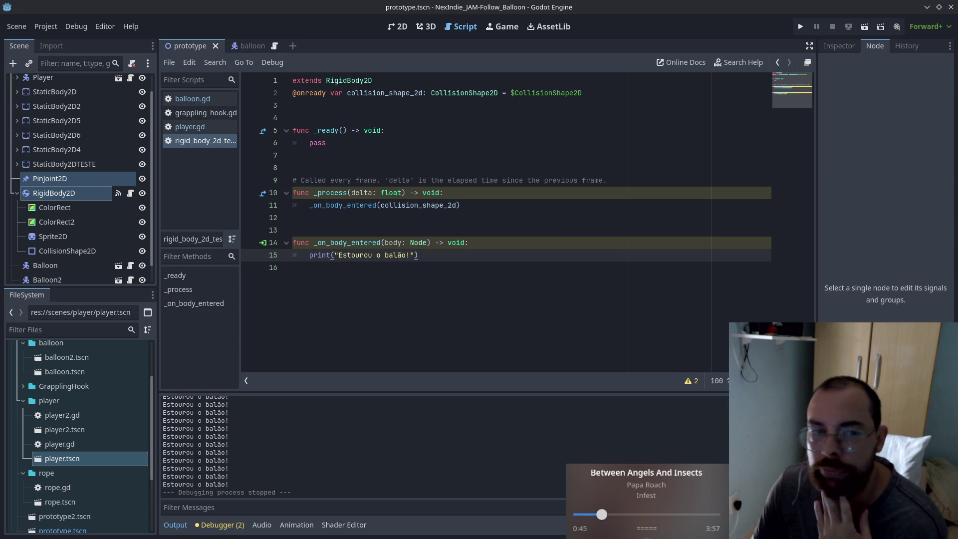
click(441, 263)
click(432, 256)
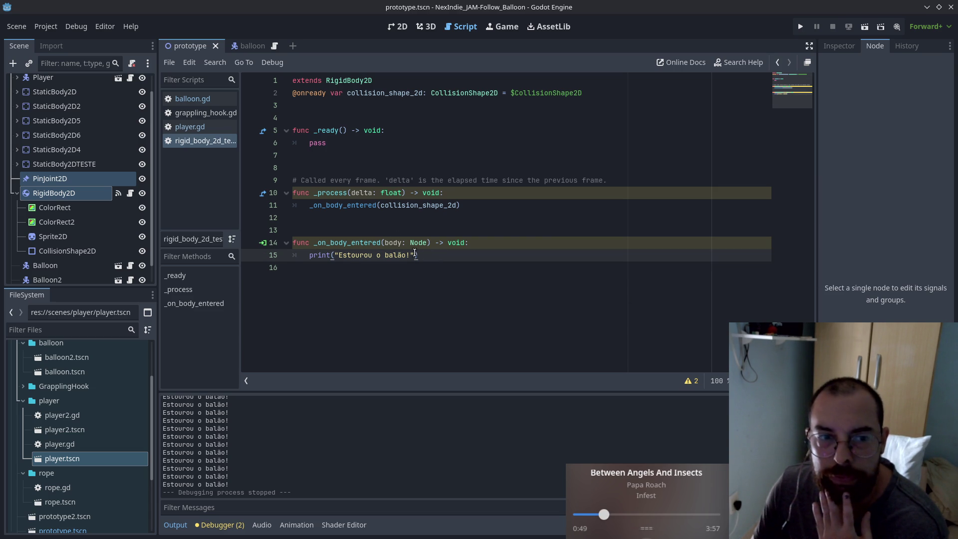
drag(462, 205, 274, 206)
Delete the _on_body_entered call along with the comment and func _process lines
key(Delete)
key(Delete)
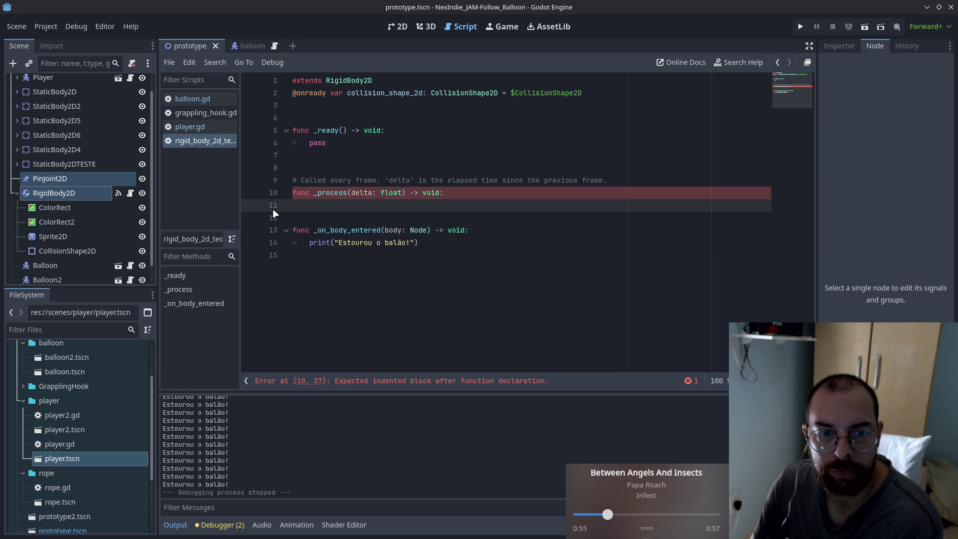
drag(393, 206, 278, 169)
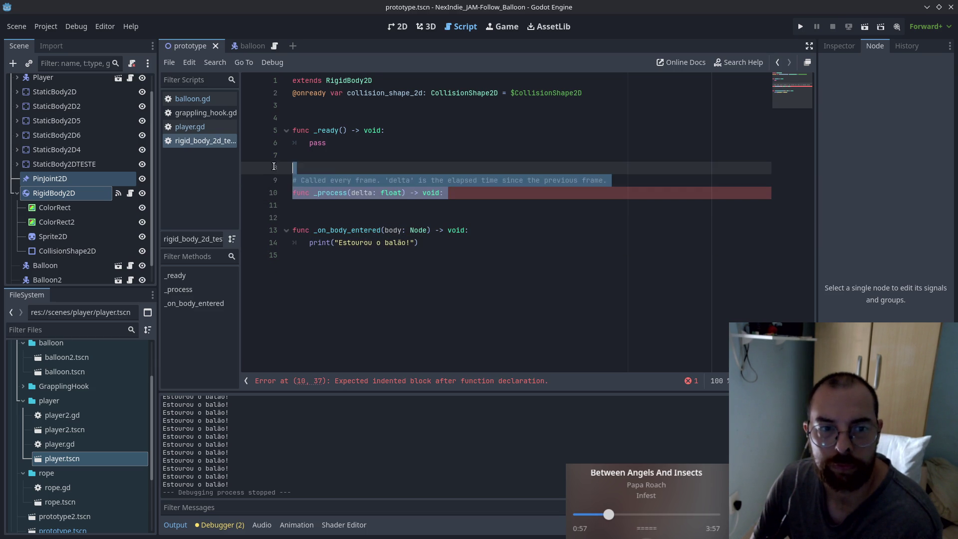
key(Delete)
key(BackSpace)
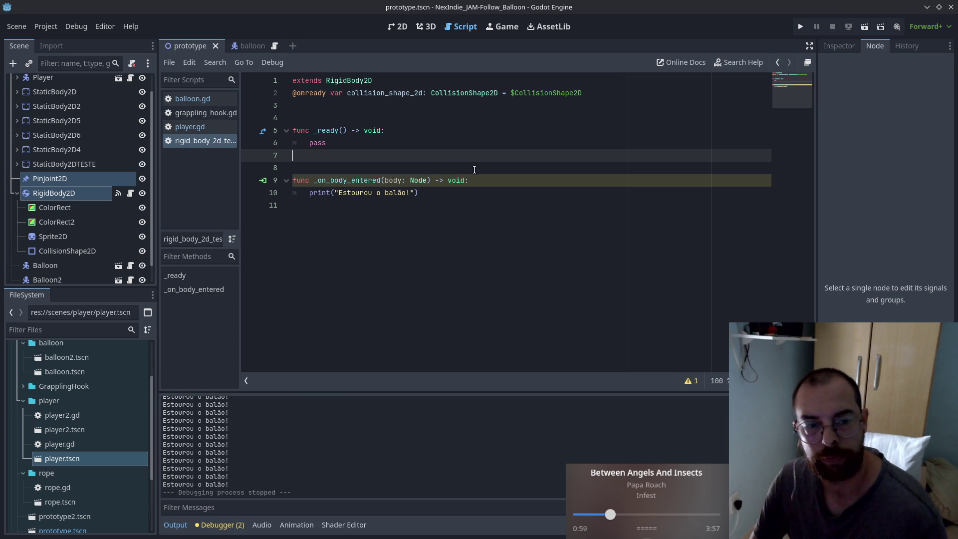
Run the scene with F6, walk the player right and left, then stop it
key(F6)
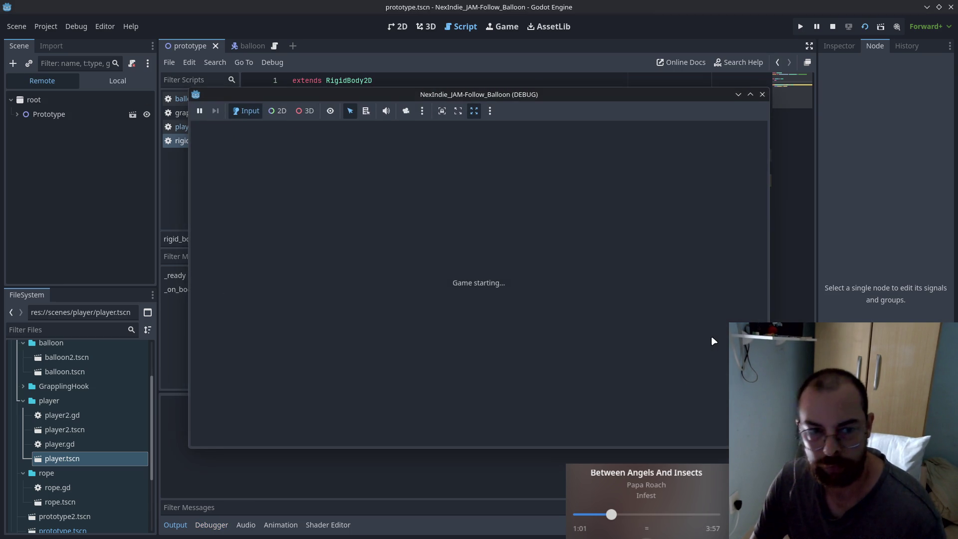
key(d)
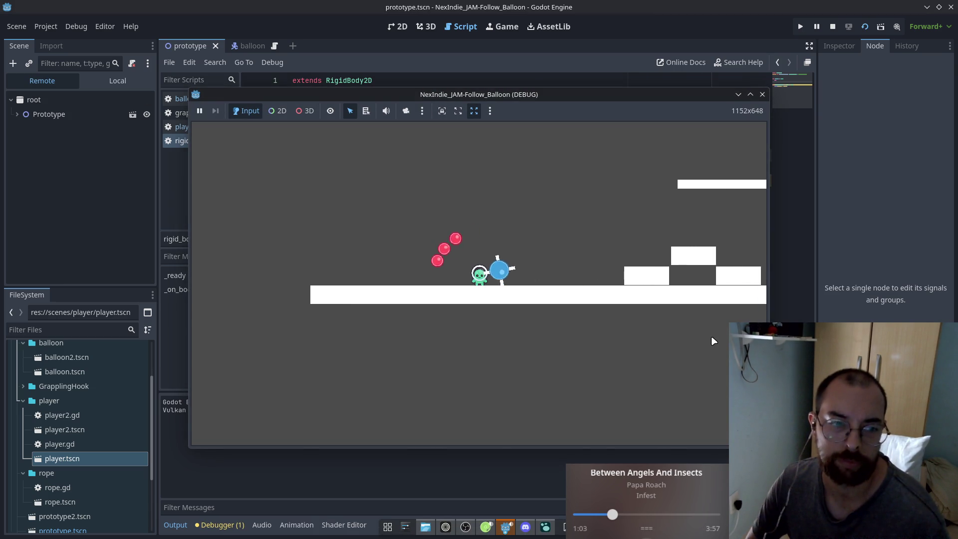
key(a)
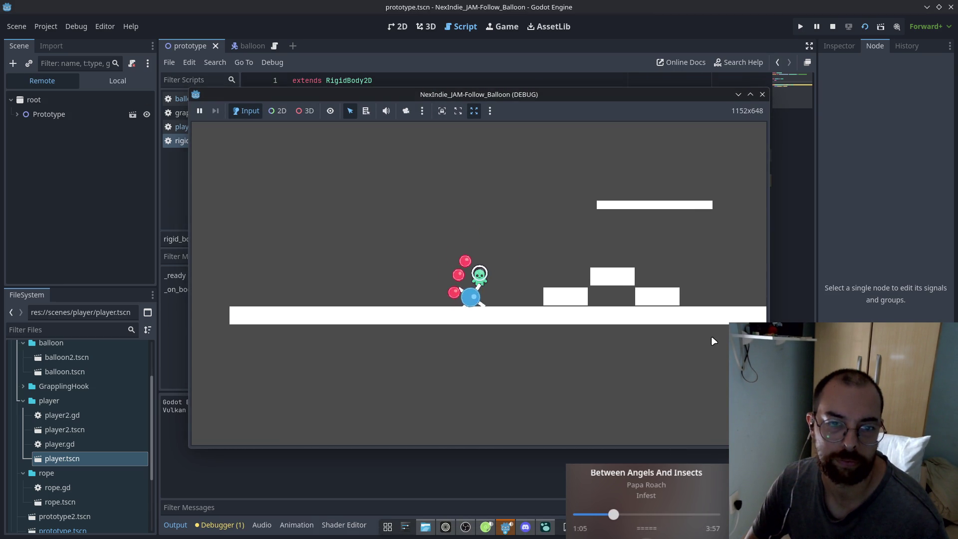
click(762, 94)
click(498, 194)
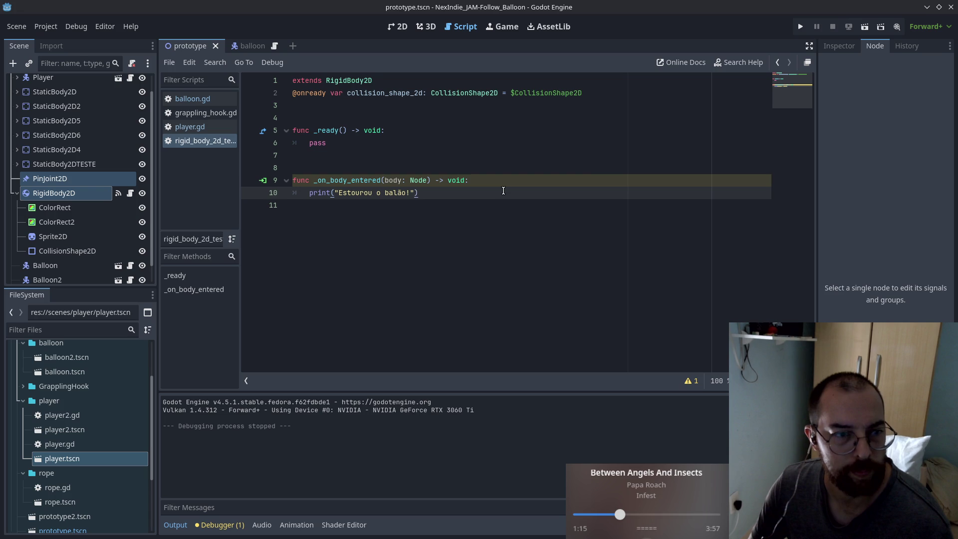
Close the rigid_body_2d_test script tab in the script editor
right_click(83, 192)
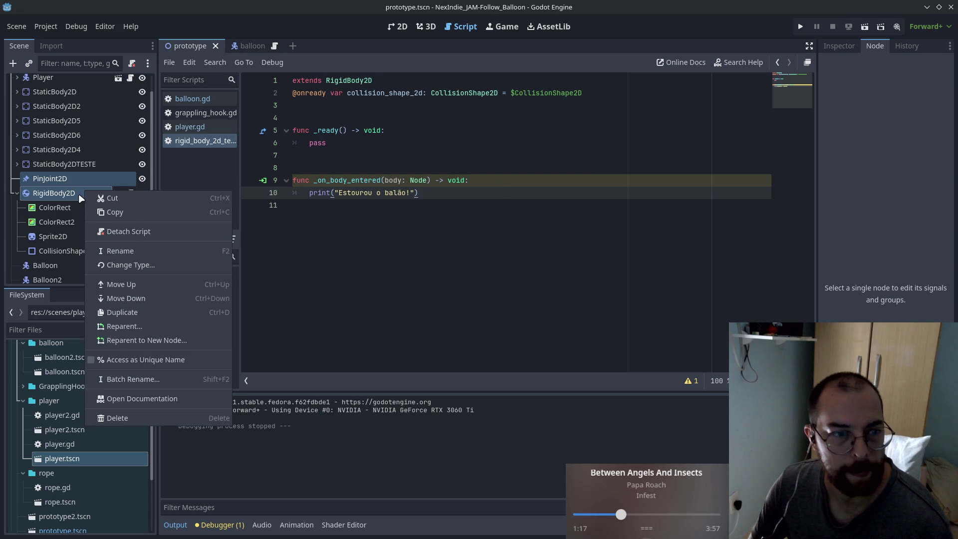
key(Escape)
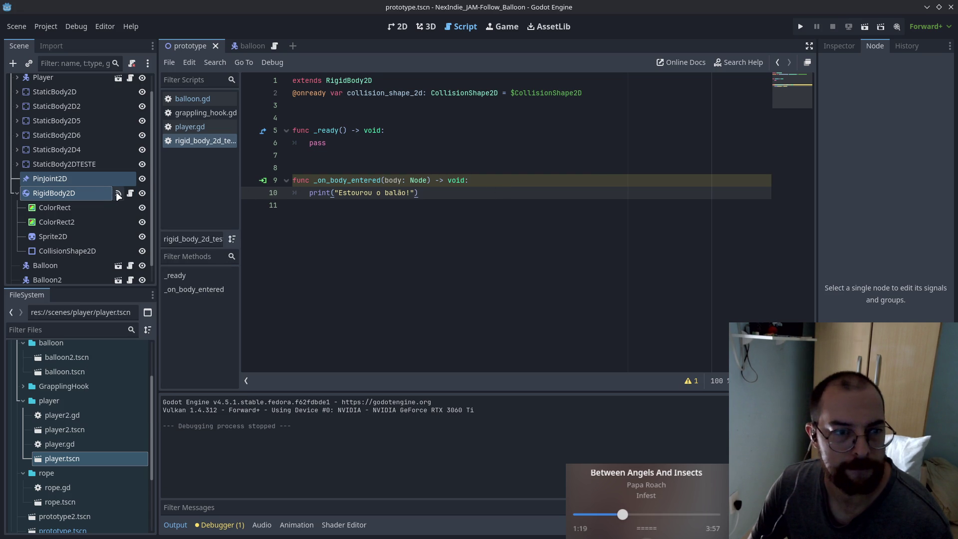
click(95, 193)
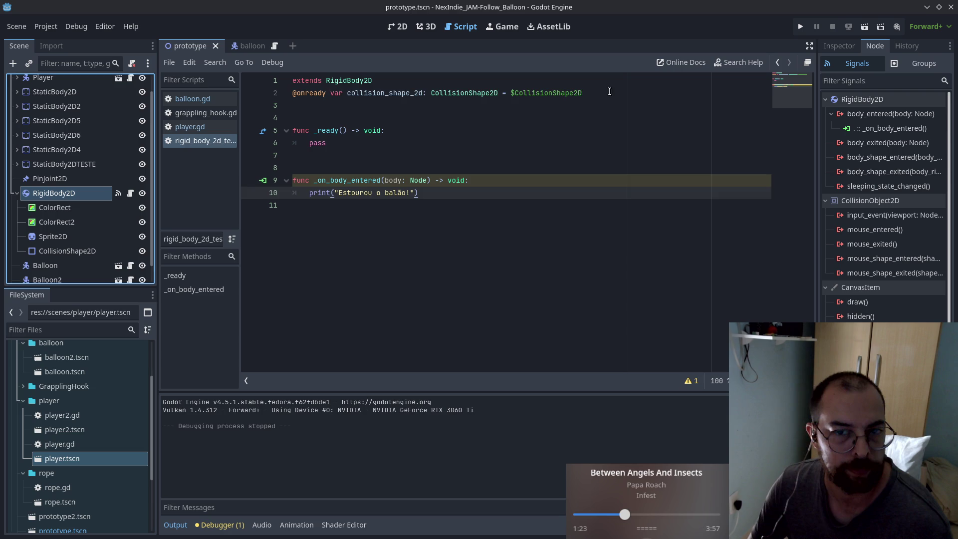
drag(606, 92, 266, 94)
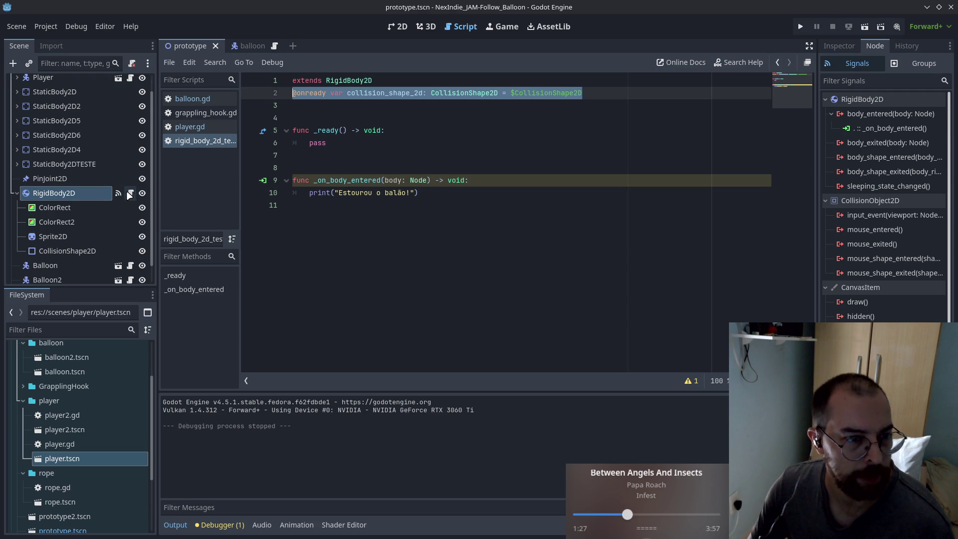
click(192, 99)
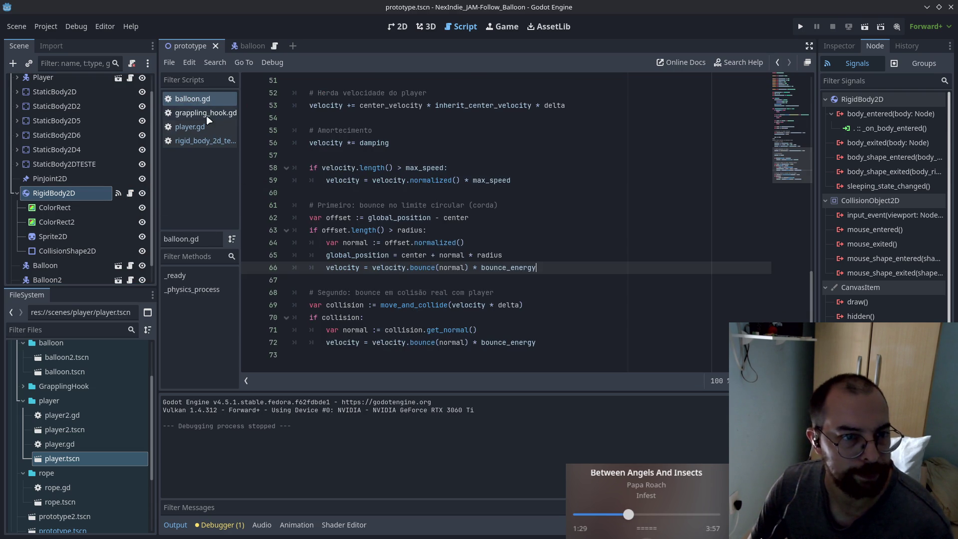
click(206, 142)
middle_click(204, 141)
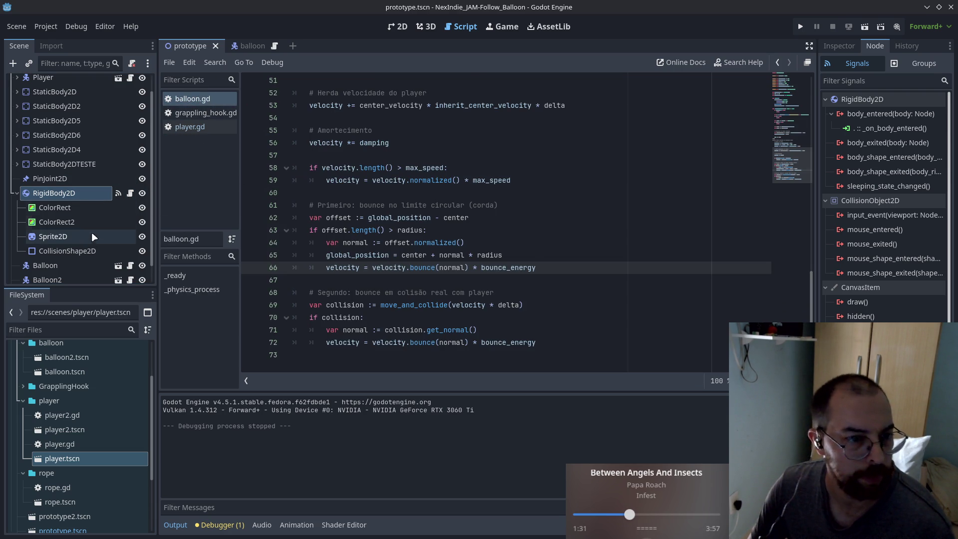
Detach the script from RigidBody2D and delete rigid_body_2d_teste.gd from FileSystem
click(79, 192)
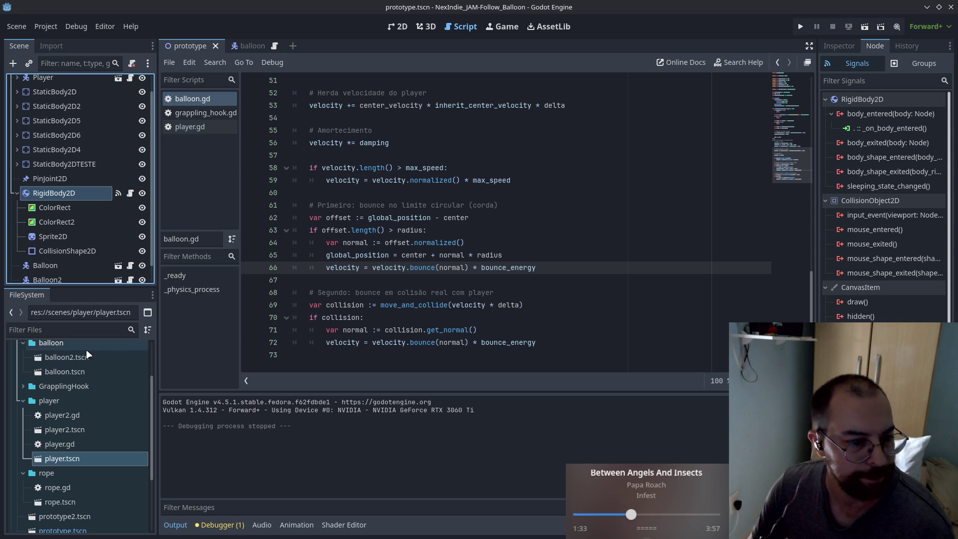
scroll(100, 381, down, 4)
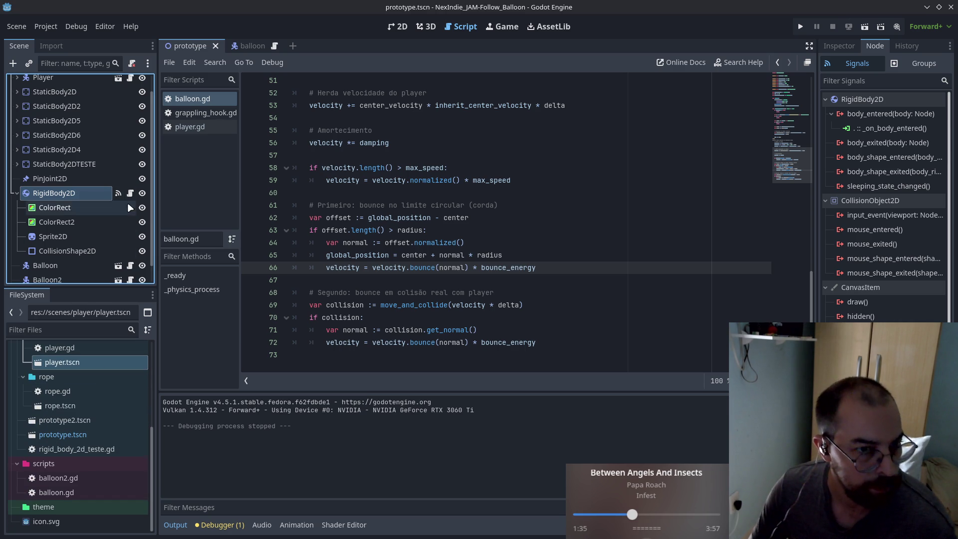
click(132, 63)
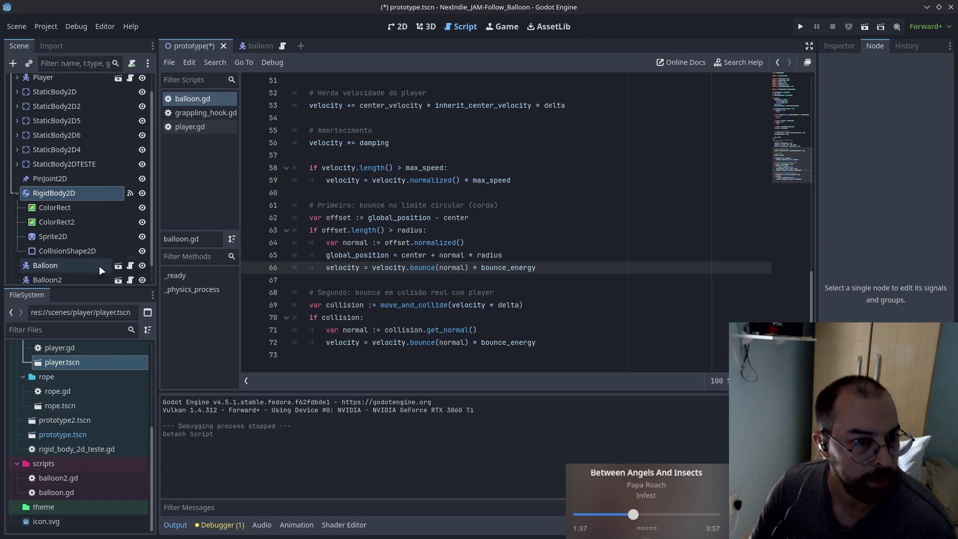
click(108, 451)
key(Delete)
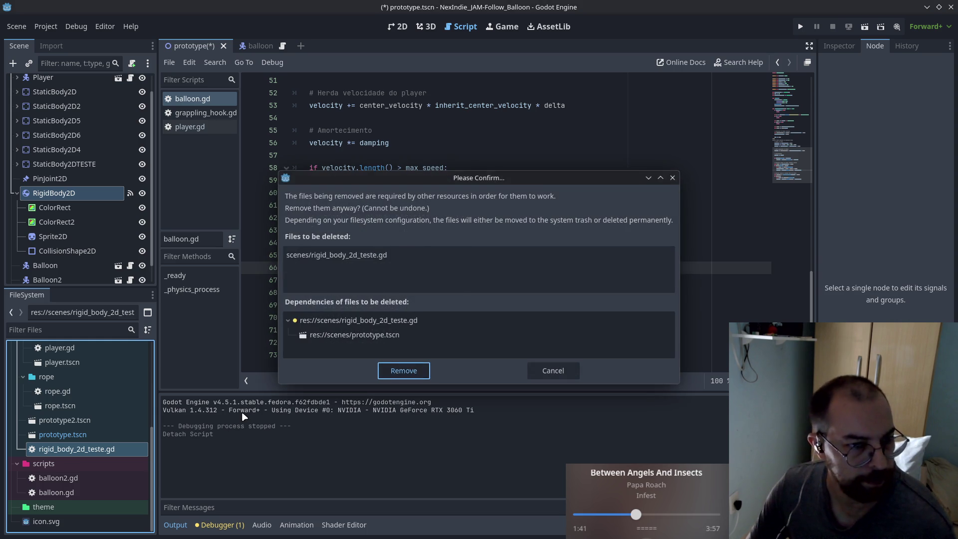
key(Return)
Disconnect RigidBody2D's body_entered signal in the Node dock and save the scene
click(94, 192)
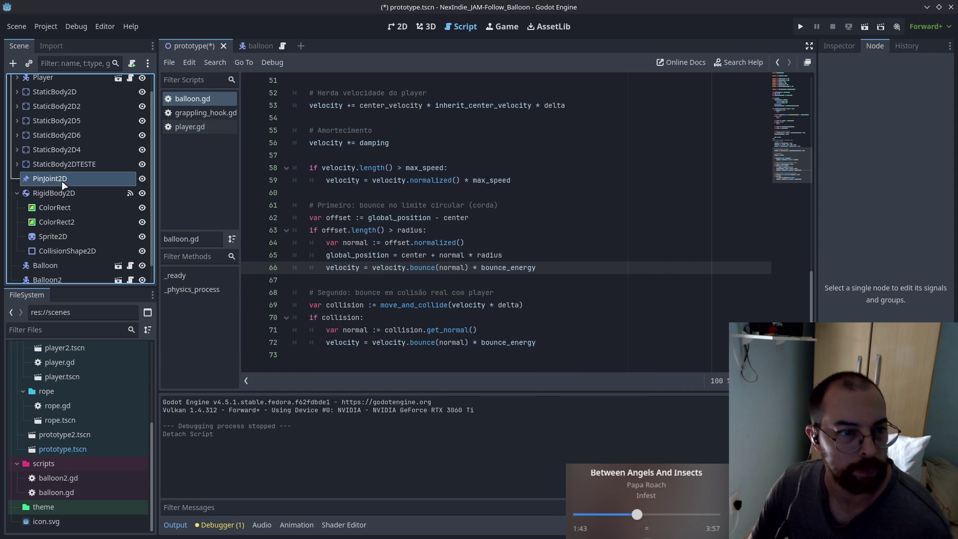
click(79, 248)
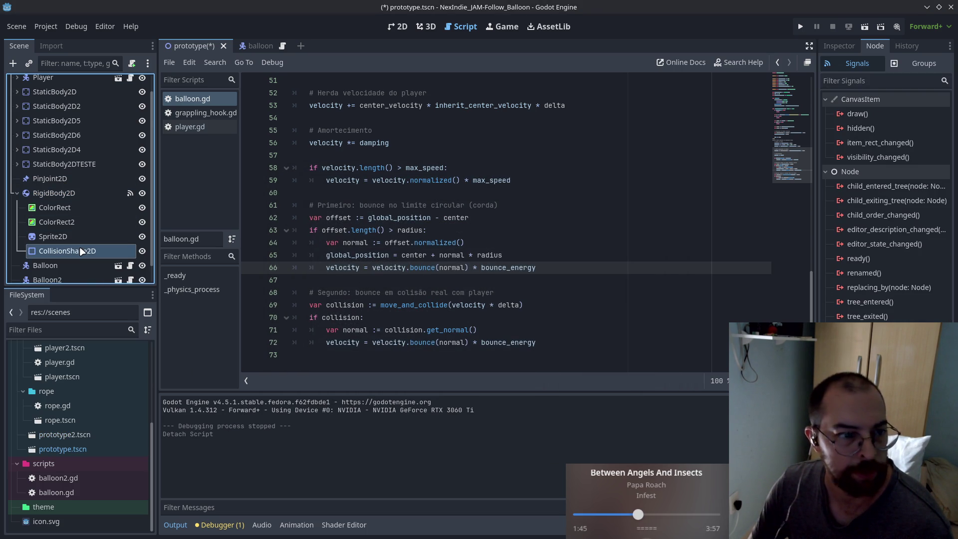
click(92, 192)
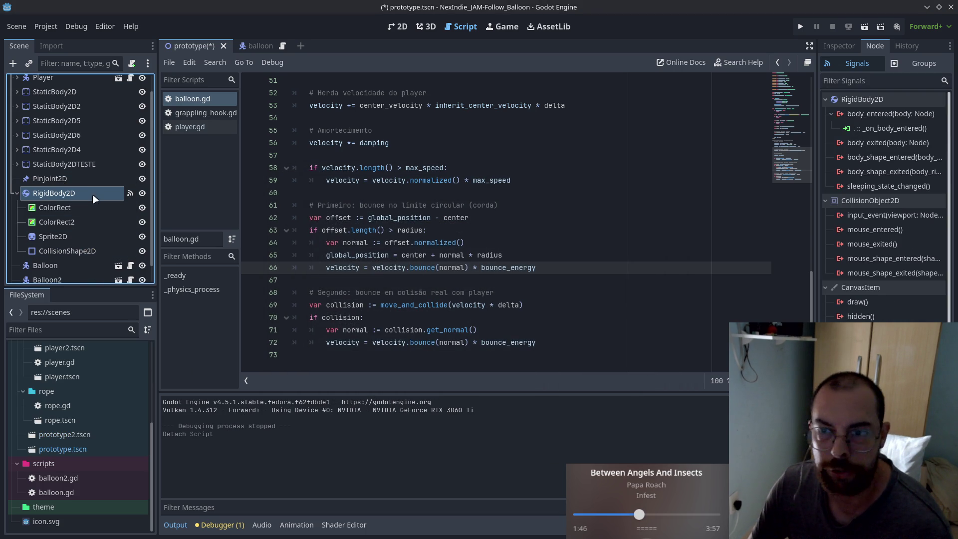
right_click(872, 129)
click(910, 167)
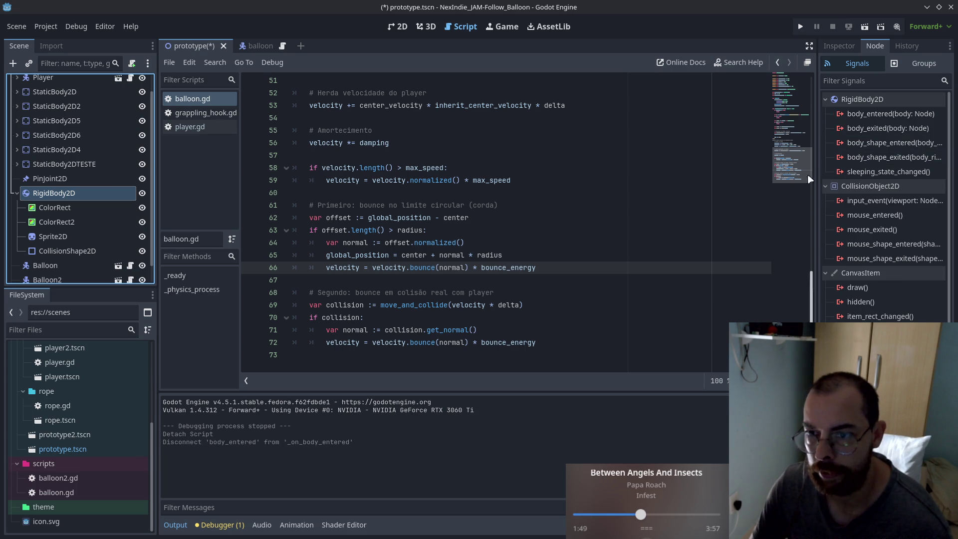
click(521, 180)
key(ctrl+s)
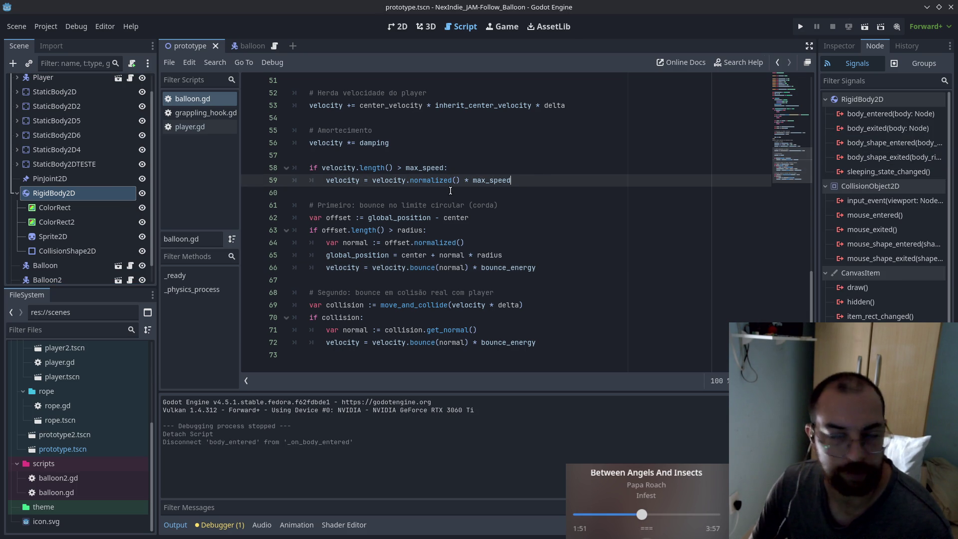